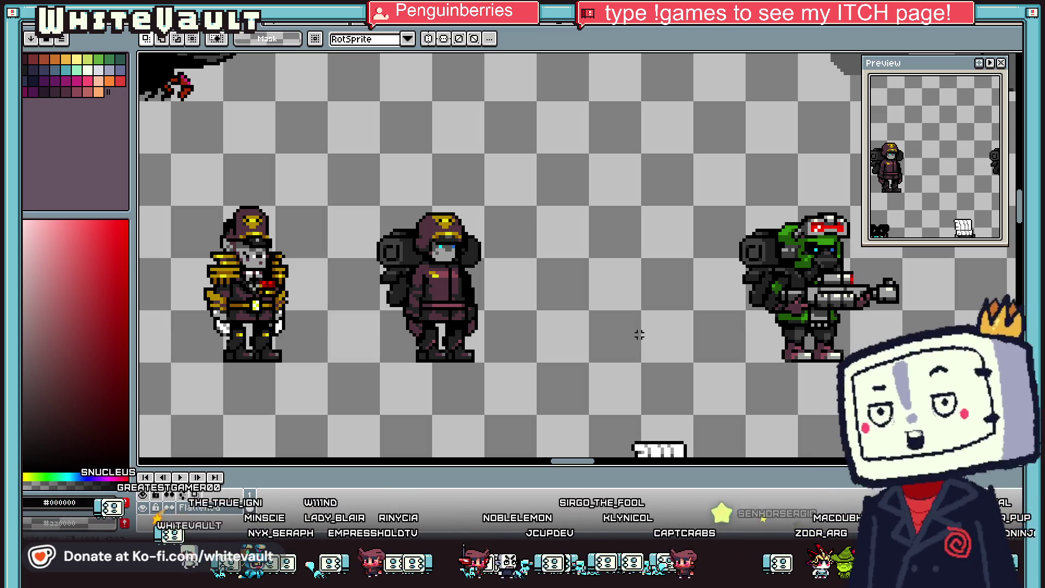
Step: Zoom around the sheet while switching between eyedropper, pencil, move and selection tools
{"action": "scroll", "coordinate": [534, 214], "scroll_direction": "down", "scroll_amount": 1}
{"action": "scroll", "coordinate": [572, 209], "scroll_direction": "up", "scroll_amount": 1}
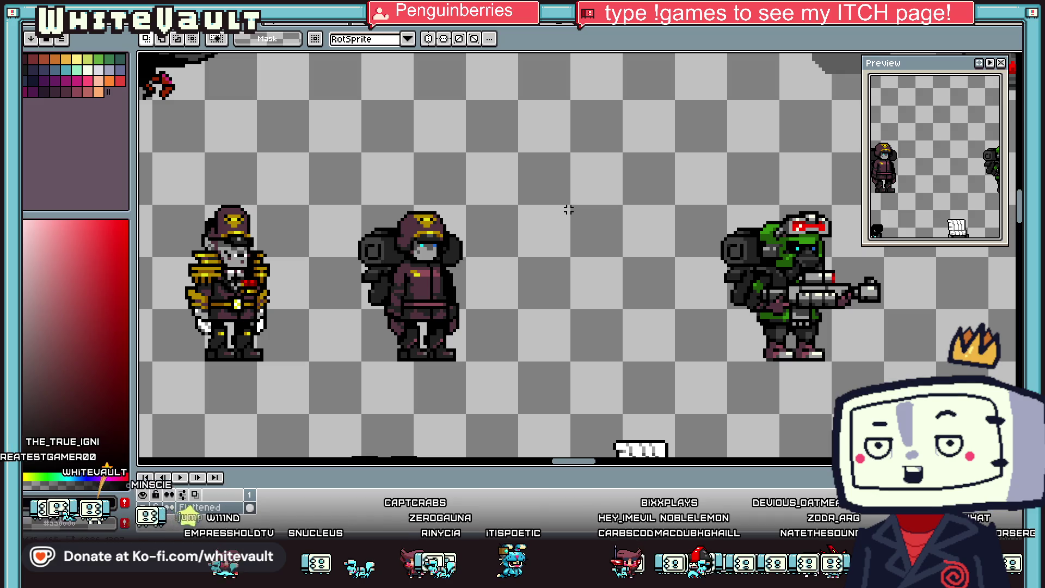
{"action": "scroll", "coordinate": [338, 261], "scroll_direction": "up", "scroll_amount": 1}
{"action": "scroll", "coordinate": [395, 247], "scroll_direction": "up", "scroll_amount": 1}
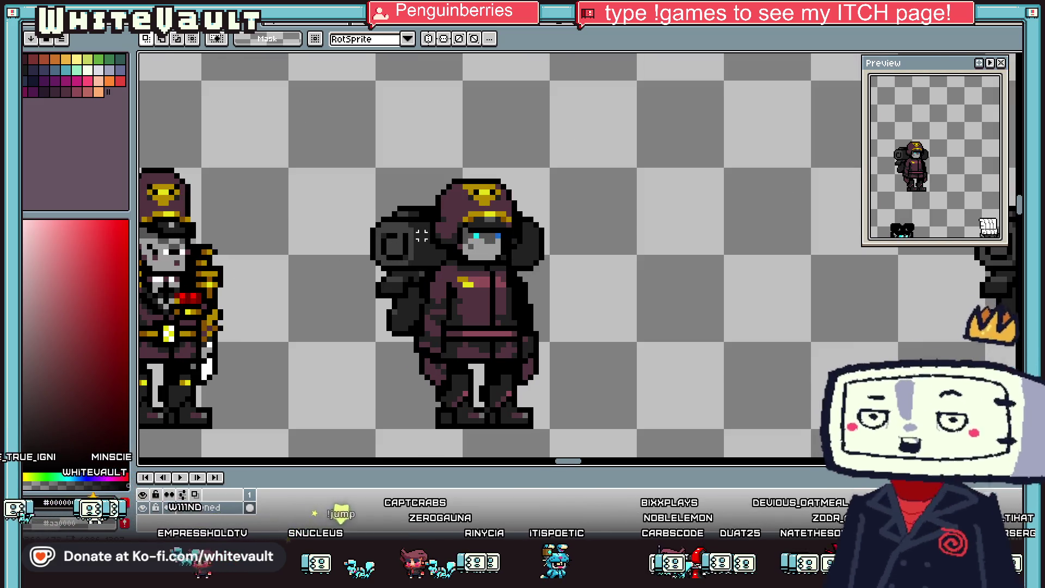
{"action": "scroll", "coordinate": [460, 219], "scroll_direction": "up", "scroll_amount": 2}
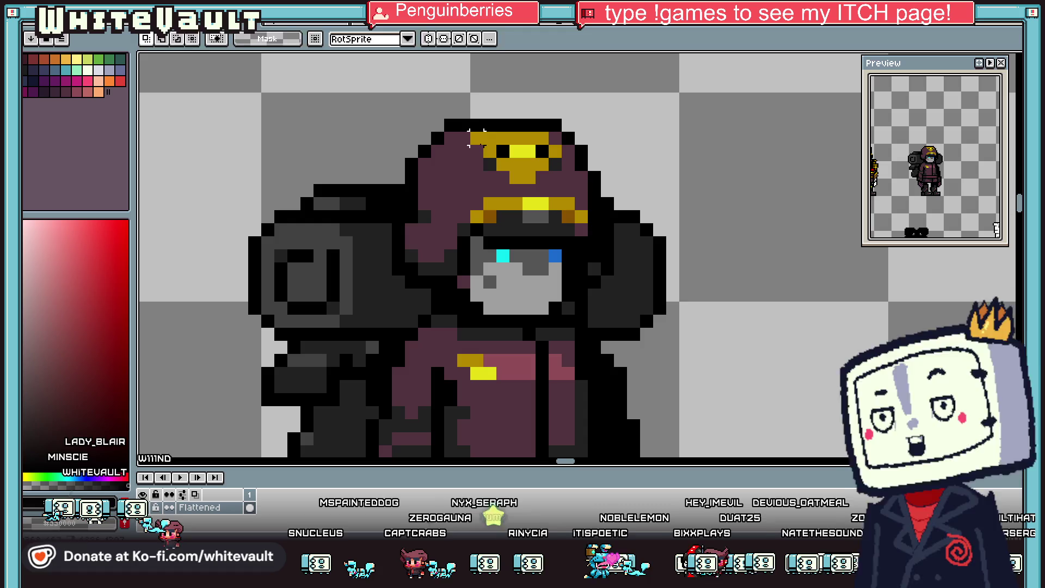
{"action": "key", "text": "i"}
{"action": "key", "text": "b"}
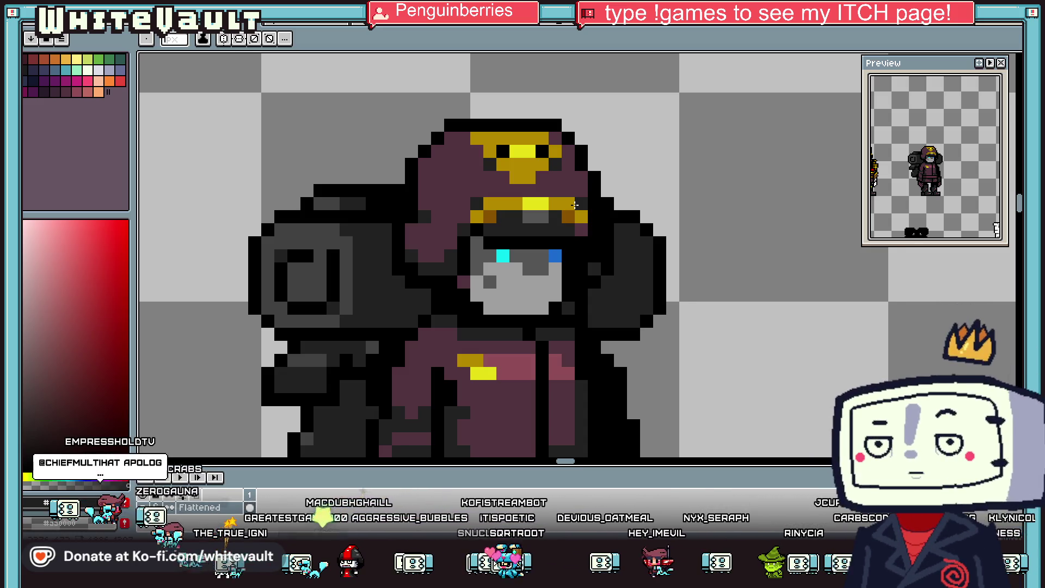
{"action": "scroll", "coordinate": [435, 111], "scroll_direction": "down", "scroll_amount": 3}
{"action": "scroll", "coordinate": [547, 194], "scroll_direction": "up", "scroll_amount": 1}
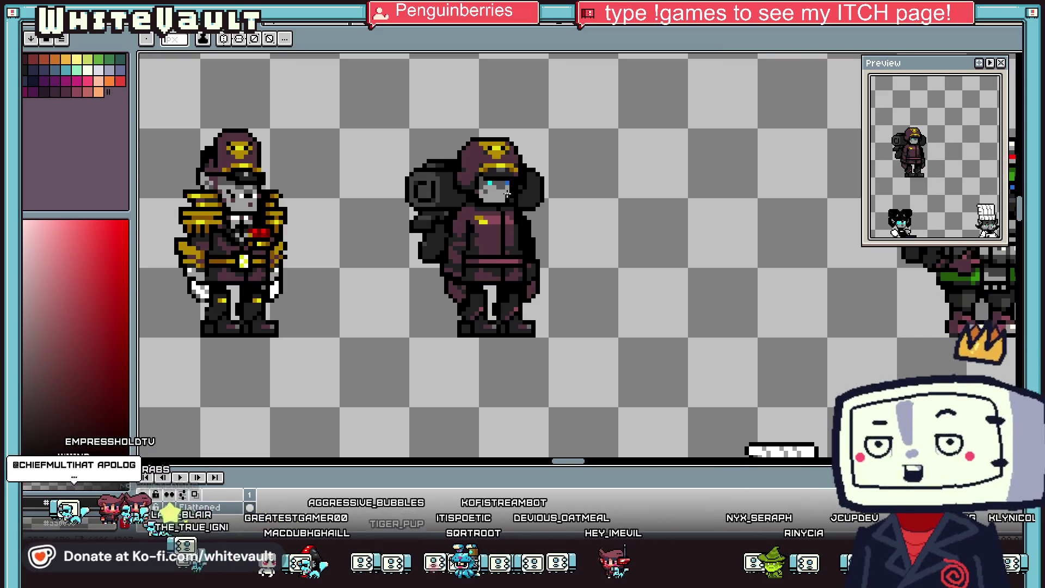
{"action": "scroll", "coordinate": [547, 194], "scroll_direction": "down", "scroll_amount": 1}
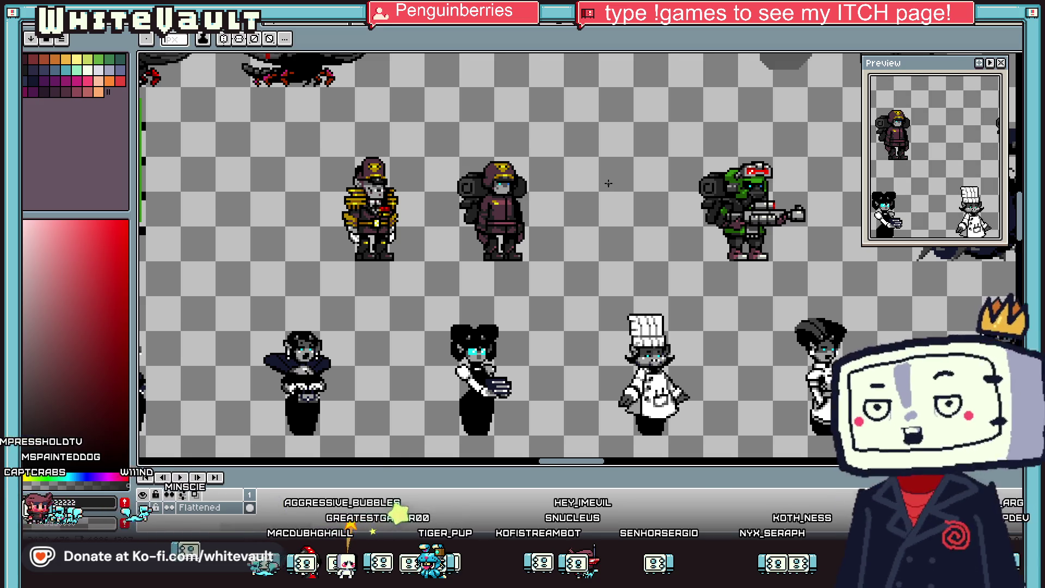
{"action": "scroll", "coordinate": [571, 196], "scroll_direction": "up", "scroll_amount": 1}
{"action": "key", "text": "shift+q"}
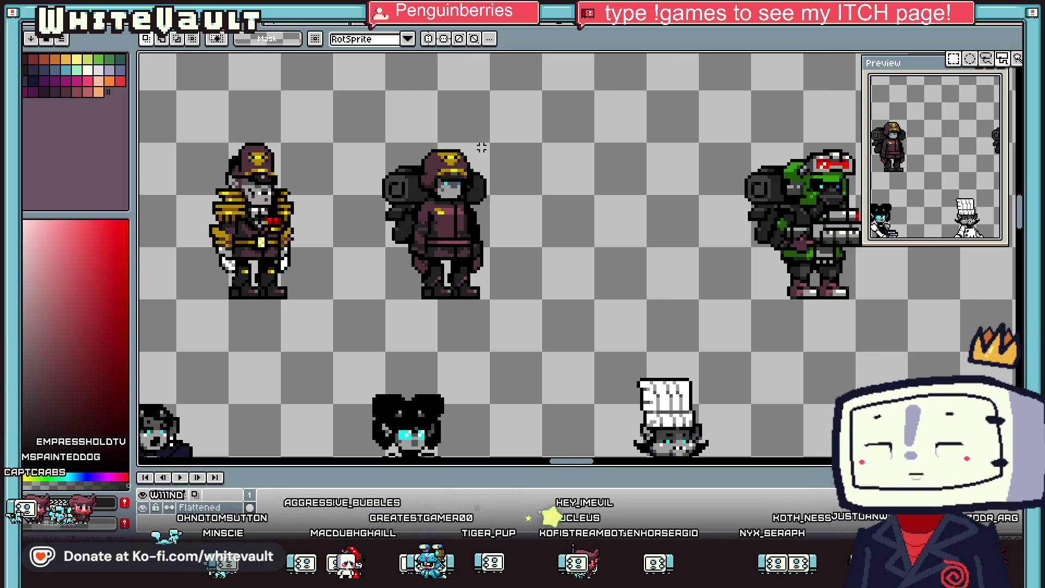
{"action": "scroll", "coordinate": [360, 147], "scroll_direction": "up", "scroll_amount": 1}
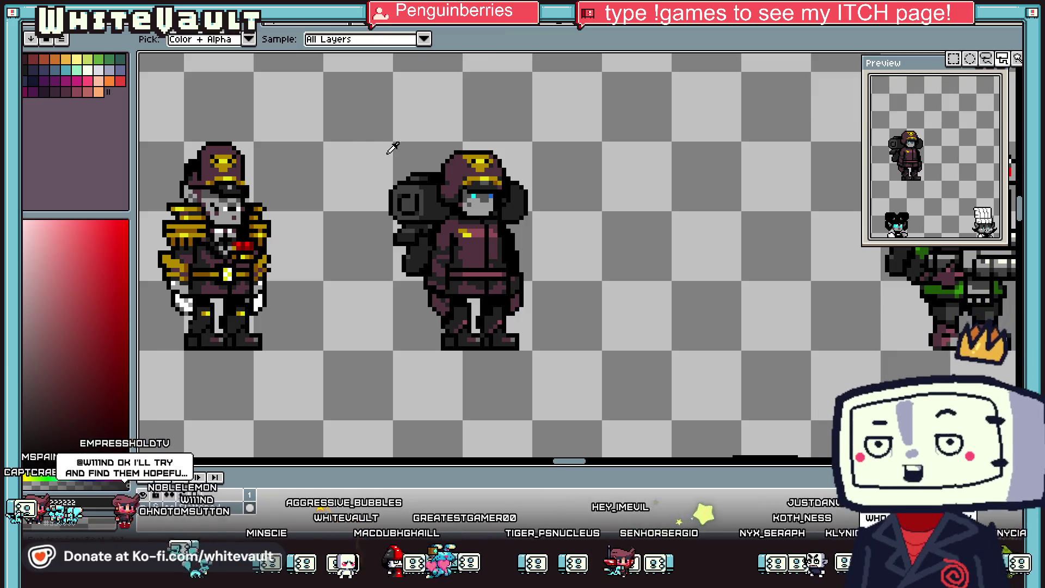
{"action": "key", "text": "i"}
{"action": "scroll", "coordinate": [451, 145], "scroll_direction": "up", "scroll_amount": 1}
{"action": "scroll", "coordinate": [466, 161], "scroll_direction": "up", "scroll_amount": 1}
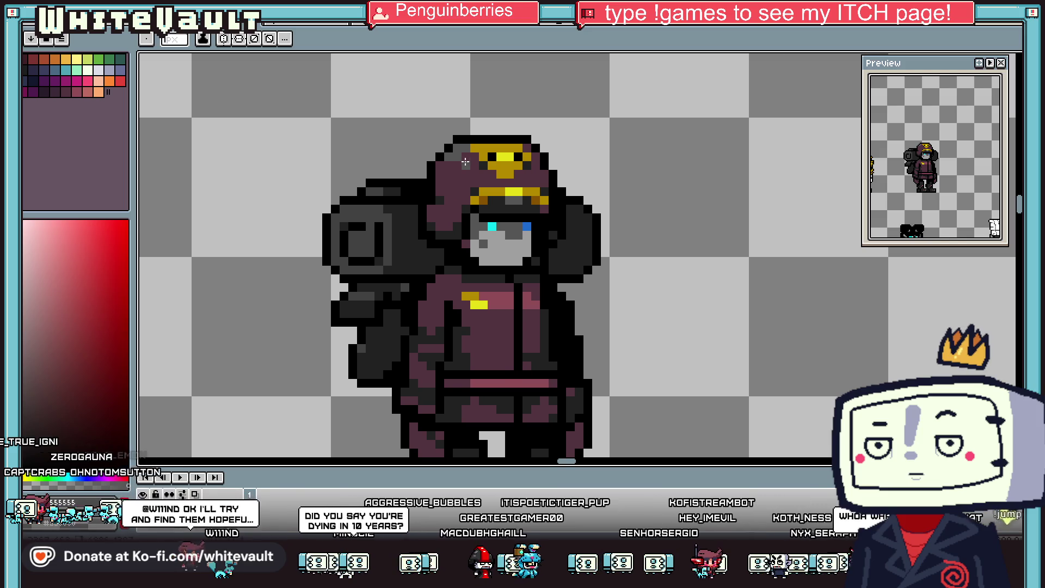
{"action": "scroll", "coordinate": [464, 161], "scroll_direction": "down", "scroll_amount": 5}
{"action": "key", "text": "v"}
{"action": "scroll", "coordinate": [503, 166], "scroll_direction": "up", "scroll_amount": 3}
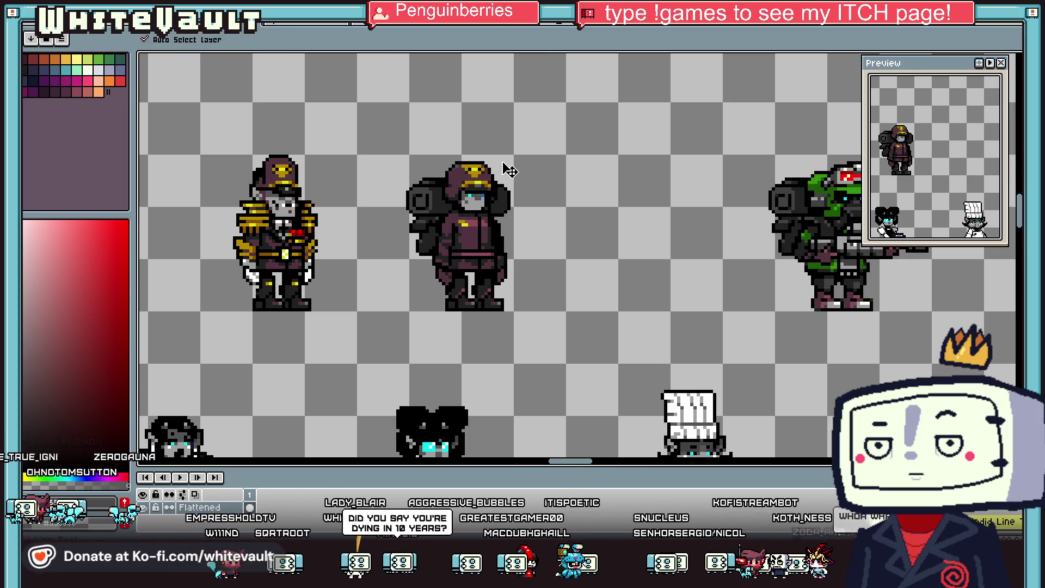
{"action": "scroll", "coordinate": [510, 171], "scroll_direction": "down", "scroll_amount": 1}
{"action": "scroll", "coordinate": [510, 171], "scroll_direction": "down", "scroll_amount": 2}
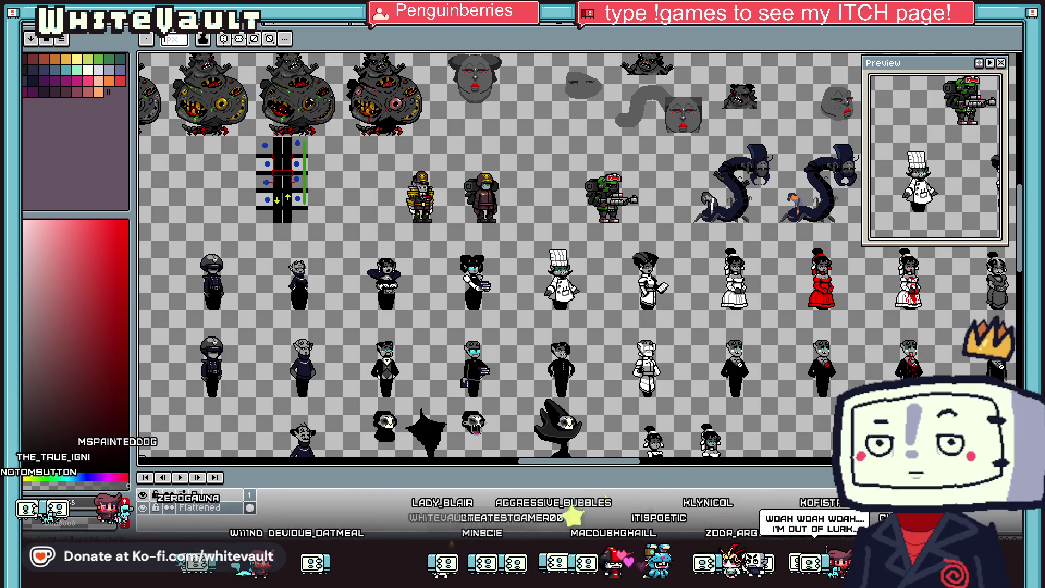
{"action": "key", "text": "m"}
{"action": "scroll", "coordinate": [782, 292], "scroll_direction": "up", "scroll_amount": 1}
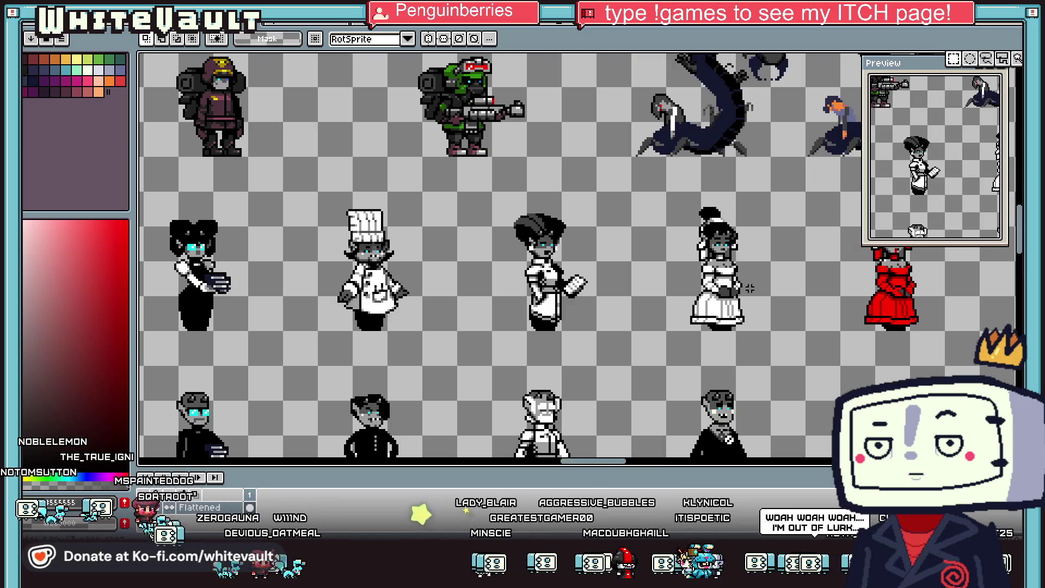
{"action": "scroll", "coordinate": [737, 310], "scroll_direction": "down", "scroll_amount": 1}
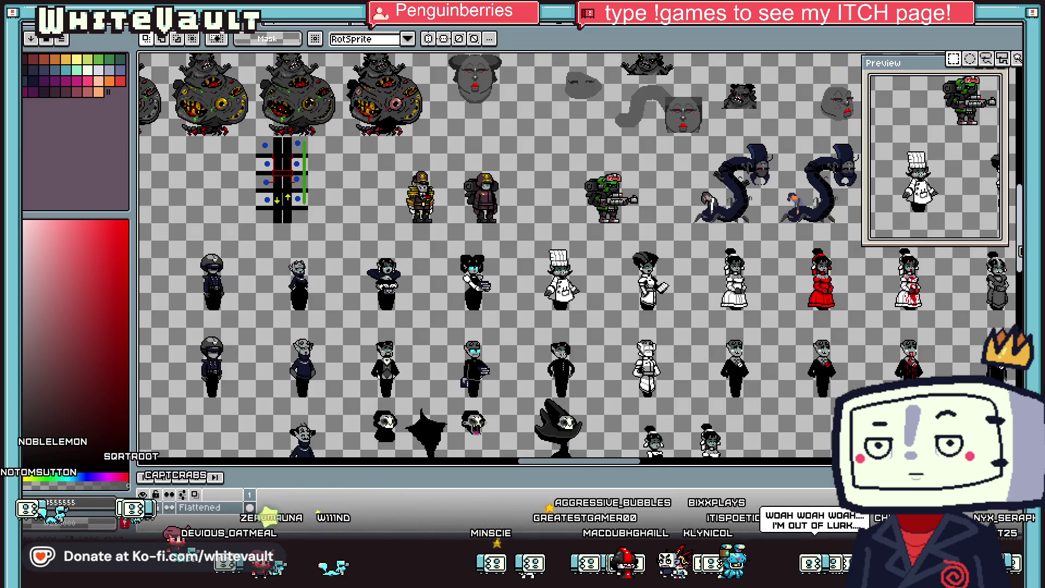
{"action": "scroll", "coordinate": [678, 314], "scroll_direction": "up", "scroll_amount": 2}
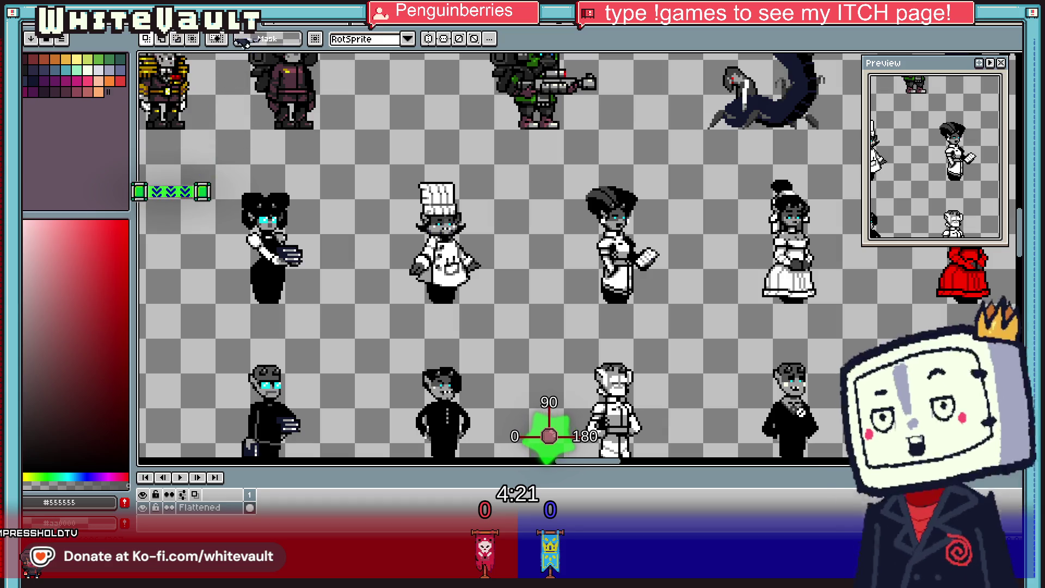
Step: Transform the selected navy-haired sprite and apply the transform
{"action": "scroll", "coordinate": [574, 195], "scroll_direction": "down", "scroll_amount": 1}
{"action": "scroll", "coordinate": [574, 194], "scroll_direction": "down", "scroll_amount": 1}
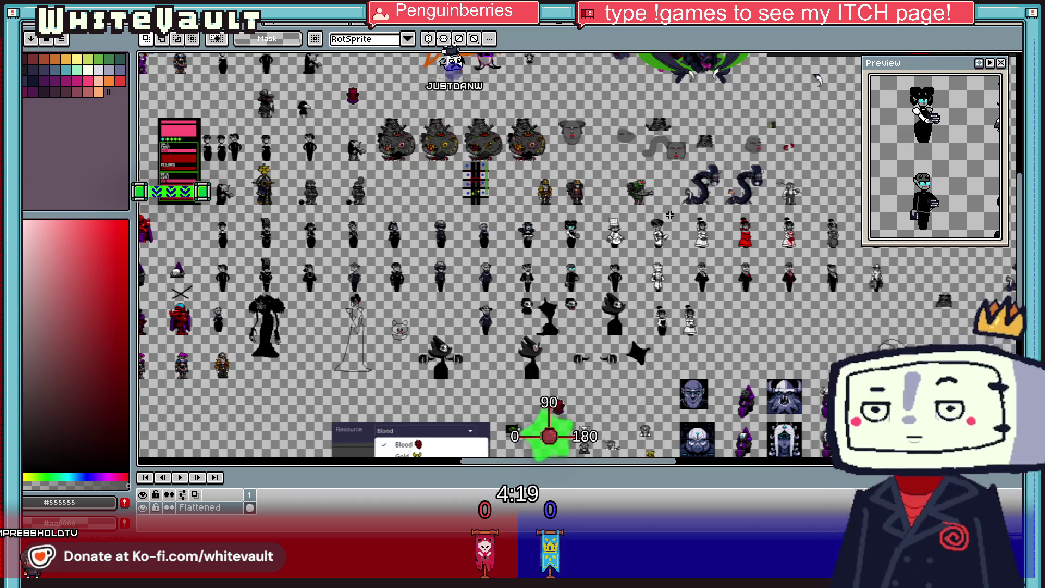
{"action": "scroll", "coordinate": [573, 195], "scroll_direction": "up", "scroll_amount": 1}
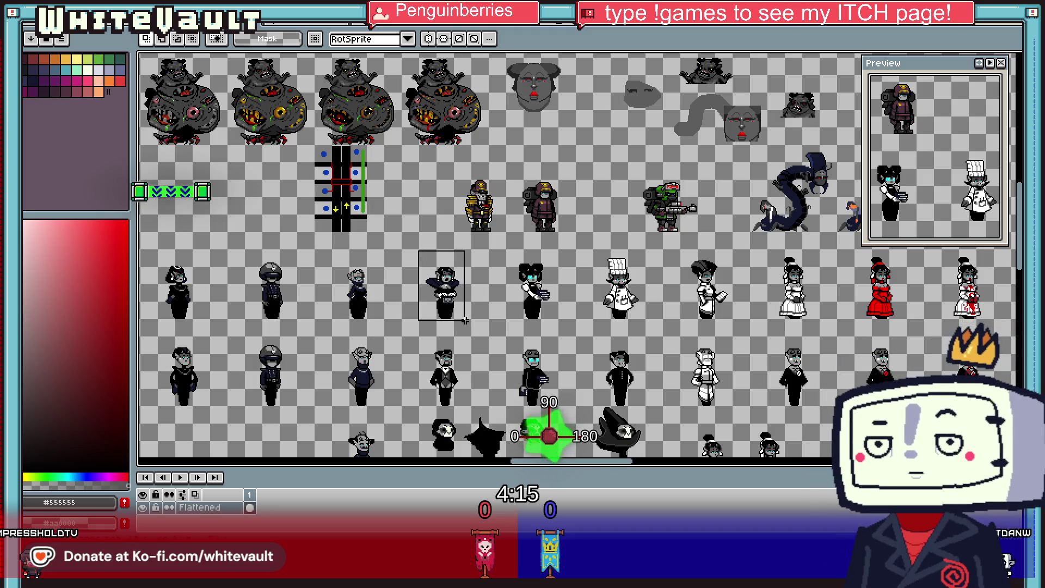
{"action": "left_click", "coordinate": [465, 325]}
{"action": "scroll", "coordinate": [462, 318], "scroll_direction": "up", "scroll_amount": 1}
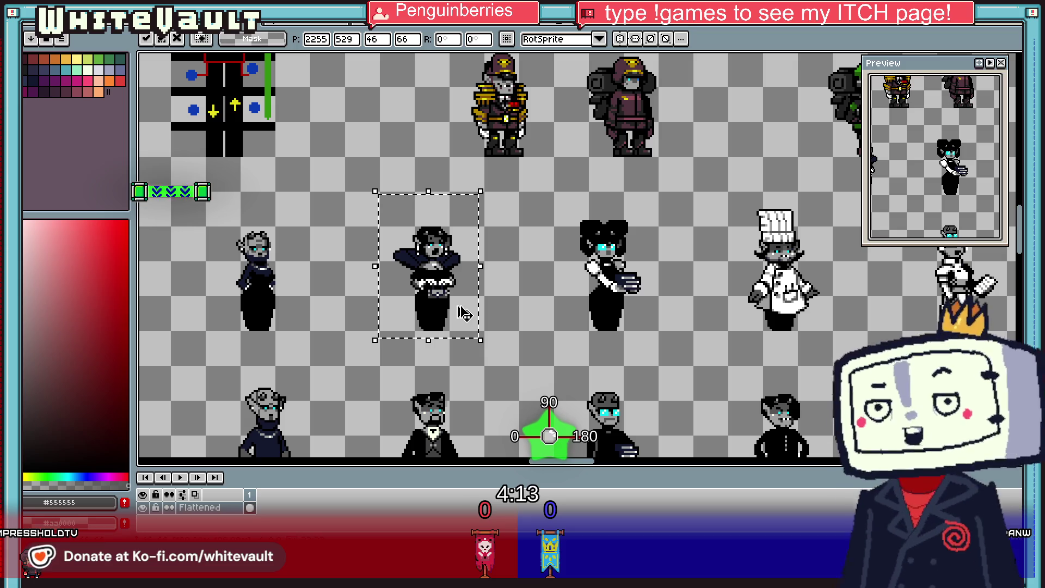
{"action": "scroll", "coordinate": [463, 313], "scroll_direction": "down", "scroll_amount": 1}
{"action": "key", "text": "Return"}
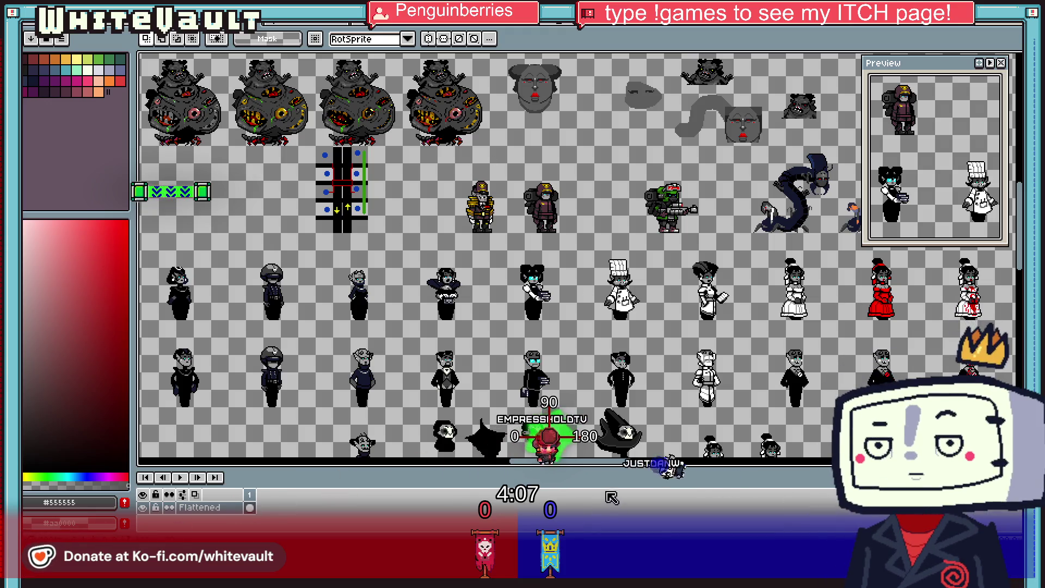
{"action": "left_click_drag", "start_coordinate": [624, 466], "coordinate": [560, 468]}
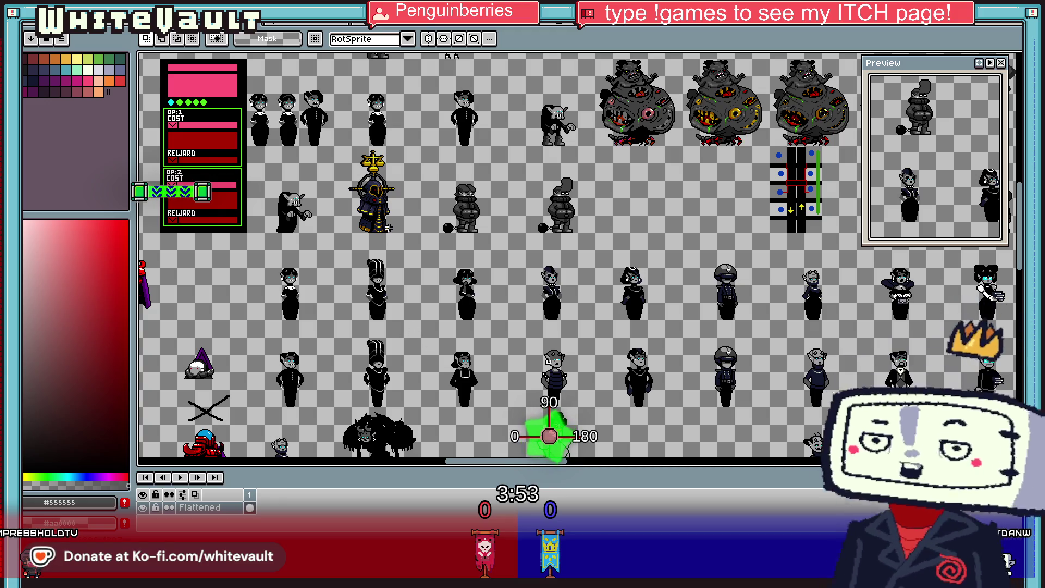
Step: Select the black-dress figure and move it right of the two maroon soldiers
{"action": "left_click_drag", "start_coordinate": [271, 86], "coordinate": [252, 153]}
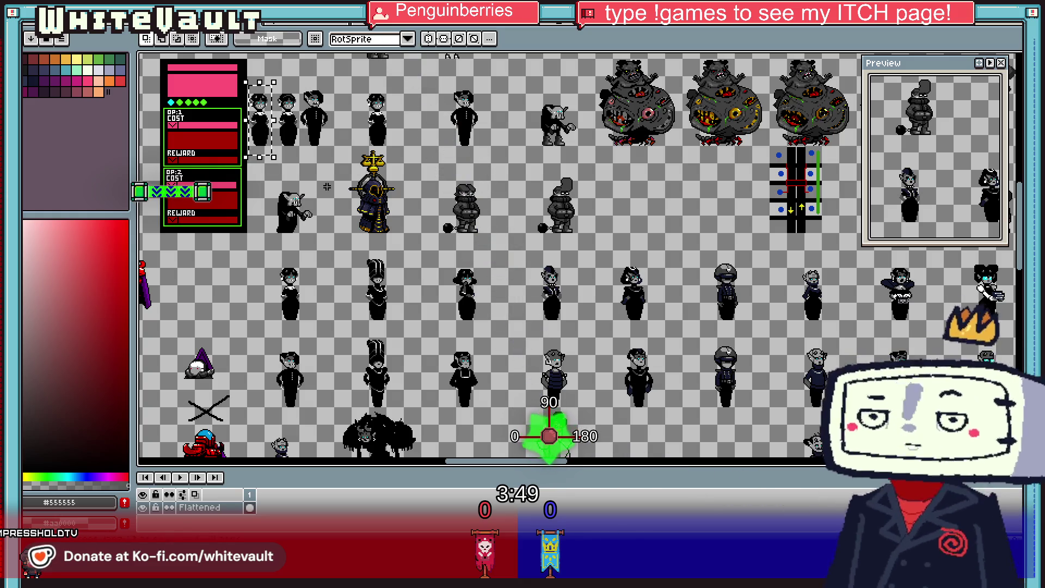
{"action": "left_click_drag", "start_coordinate": [262, 120], "coordinate": [1015, 255]}
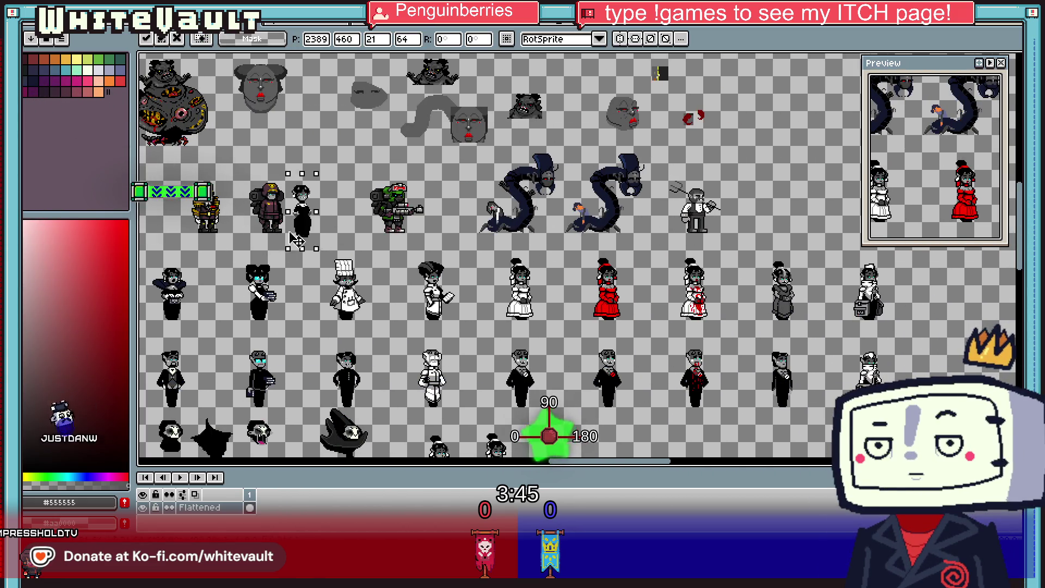
{"action": "mouse_move", "coordinate": [1015, 256]}
{"action": "left_mouse_down"}
{"action": "mouse_move", "coordinate": [604, 235]}
{"action": "mouse_move", "coordinate": [661, 272]}
{"action": "left_mouse_up"}
{"action": "scroll", "coordinate": [604, 234], "scroll_direction": "up", "scroll_amount": 3}
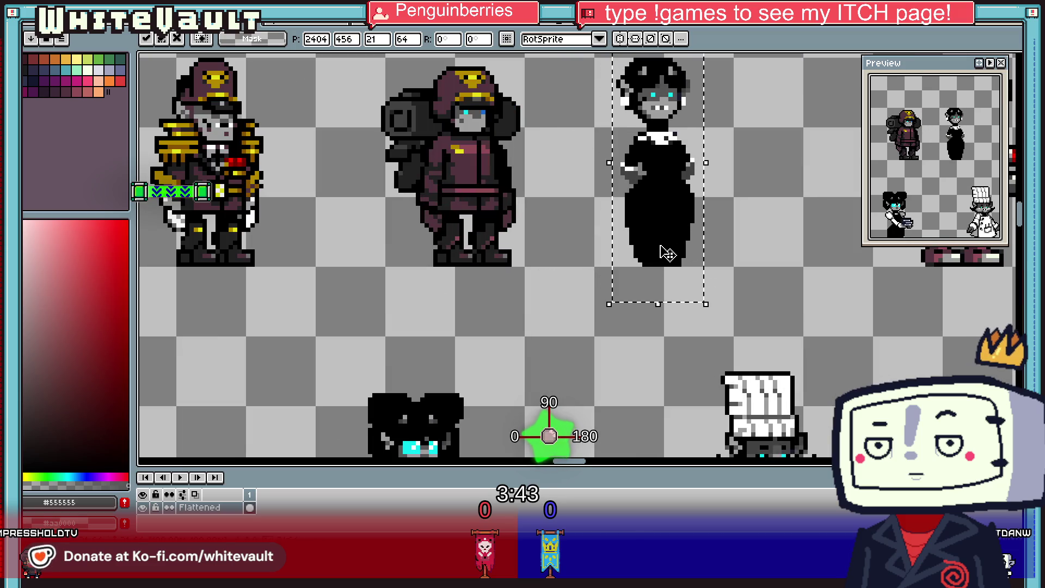
{"action": "left_click", "coordinate": [793, 234]}
{"action": "scroll", "coordinate": [793, 234], "scroll_direction": "down", "scroll_amount": 2}
Step: Reselect and commit the figure's placement, then nudge its head down one pixel
{"action": "left_click_drag", "start_coordinate": [638, 85], "coordinate": [761, 232]}
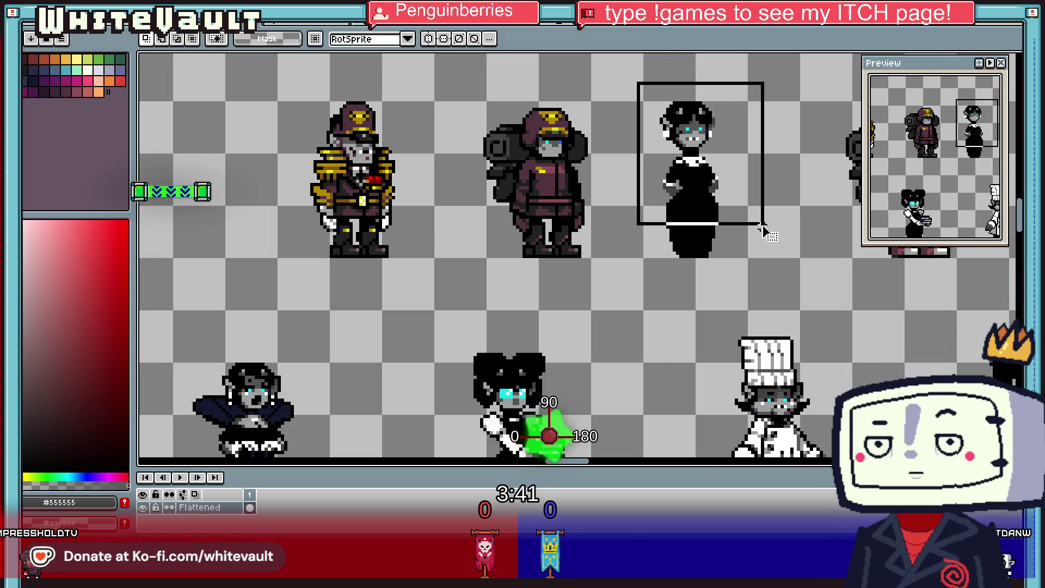
{"action": "scroll", "coordinate": [710, 214], "scroll_direction": "up", "scroll_amount": 2}
{"action": "left_click", "coordinate": [710, 214]}
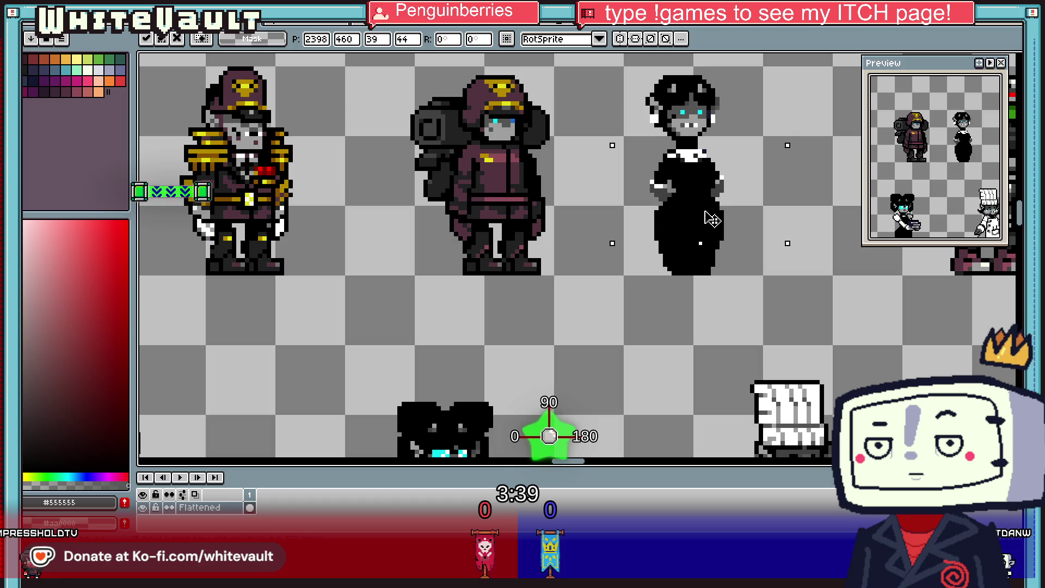
{"action": "scroll", "coordinate": [710, 214], "scroll_direction": "down", "scroll_amount": 1}
{"action": "left_click", "coordinate": [706, 210]}
{"action": "scroll", "coordinate": [706, 209], "scroll_direction": "up", "scroll_amount": 1}
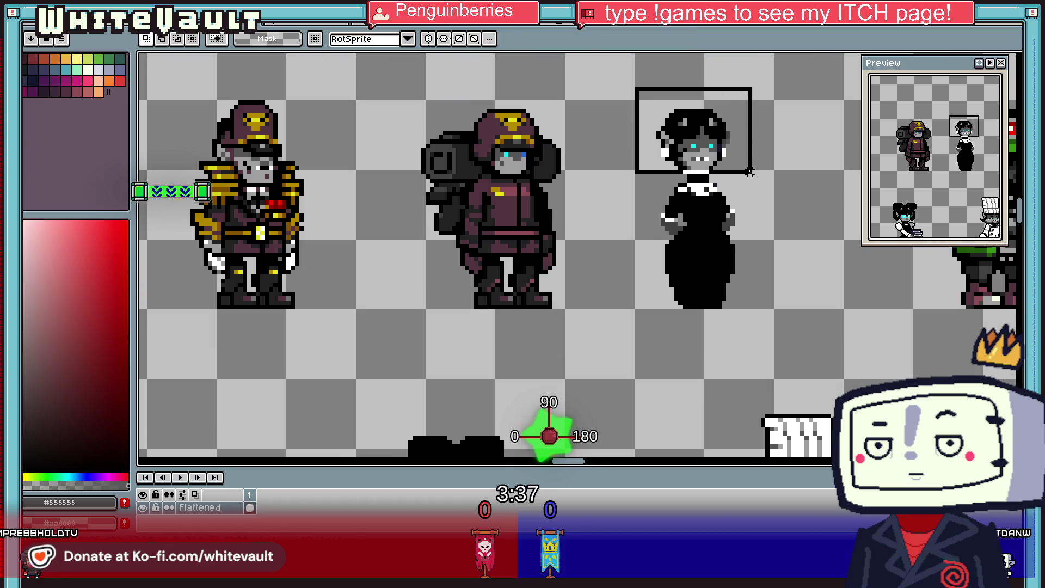
{"action": "left_click", "coordinate": [632, 97]}
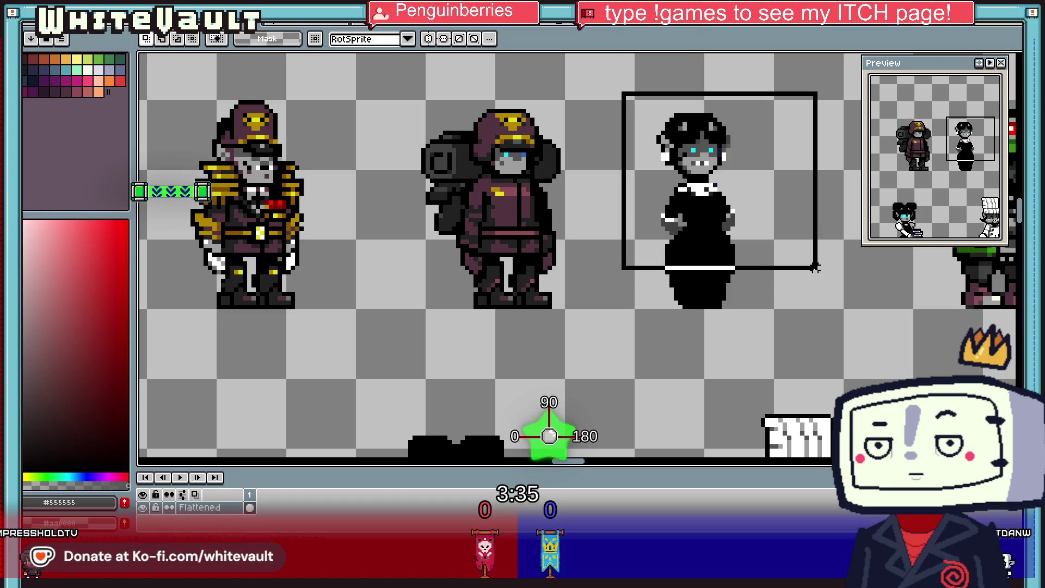
{"action": "key", "text": "Down"}
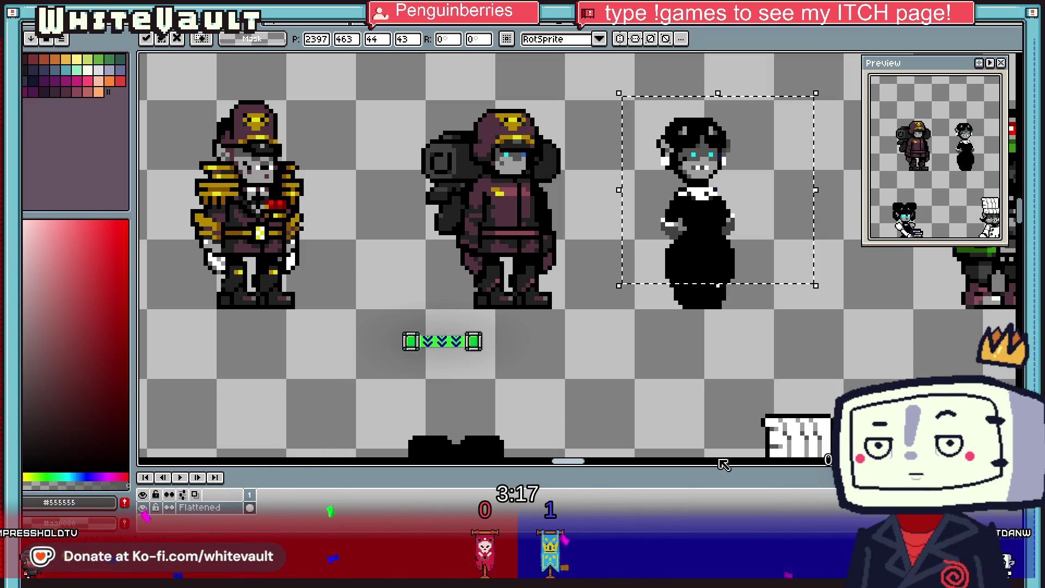
Step: Deselect to keep the one-pixel head nudge, then zoom over the sheet
{"action": "left_click", "coordinate": [776, 381]}
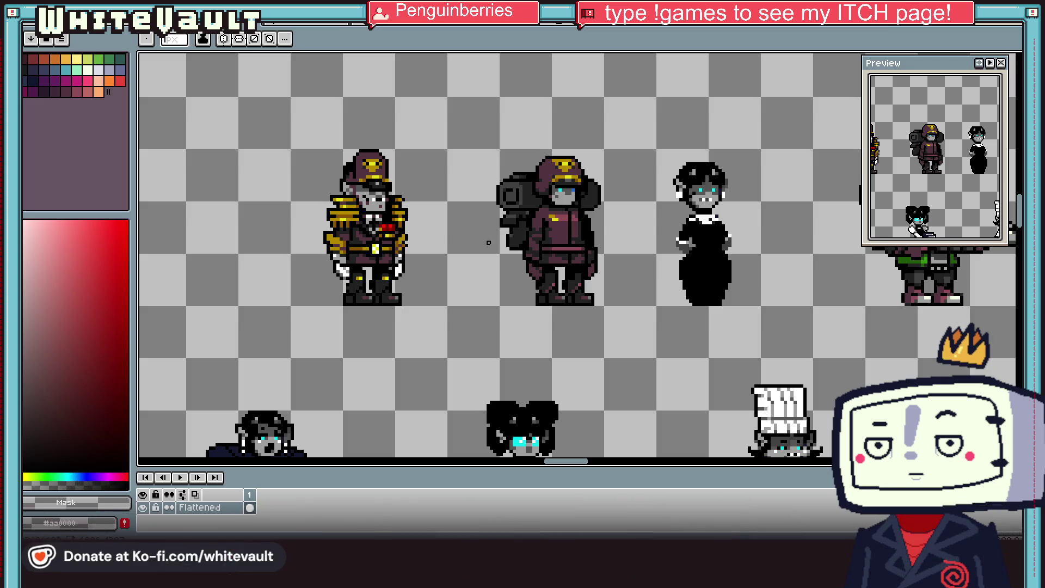
{"action": "scroll", "coordinate": [773, 206], "scroll_direction": "down", "scroll_amount": 3}
{"action": "scroll", "coordinate": [773, 198], "scroll_direction": "up", "scroll_amount": 3}
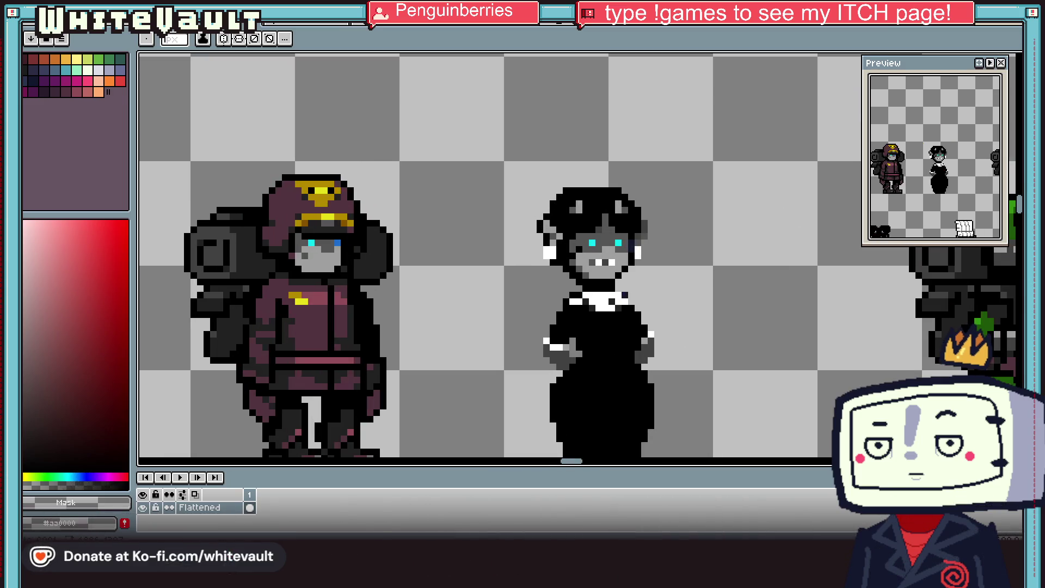
Step: Eyedrop the maroon from the soldier's uniform
{"action": "scroll", "coordinate": [671, 401], "scroll_direction": "down", "scroll_amount": 2}
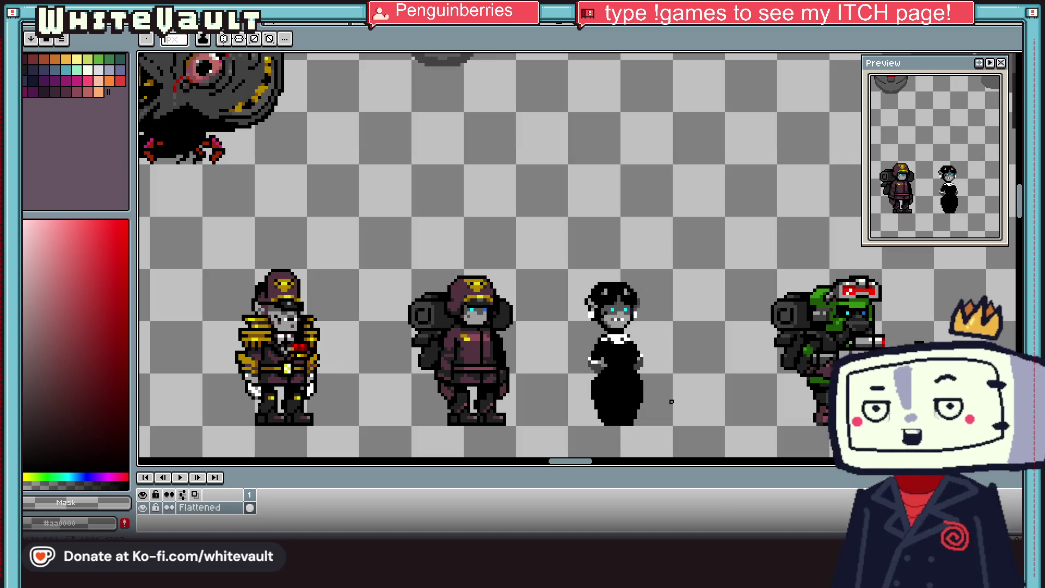
{"action": "scroll", "coordinate": [671, 401], "scroll_direction": "up", "scroll_amount": 1}
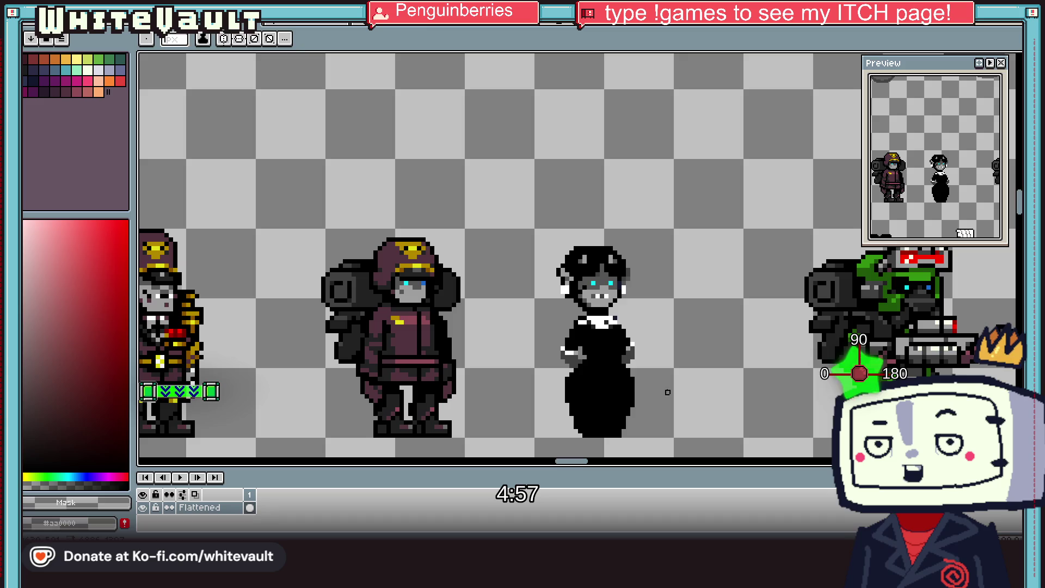
{"action": "key", "text": "i"}
{"action": "left_click", "coordinate": [425, 335]}
{"action": "scroll", "coordinate": [596, 323], "scroll_direction": "up", "scroll_amount": 1}
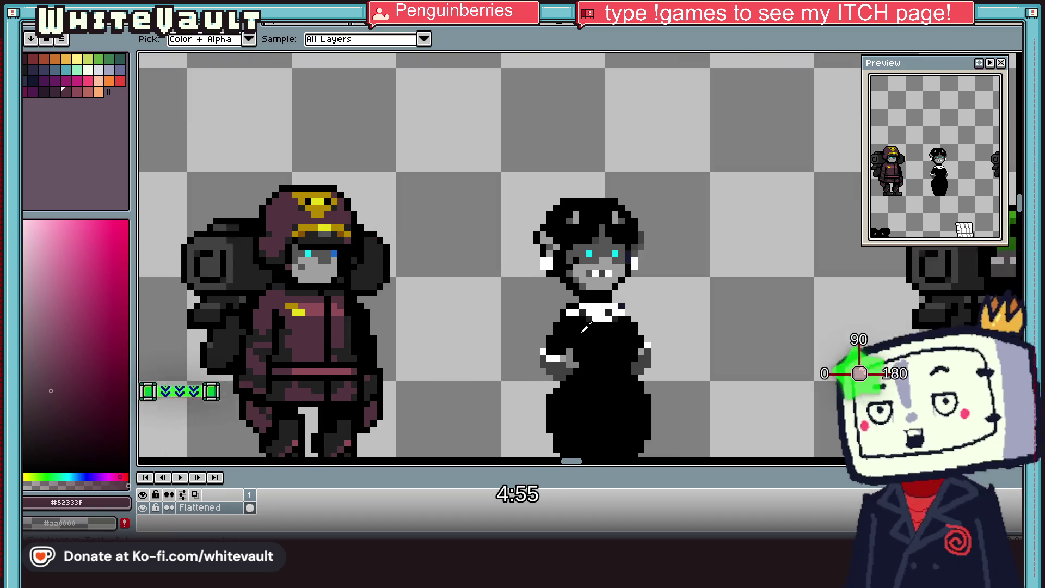
{"action": "scroll", "coordinate": [596, 323], "scroll_direction": "up", "scroll_amount": 1}
{"action": "key", "text": "b"}
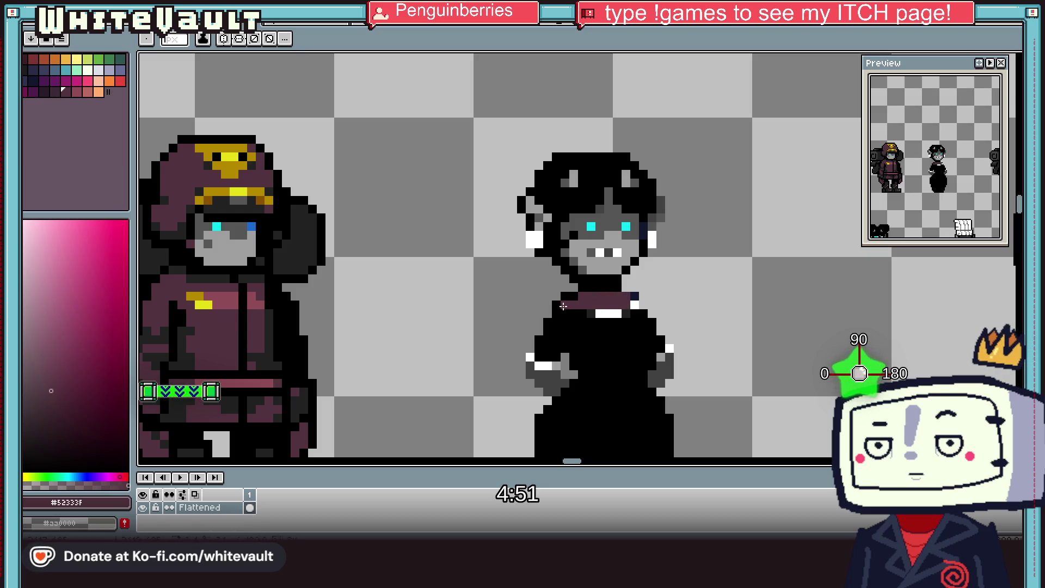
Step: Sample the glove's dark grey and draw folded grey arms across the dress
{"action": "left_click", "coordinate": [563, 374], "text": "alt"}
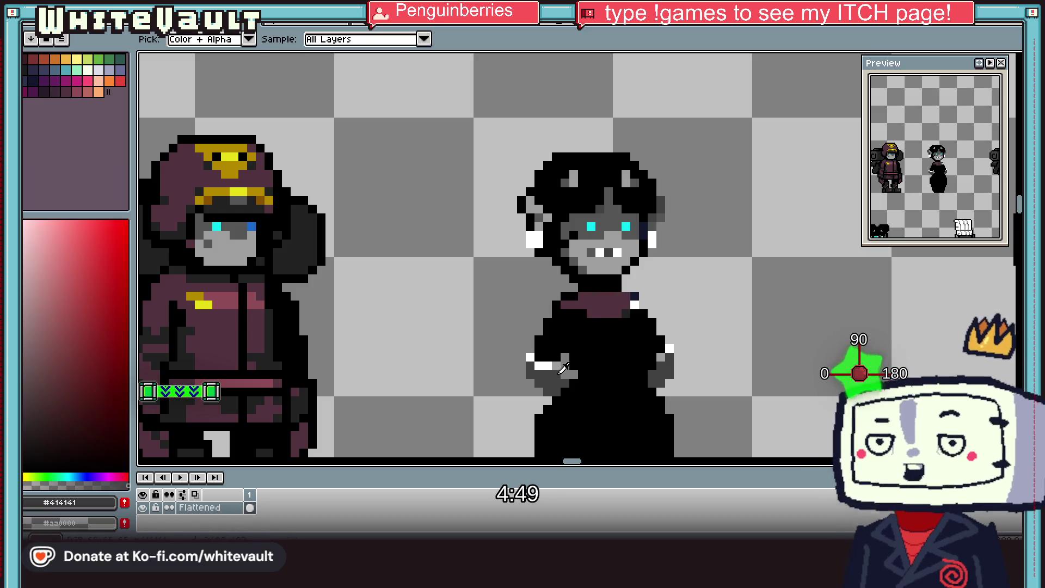
{"action": "scroll", "coordinate": [563, 375], "scroll_direction": "up", "scroll_amount": 1}
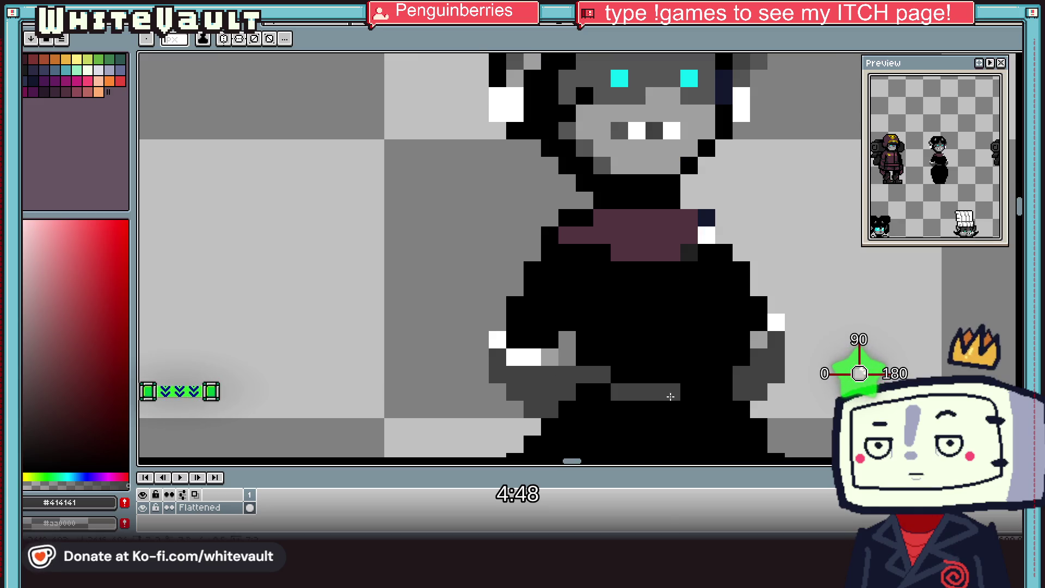
{"action": "left_click_drag", "start_coordinate": [677, 407], "coordinate": [539, 424]}
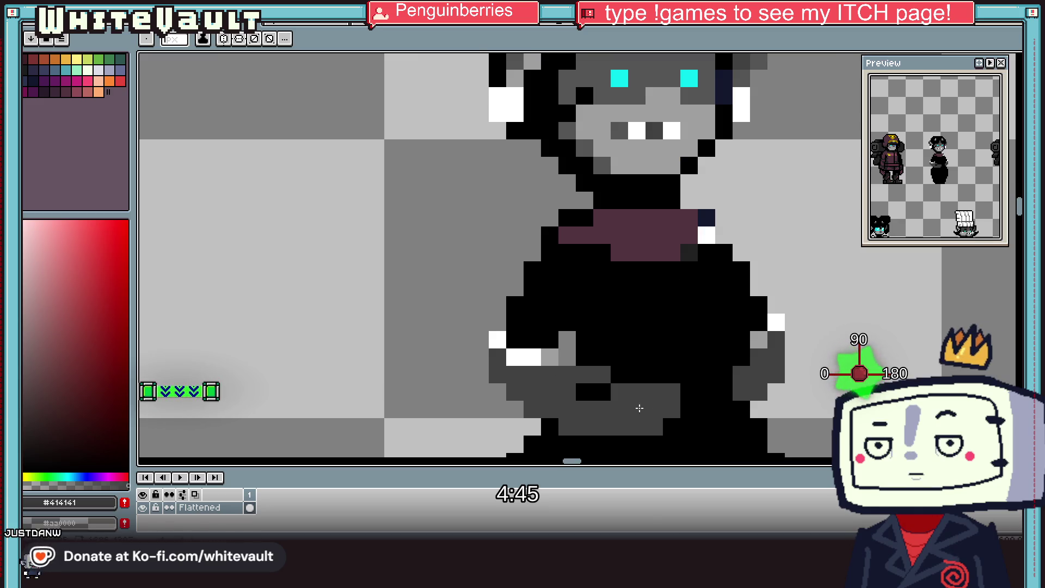
{"action": "scroll", "coordinate": [616, 366], "scroll_direction": "down", "scroll_amount": 1}
{"action": "scroll", "coordinate": [655, 326], "scroll_direction": "up", "scroll_amount": 1}
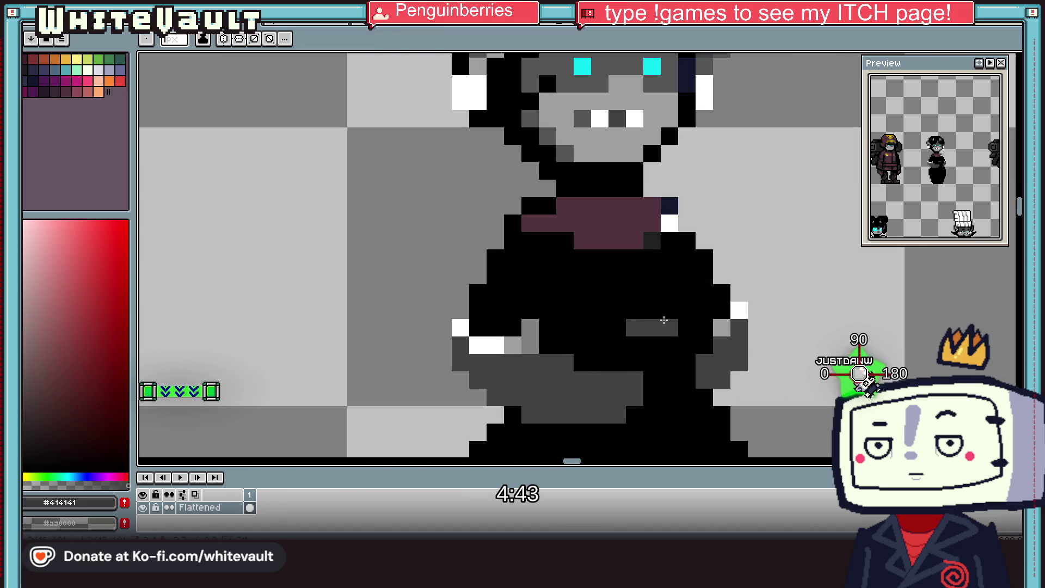
{"action": "left_click_drag", "start_coordinate": [659, 309], "coordinate": [688, 324]}
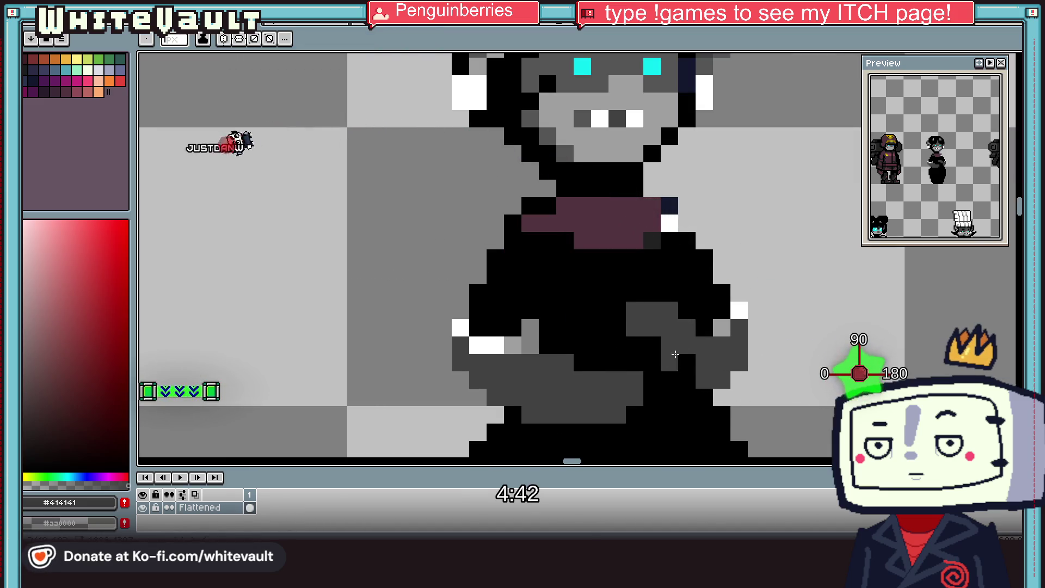
{"action": "key", "text": "i"}
{"action": "scroll", "coordinate": [599, 319], "scroll_direction": "down", "scroll_amount": 3}
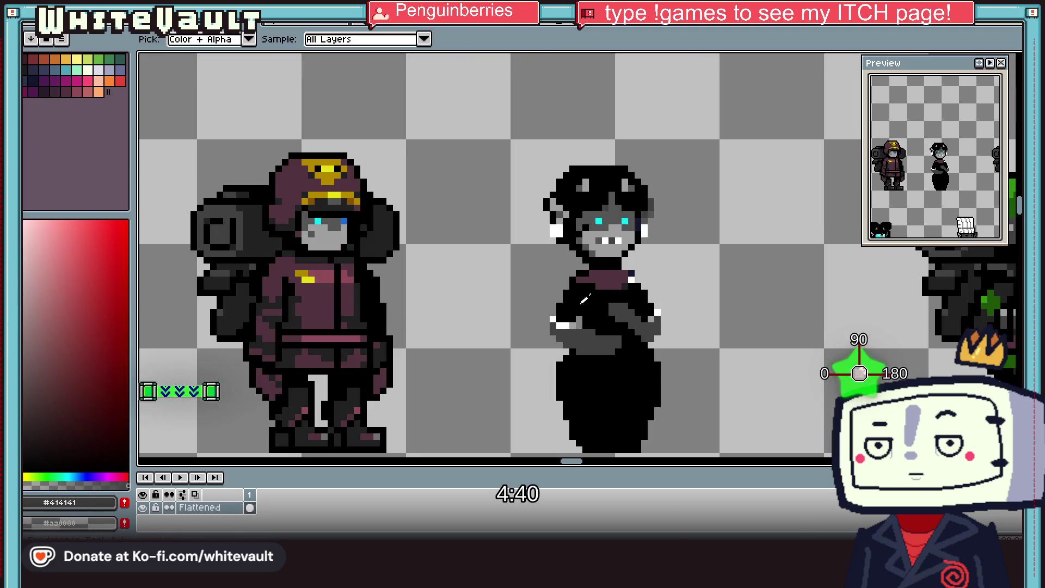
Step: Sample the soldier's maroon uniform colour for the cuff
{"action": "scroll", "coordinate": [581, 323], "scroll_direction": "up", "scroll_amount": 1}
{"action": "left_click", "coordinate": [603, 263]}
{"action": "key", "text": "b"}
{"action": "scroll", "coordinate": [545, 334], "scroll_direction": "up", "scroll_amount": 1}
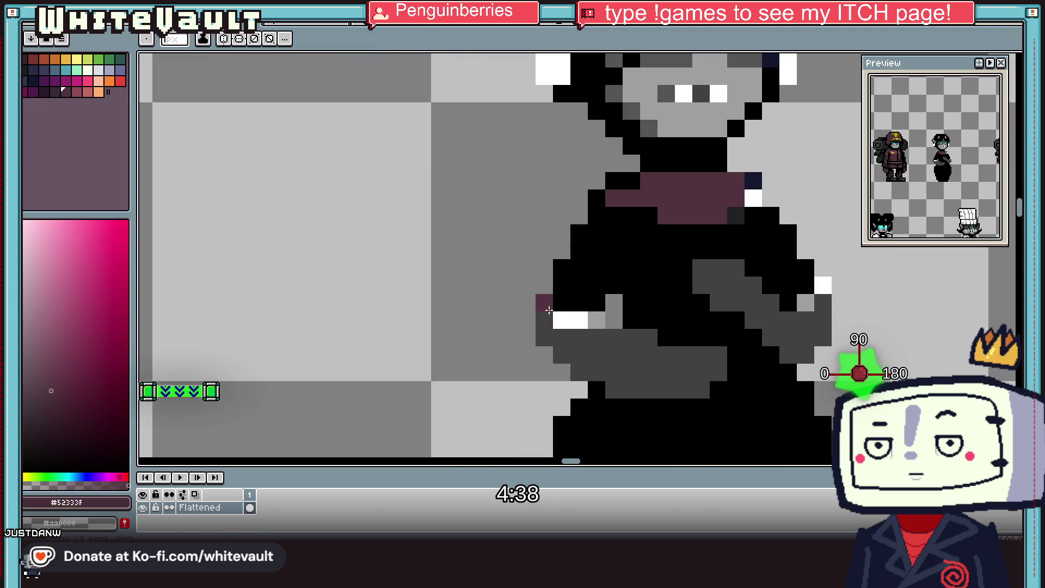
{"action": "key", "text": "i"}
{"action": "scroll", "coordinate": [607, 276], "scroll_direction": "down", "scroll_amount": 1}
{"action": "scroll", "coordinate": [489, 229], "scroll_direction": "down", "scroll_amount": 1}
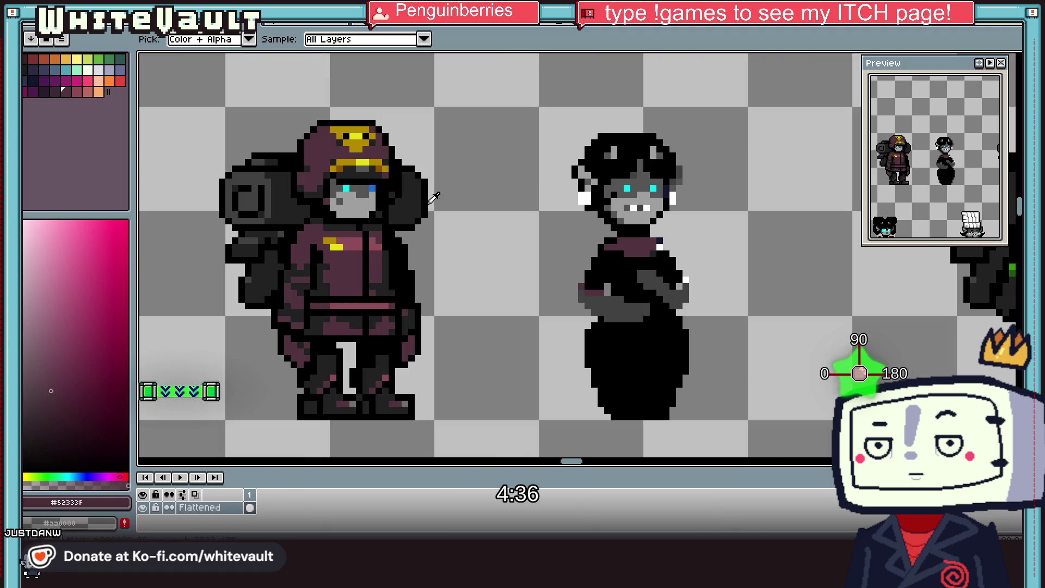
{"action": "left_click", "coordinate": [631, 248]}
{"action": "key", "text": "b"}
{"action": "scroll", "coordinate": [644, 267], "scroll_direction": "up", "scroll_amount": 2}
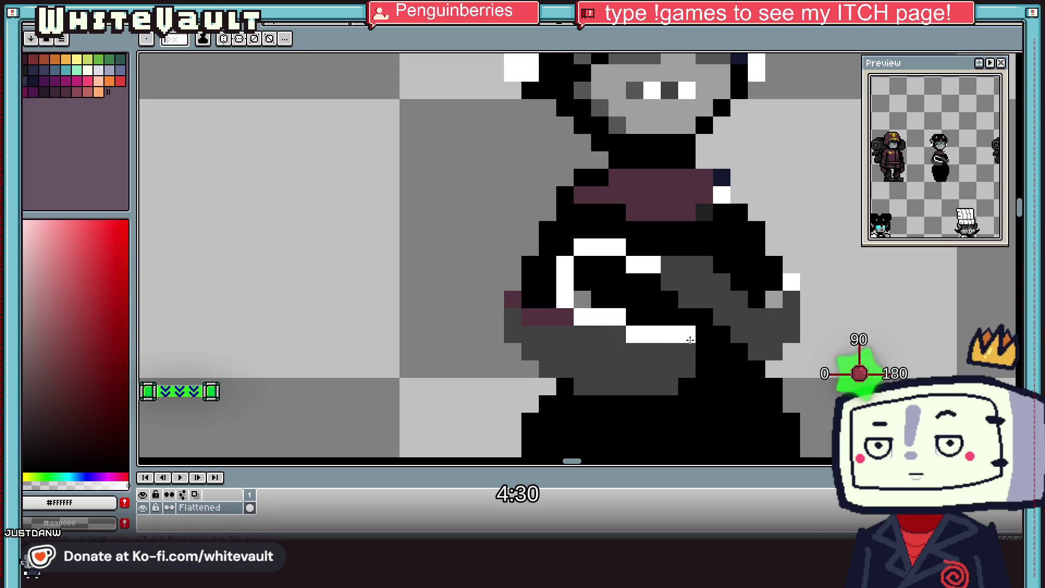
Step: Flood-fill the maid's black waist area white to form an apron
{"action": "key", "text": "g"}
{"action": "left_click", "coordinate": [653, 303]}
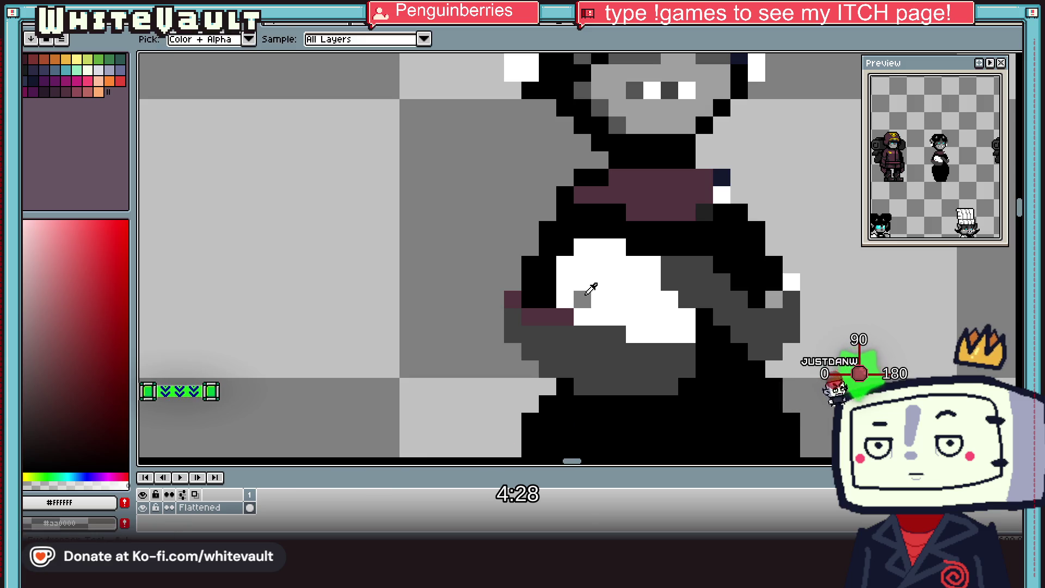
{"action": "scroll", "coordinate": [655, 298], "scroll_direction": "down", "scroll_amount": 2}
Step: Sample the glove's dark grey for shading the apron
{"action": "key", "text": "i"}
{"action": "scroll", "coordinate": [654, 298], "scroll_direction": "up", "scroll_amount": 2}
{"action": "left_click", "coordinate": [651, 288]}
{"action": "key", "text": "b"}
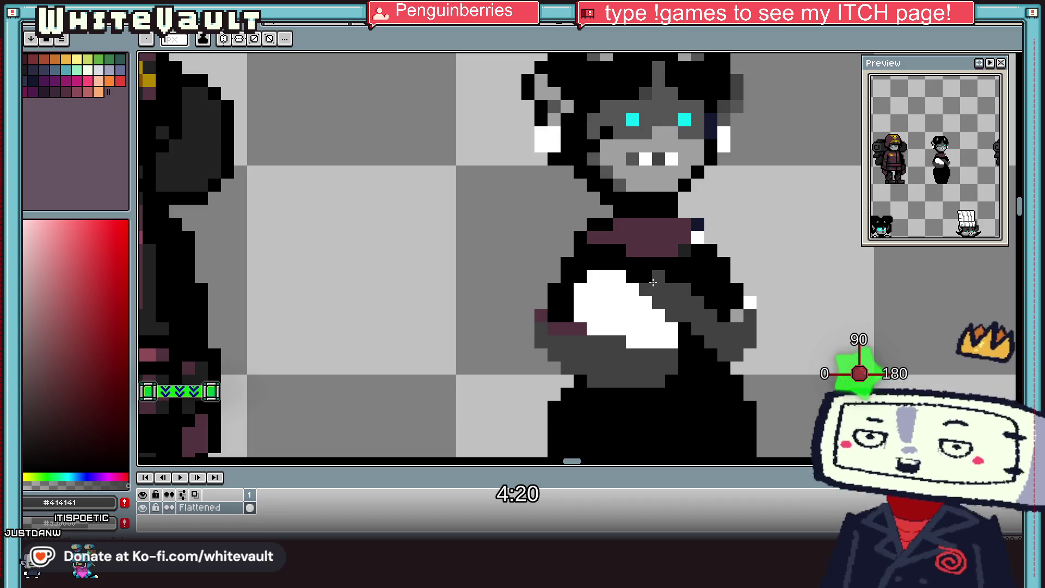
{"action": "scroll", "coordinate": [652, 282], "scroll_direction": "down", "scroll_amount": 3}
{"action": "key", "text": "i"}
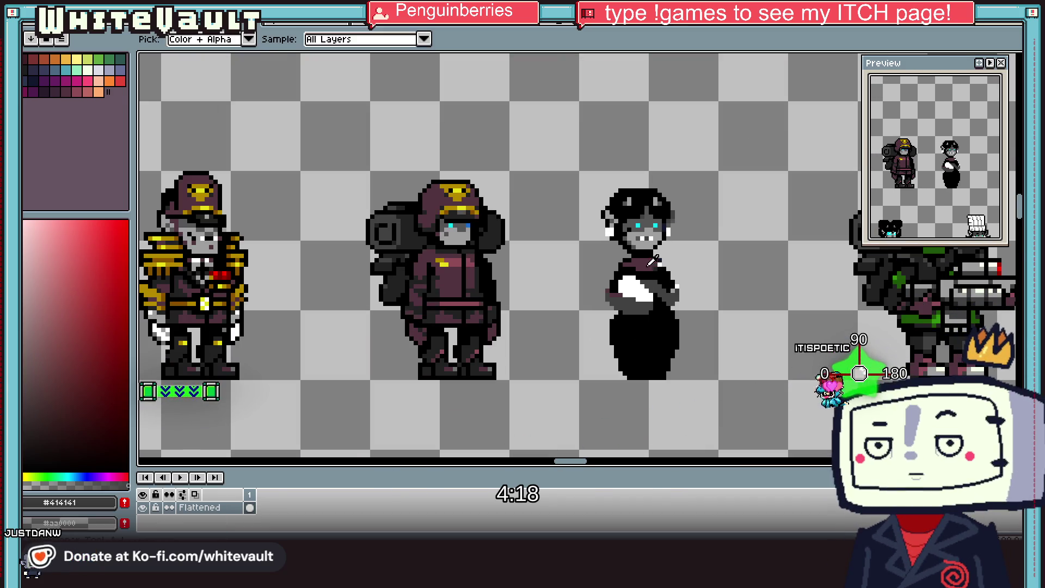
{"action": "scroll", "coordinate": [645, 251], "scroll_direction": "up", "scroll_amount": 2}
{"action": "scroll", "coordinate": [604, 323], "scroll_direction": "up", "scroll_amount": 2}
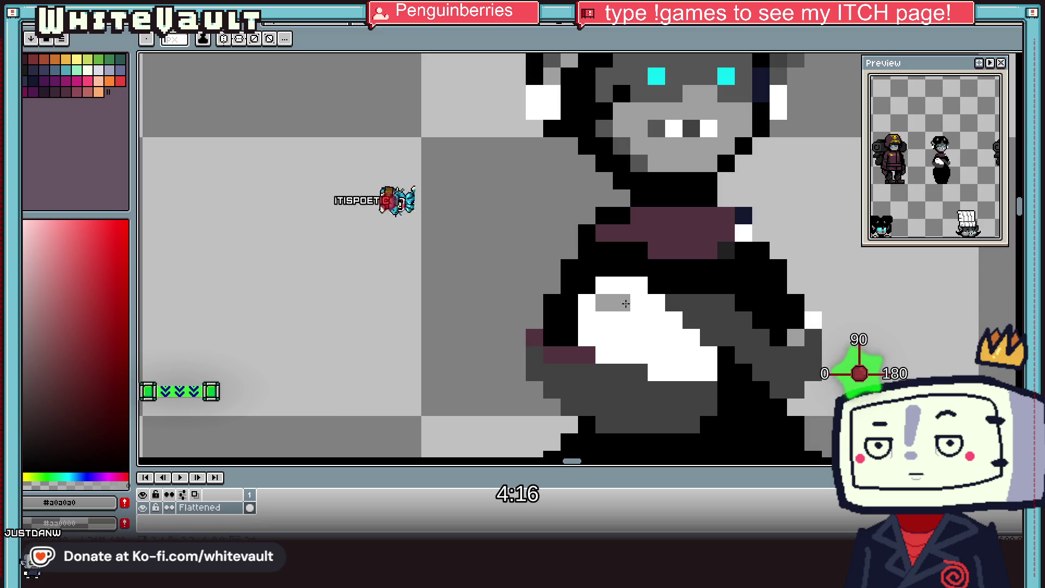
{"action": "scroll", "coordinate": [635, 318], "scroll_direction": "down", "scroll_amount": 4}
{"action": "key", "text": "i"}
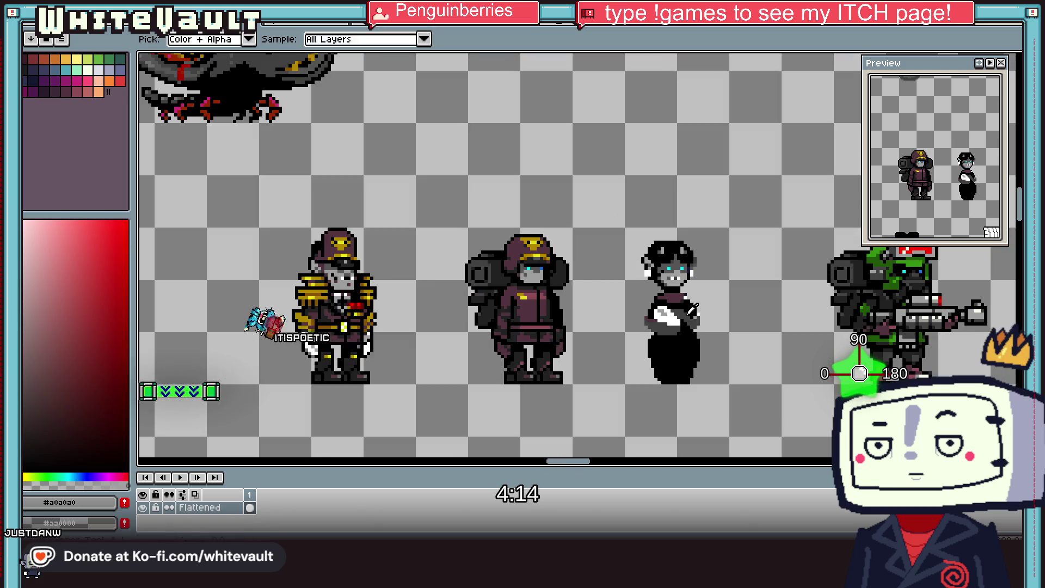
{"action": "scroll", "coordinate": [706, 312], "scroll_direction": "up", "scroll_amount": 3}
{"action": "scroll", "coordinate": [701, 297], "scroll_direction": "up", "scroll_amount": 2}
{"action": "left_click", "coordinate": [700, 297]}
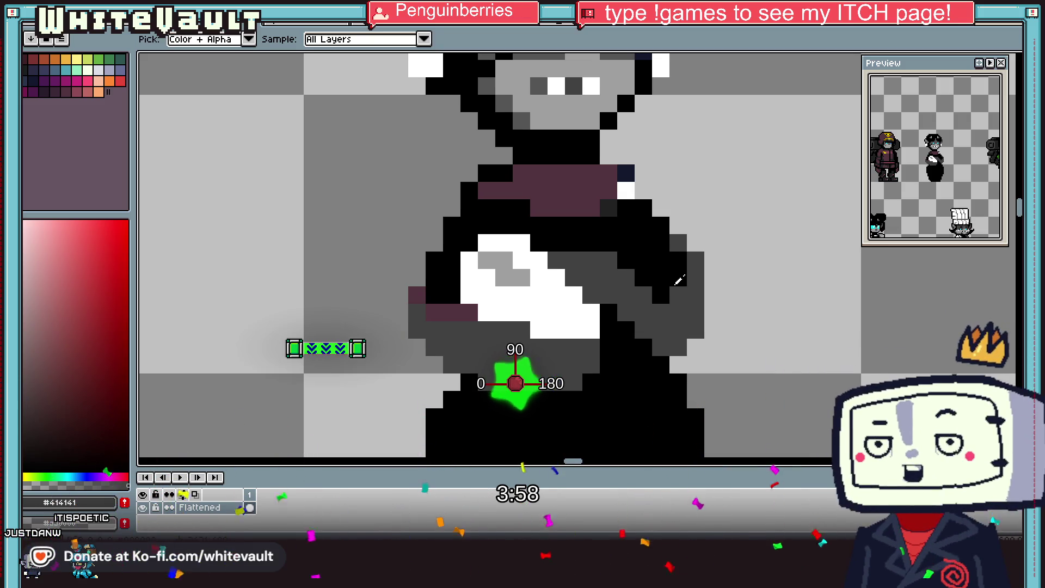
Step: Pick black from the dress and paint over most of the maroon collar
{"action": "scroll", "coordinate": [593, 142], "scroll_direction": "down", "scroll_amount": 3}
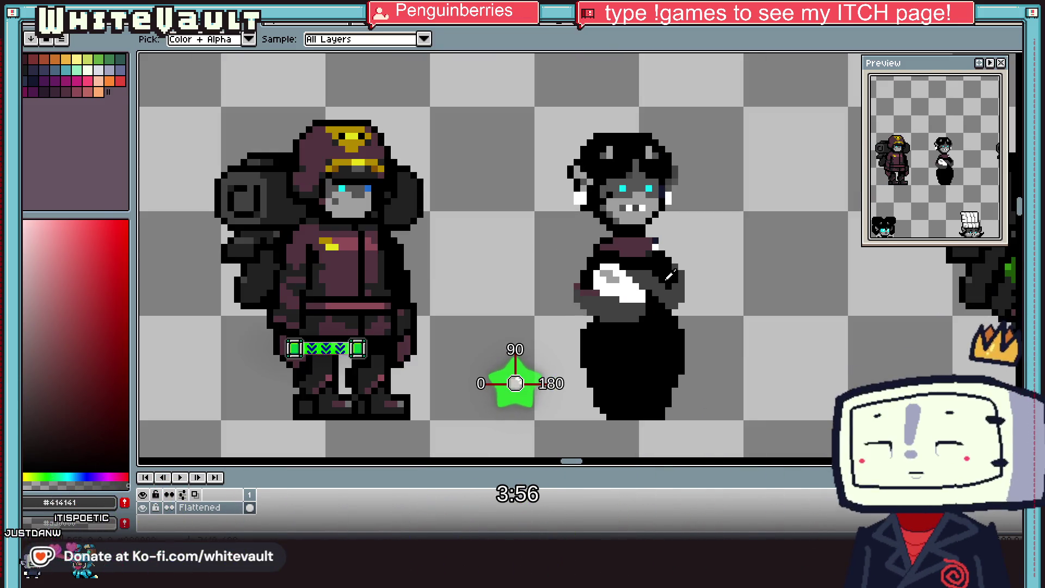
{"action": "scroll", "coordinate": [665, 275], "scroll_direction": "up", "scroll_amount": 1}
{"action": "scroll", "coordinate": [652, 279], "scroll_direction": "up", "scroll_amount": 2}
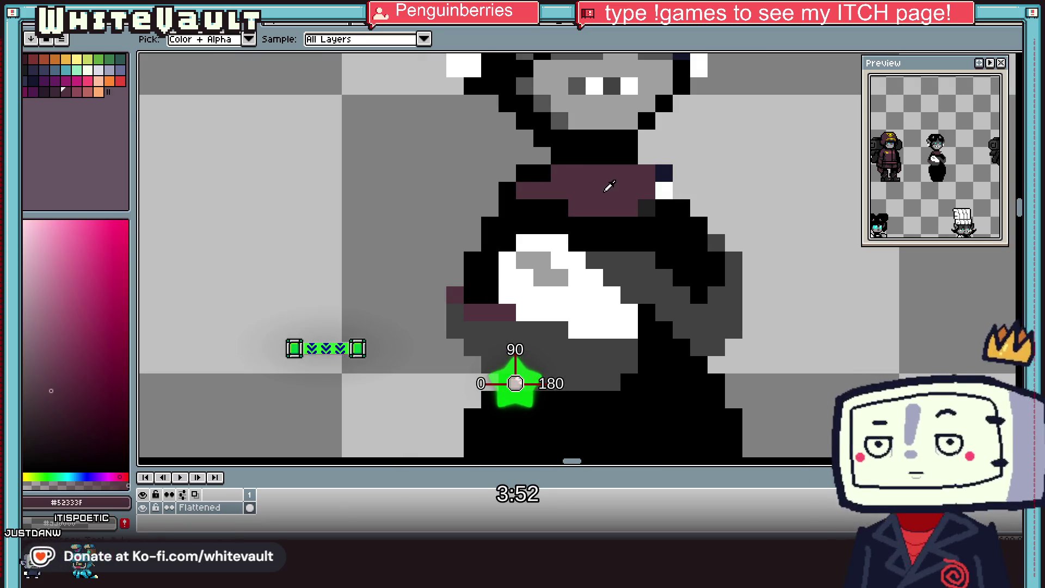
{"action": "left_click", "coordinate": [669, 202]}
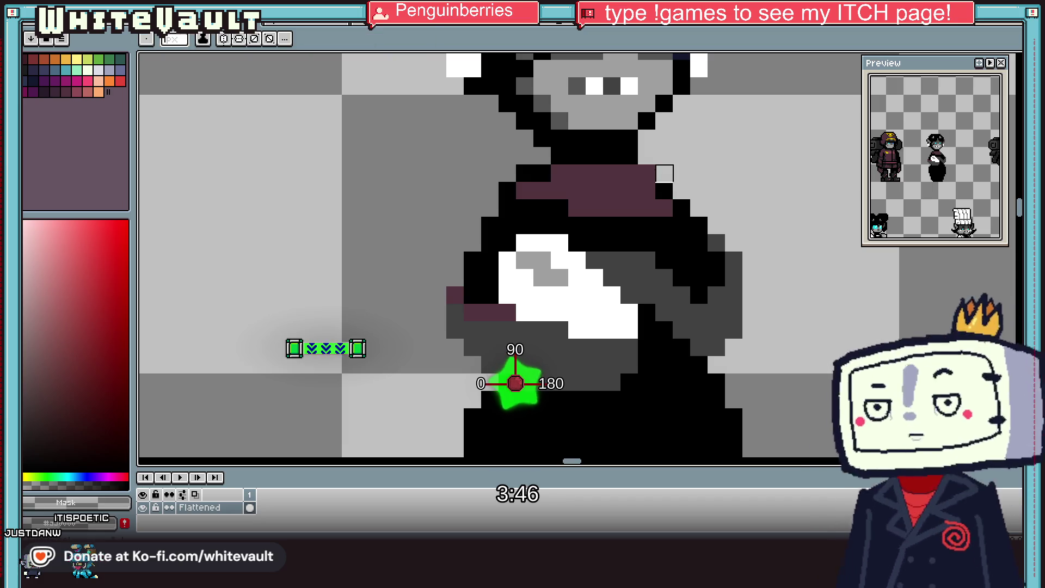
{"action": "key", "text": "alt"}
{"action": "mouse_move", "coordinate": [559, 190]}
{"action": "left_mouse_down"}
{"action": "mouse_move", "coordinate": [538, 195]}
{"action": "mouse_move", "coordinate": [630, 207]}
{"action": "left_mouse_up"}
{"action": "left_click", "coordinate": [559, 173]}
{"action": "left_click", "coordinate": [650, 191]}
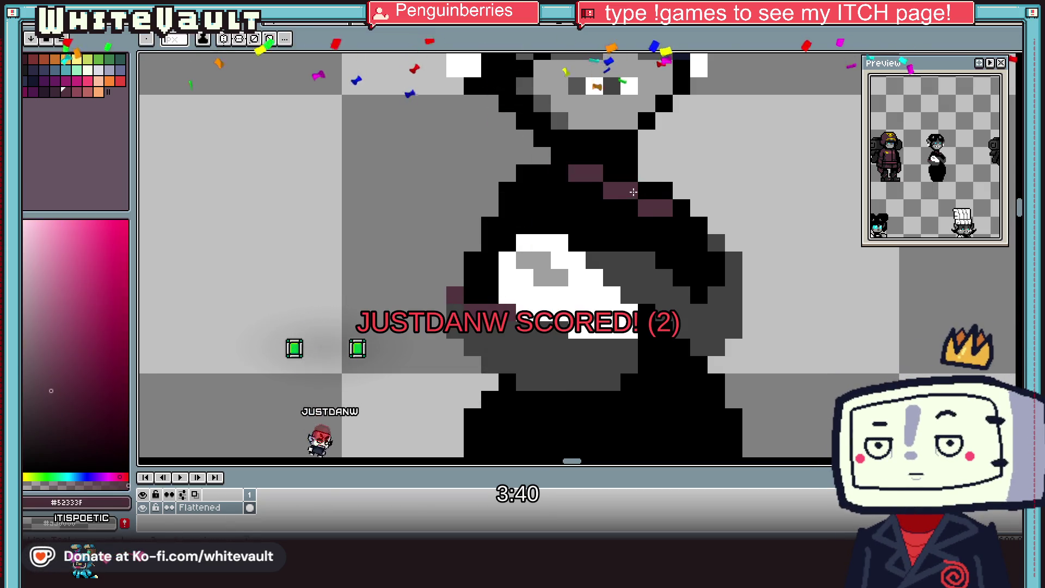
Step: Resample the maroon uniform colour and undo the last change
{"action": "scroll", "coordinate": [634, 208], "scroll_direction": "down", "scroll_amount": 2}
{"action": "scroll", "coordinate": [621, 190], "scroll_direction": "down", "scroll_amount": 2}
{"action": "scroll", "coordinate": [598, 166], "scroll_direction": "up", "scroll_amount": 3}
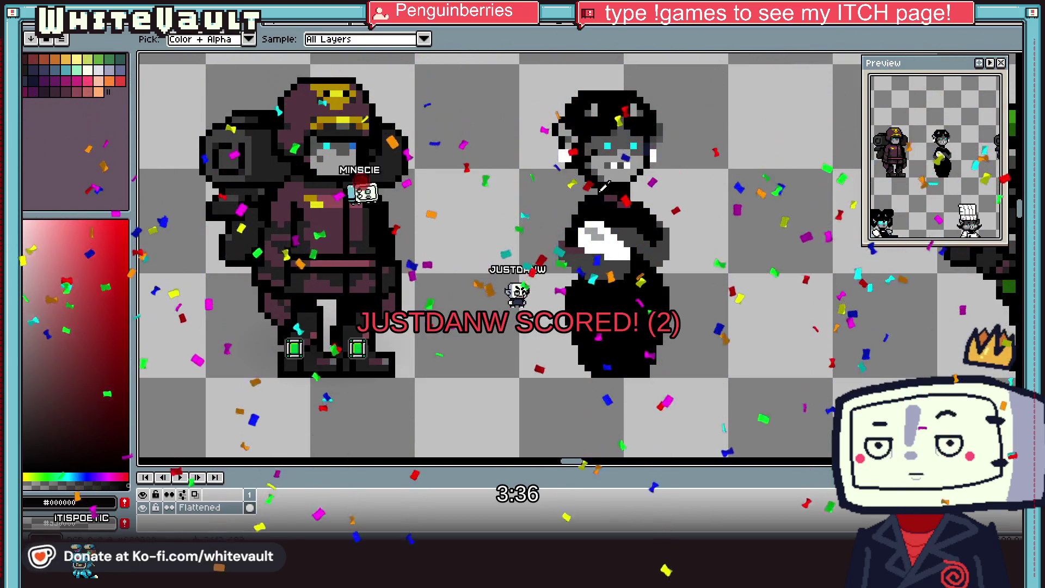
{"action": "left_click", "coordinate": [597, 229]}
{"action": "scroll", "coordinate": [597, 230], "scroll_direction": "up", "scroll_amount": 2}
{"action": "key", "text": "ctrl+z"}
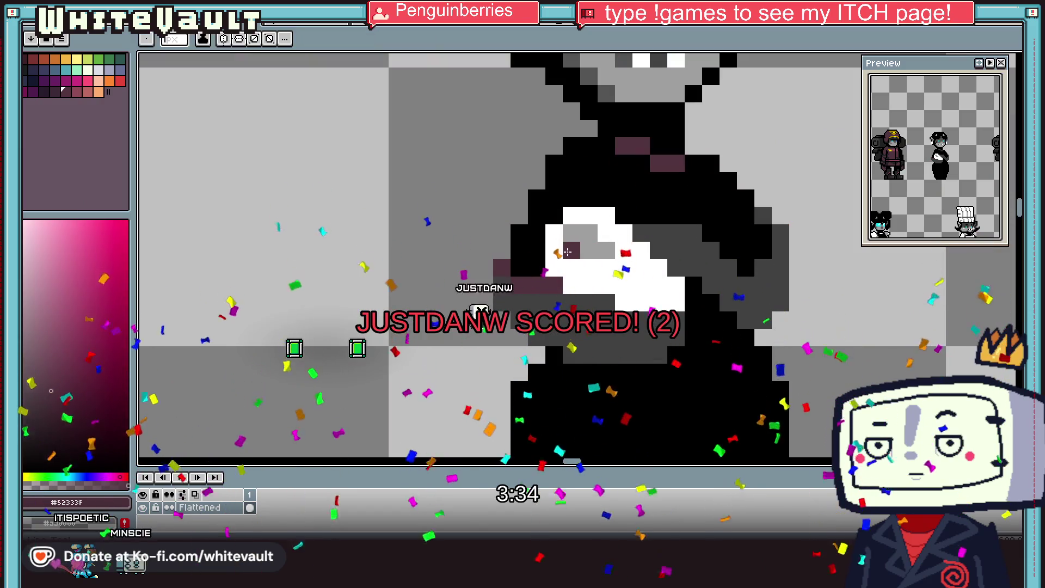
{"action": "left_click", "coordinate": [555, 234]}
{"action": "scroll", "coordinate": [558, 257], "scroll_direction": "down", "scroll_amount": 1}
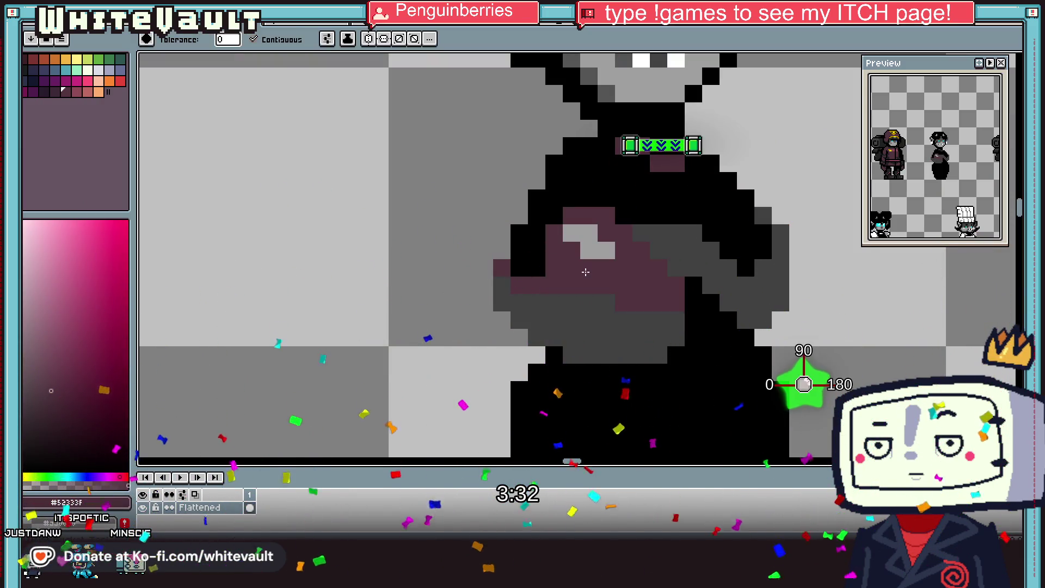
{"action": "scroll", "coordinate": [558, 258], "scroll_direction": "down", "scroll_amount": 2}
{"action": "scroll", "coordinate": [647, 266], "scroll_direction": "down", "scroll_amount": 1}
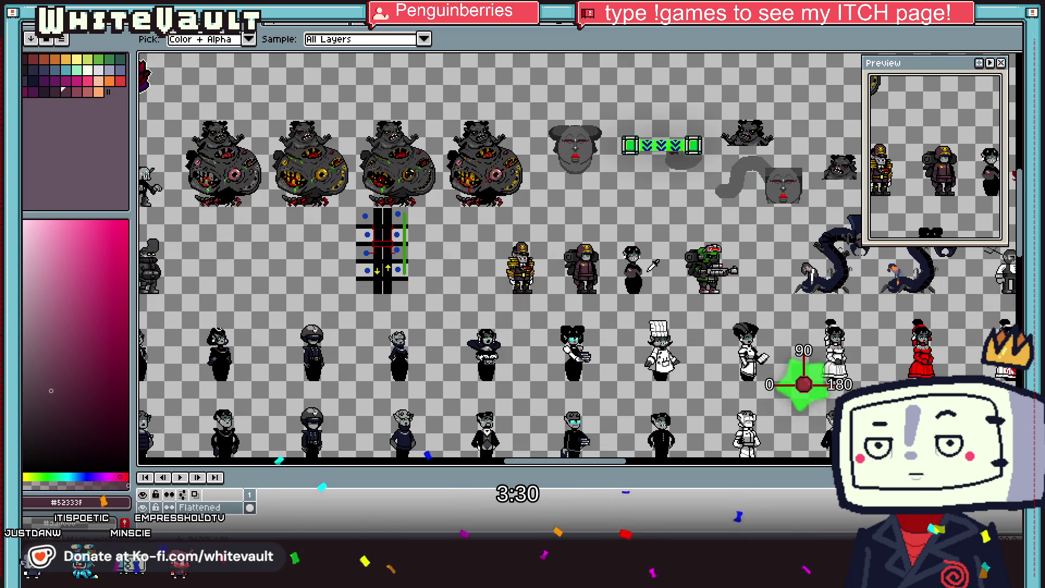
{"action": "scroll", "coordinate": [648, 270], "scroll_direction": "up", "scroll_amount": 1}
{"action": "key", "text": "v"}
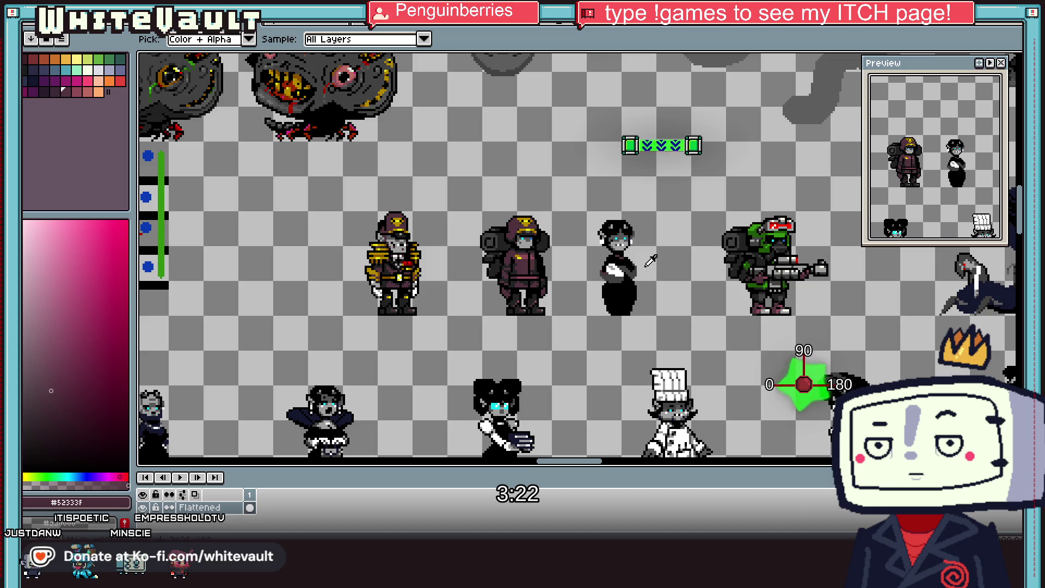
{"action": "scroll", "coordinate": [638, 254], "scroll_direction": "up", "scroll_amount": 1}
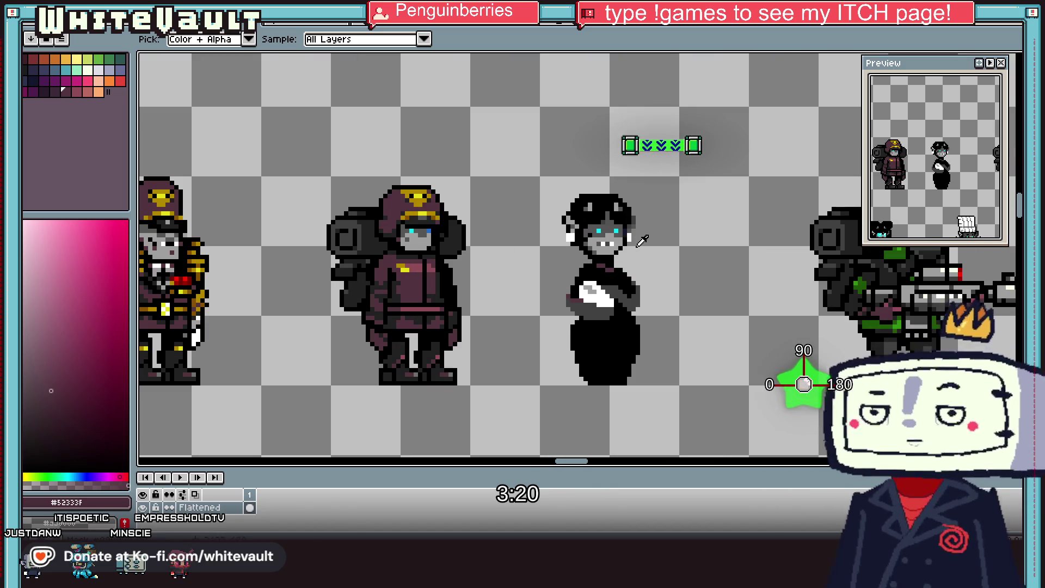
{"action": "scroll", "coordinate": [606, 232], "scroll_direction": "up", "scroll_amount": 1}
{"action": "left_click", "coordinate": [599, 231]}
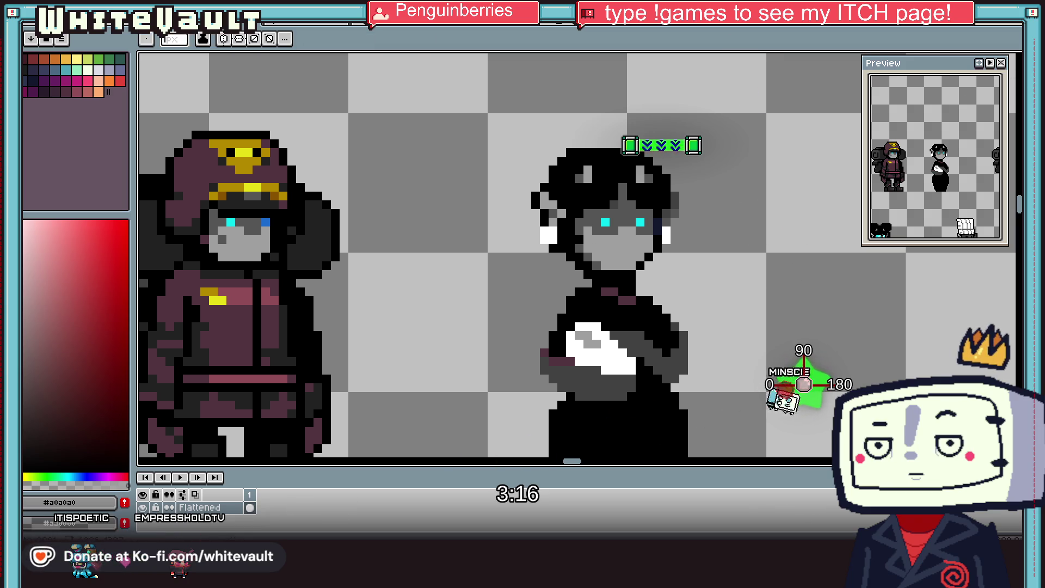
Step: Select the maid's head and apply the move to set the sprite in place
{"action": "key", "text": "m"}
{"action": "left_click_drag", "start_coordinate": [717, 111], "coordinate": [624, 273]}
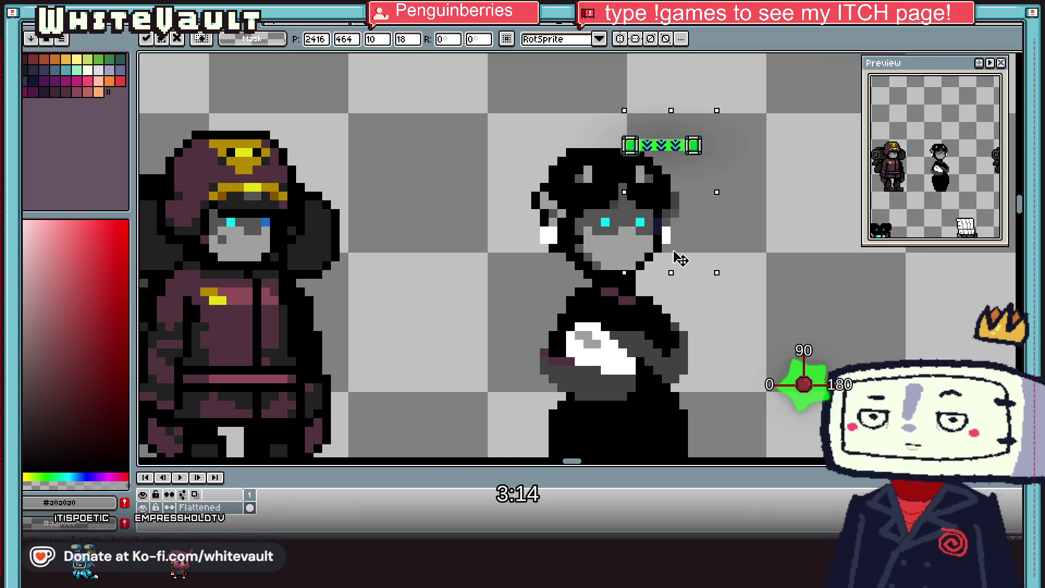
{"action": "key", "text": "Return"}
{"action": "scroll", "coordinate": [664, 256], "scroll_direction": "down", "scroll_amount": 2}
{"action": "scroll", "coordinate": [664, 255], "scroll_direction": "up", "scroll_amount": 1}
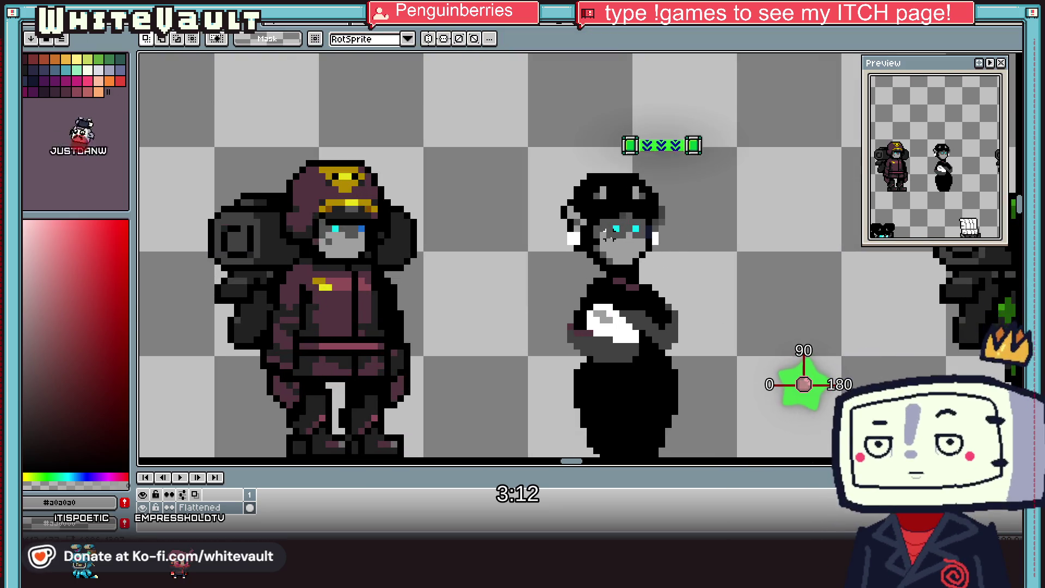
Step: Sample the grey face colour with the eyedropper
{"action": "key", "text": "b"}
{"action": "scroll", "coordinate": [552, 234], "scroll_direction": "up", "scroll_amount": 2}
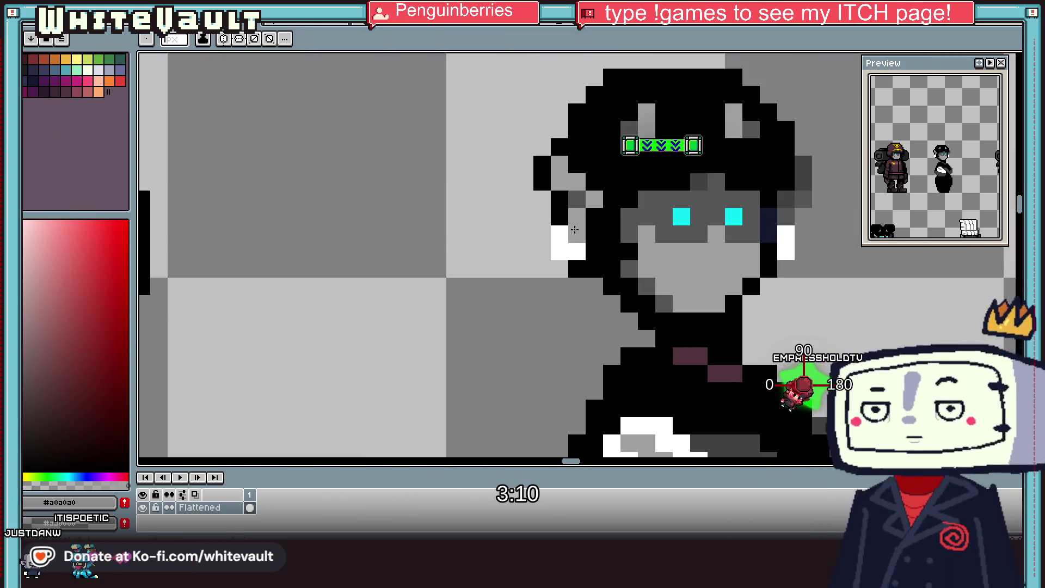
{"action": "key", "text": "i"}
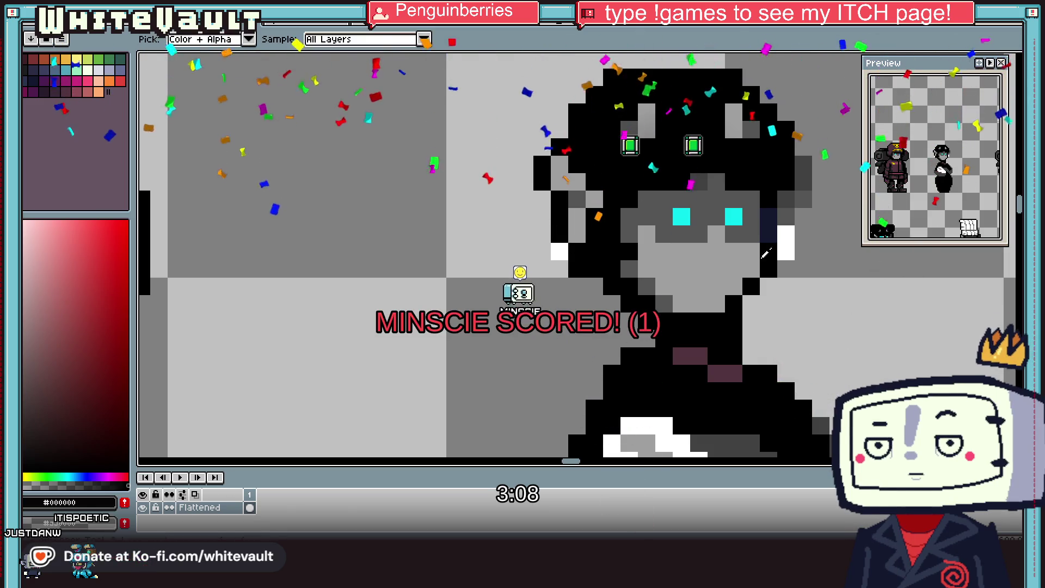
{"action": "left_click", "coordinate": [799, 243]}
{"action": "key", "text": "m"}
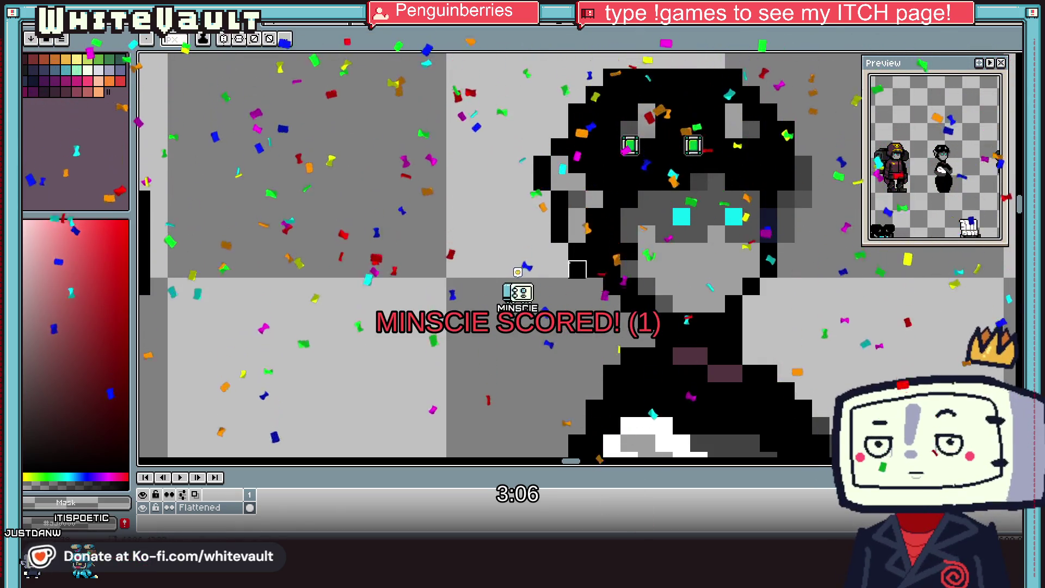
{"action": "scroll", "coordinate": [627, 256], "scroll_direction": "down", "scroll_amount": 3}
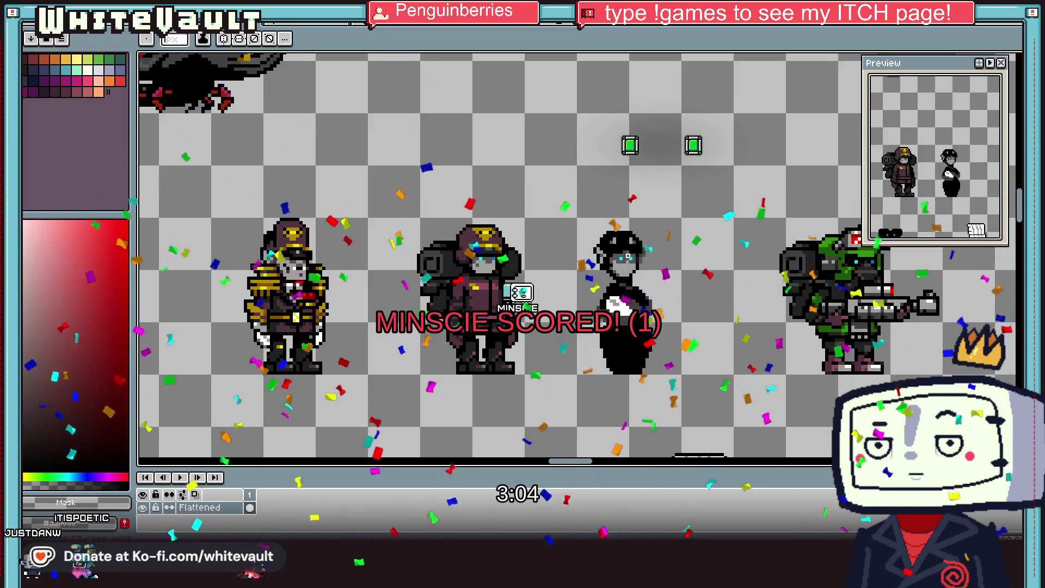
{"action": "key", "text": "i"}
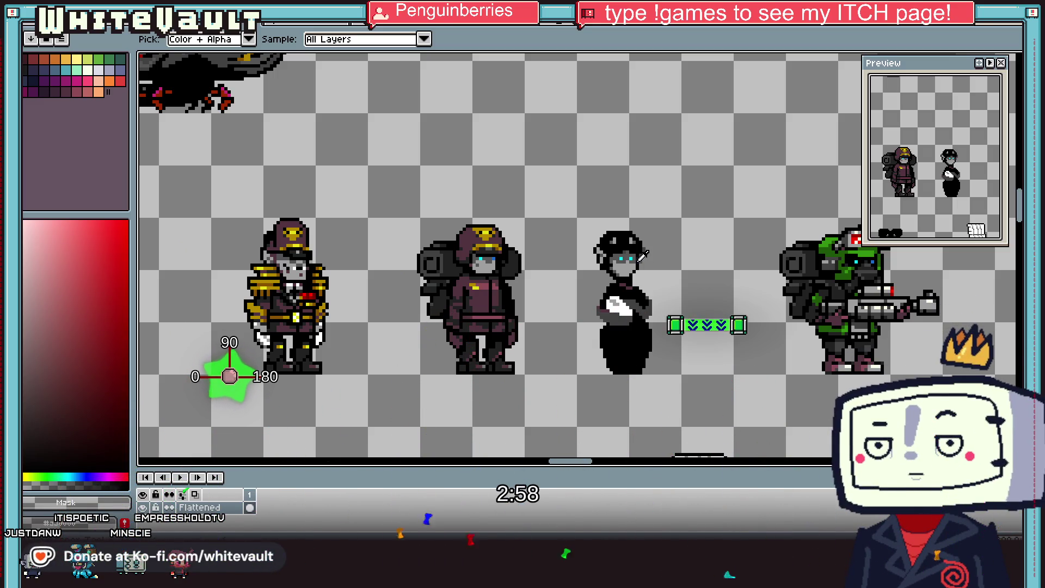
{"action": "scroll", "coordinate": [622, 236], "scroll_direction": "up", "scroll_amount": 4}
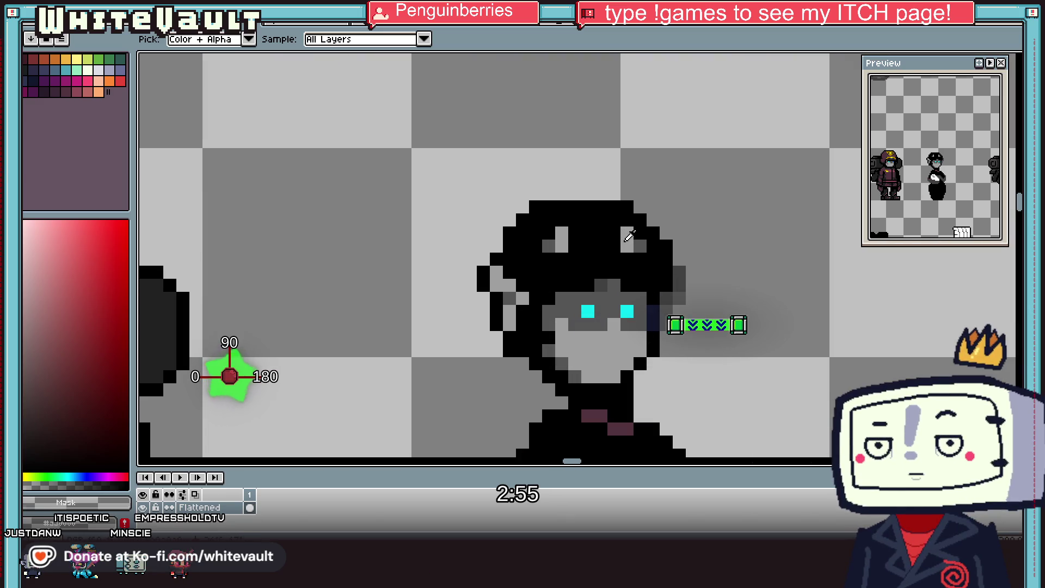
Step: Sample the face greys, hair black and eye cyan, then paint a black pixel on the maid's face
{"action": "left_click", "coordinate": [637, 235]}
{"action": "key", "text": "b"}
{"action": "left_click", "coordinate": [626, 228], "text": "alt"}
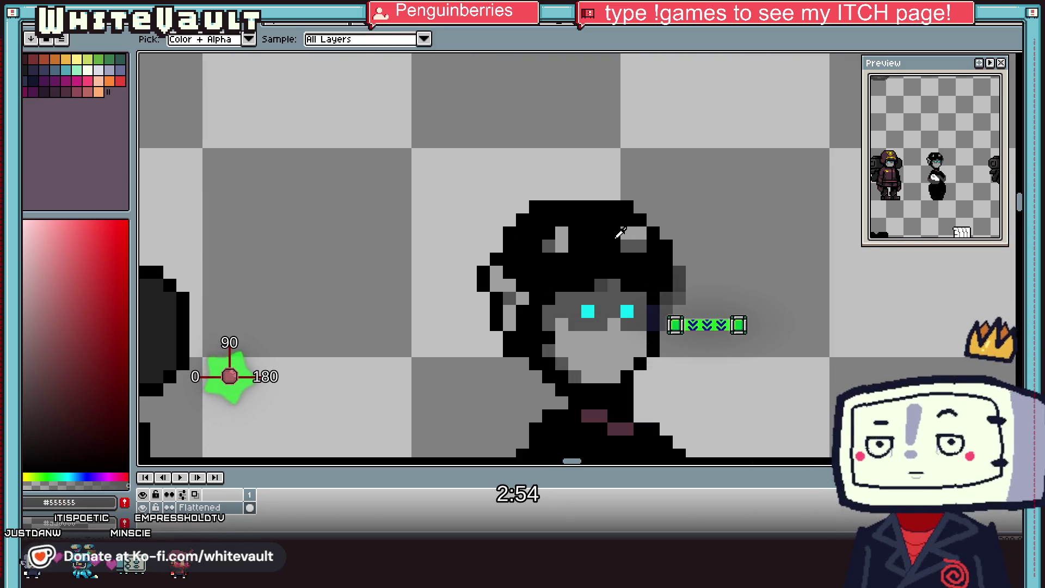
{"action": "scroll", "coordinate": [653, 245], "scroll_direction": "down", "scroll_amount": 3}
{"action": "scroll", "coordinate": [653, 247], "scroll_direction": "up", "scroll_amount": 3}
{"action": "left_click", "coordinate": [643, 251]}
{"action": "key", "text": "b"}
{"action": "key", "text": "alt"}
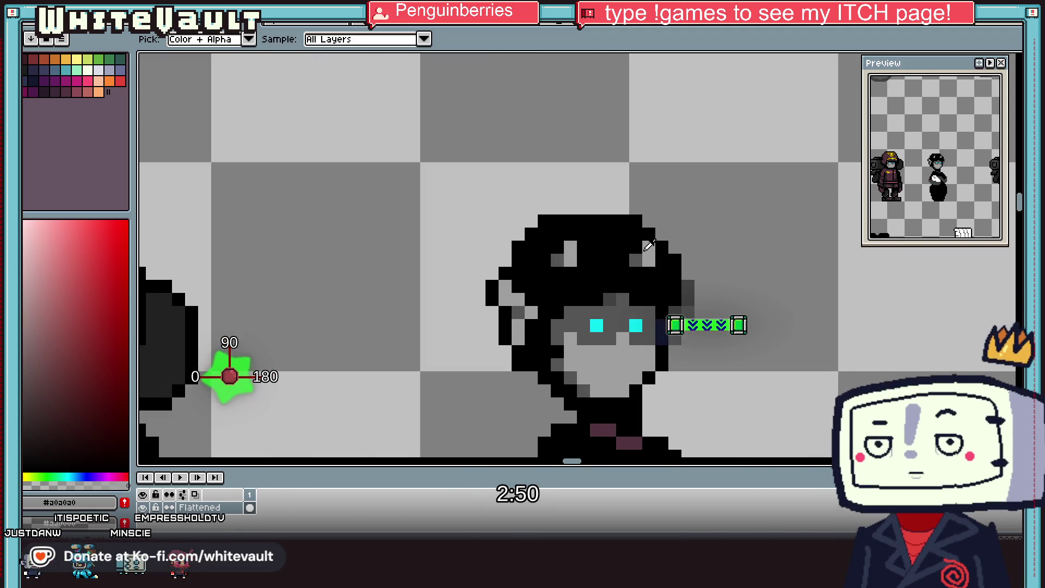
{"action": "scroll", "coordinate": [641, 245], "scroll_direction": "down", "scroll_amount": 3}
{"action": "scroll", "coordinate": [638, 240], "scroll_direction": "up", "scroll_amount": 1}
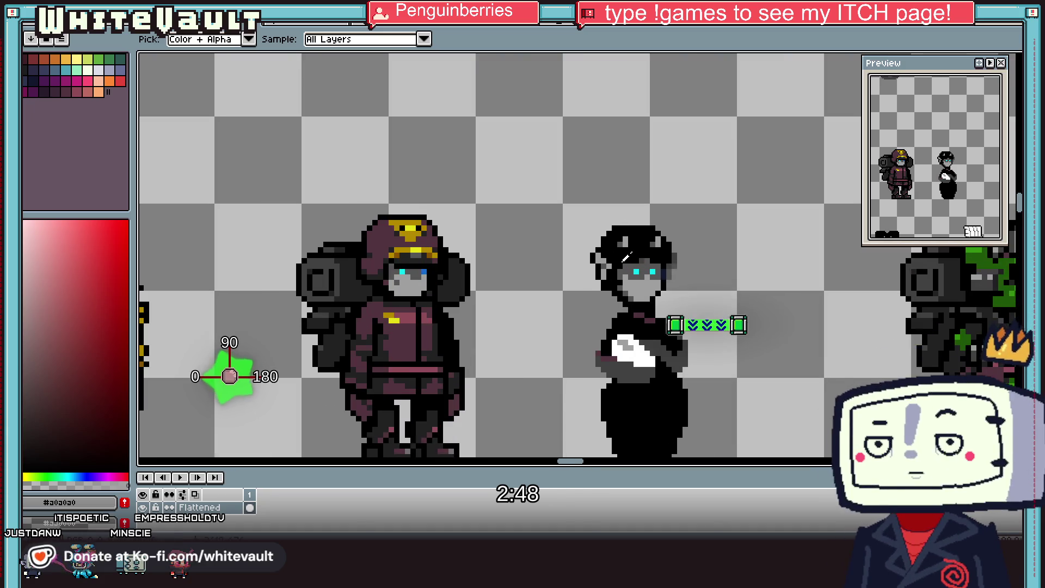
{"action": "scroll", "coordinate": [675, 274], "scroll_direction": "up", "scroll_amount": 2}
{"action": "left_click", "coordinate": [655, 275]}
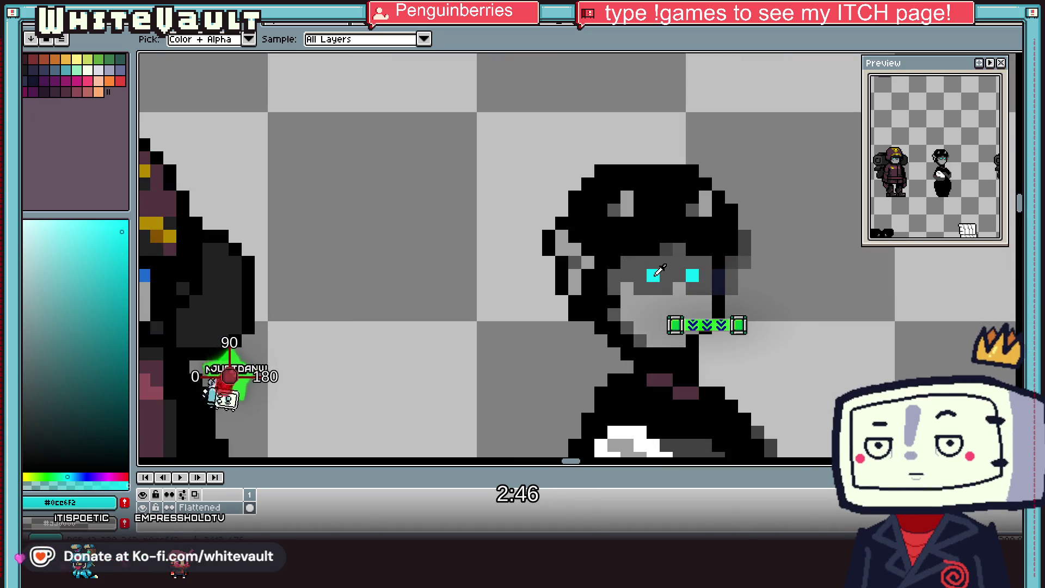
{"action": "left_click", "coordinate": [665, 256]}
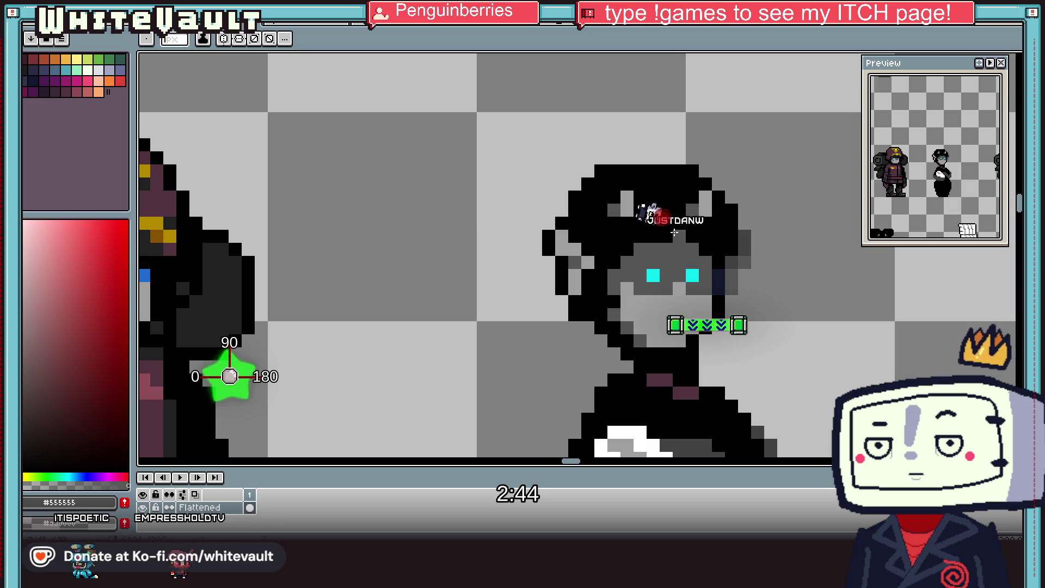
{"action": "left_click", "coordinate": [653, 224]}
{"action": "left_click", "coordinate": [652, 252]}
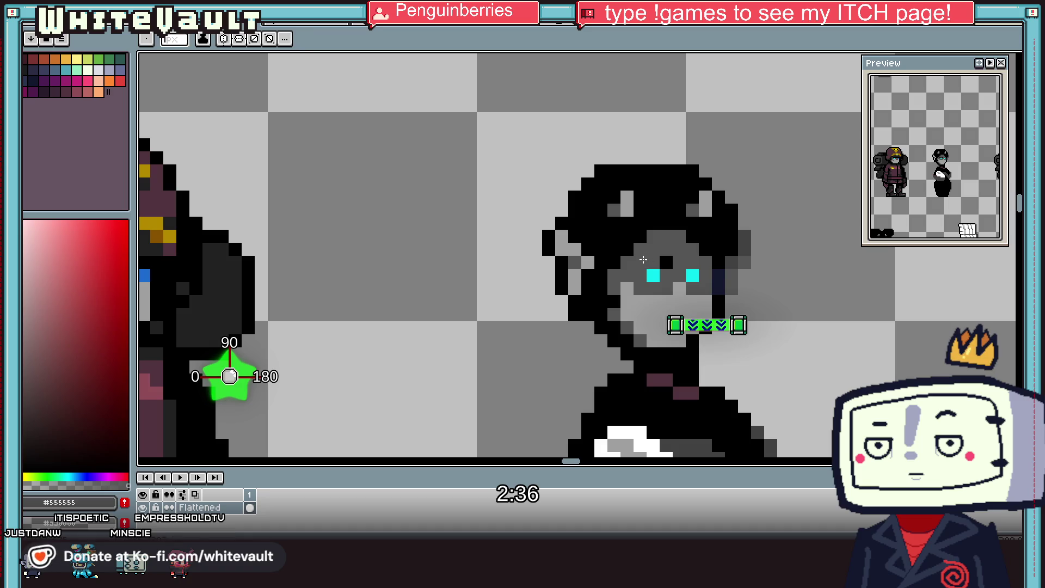
Step: Pick black again and place a single black pixel between the maid's cyan eyes
{"action": "left_click", "coordinate": [666, 261], "text": "alt"}
{"action": "left_click", "coordinate": [693, 248], "text": "alt"}
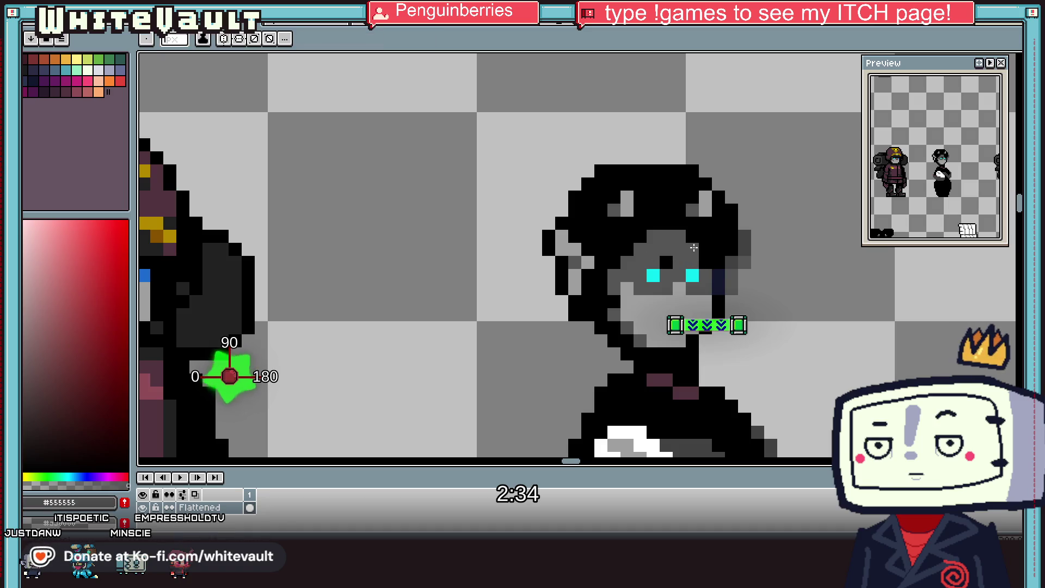
{"action": "scroll", "coordinate": [706, 248], "scroll_direction": "down", "scroll_amount": 2}
{"action": "scroll", "coordinate": [706, 249], "scroll_direction": "down", "scroll_amount": 2}
{"action": "scroll", "coordinate": [675, 256], "scroll_direction": "up", "scroll_amount": 2}
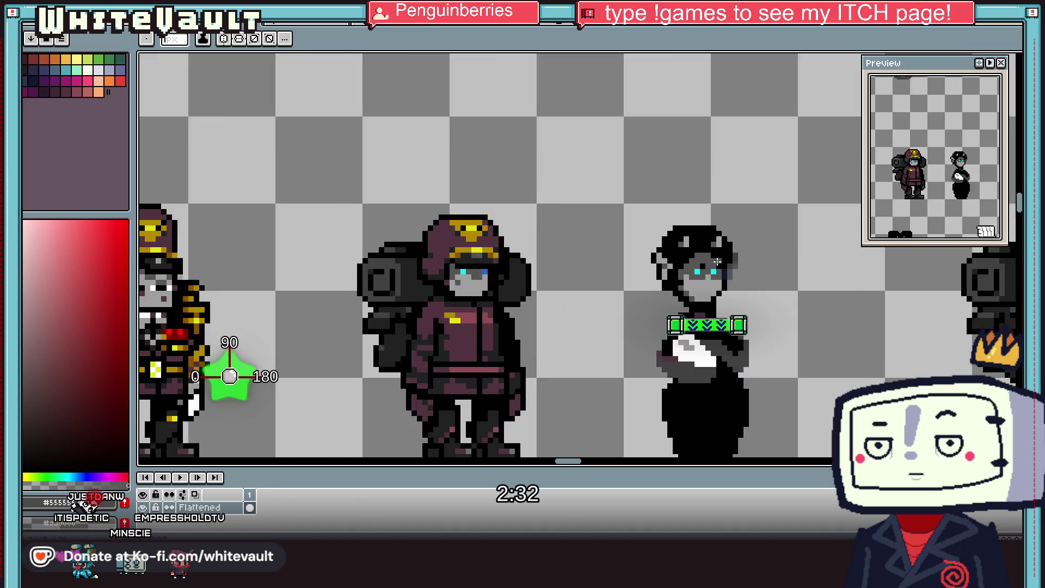
{"action": "scroll", "coordinate": [673, 258], "scroll_direction": "up", "scroll_amount": 3}
{"action": "left_click", "coordinate": [671, 257], "text": "alt"}
{"action": "left_click", "coordinate": [676, 272]}
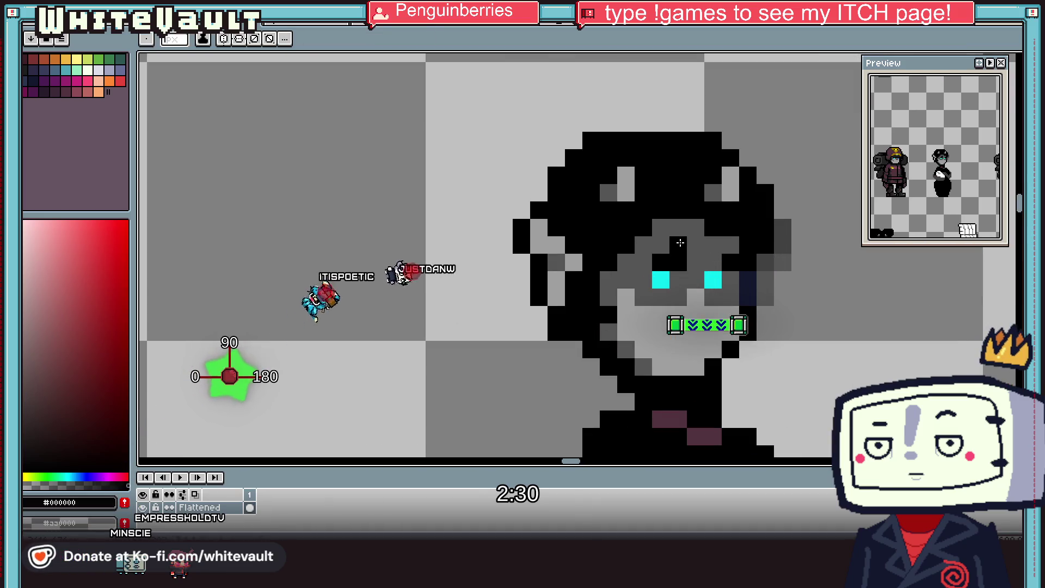
{"action": "scroll", "coordinate": [680, 243], "scroll_direction": "down", "scroll_amount": 2}
{"action": "scroll", "coordinate": [679, 242], "scroll_direction": "down", "scroll_amount": 2}
{"action": "key", "text": "v"}
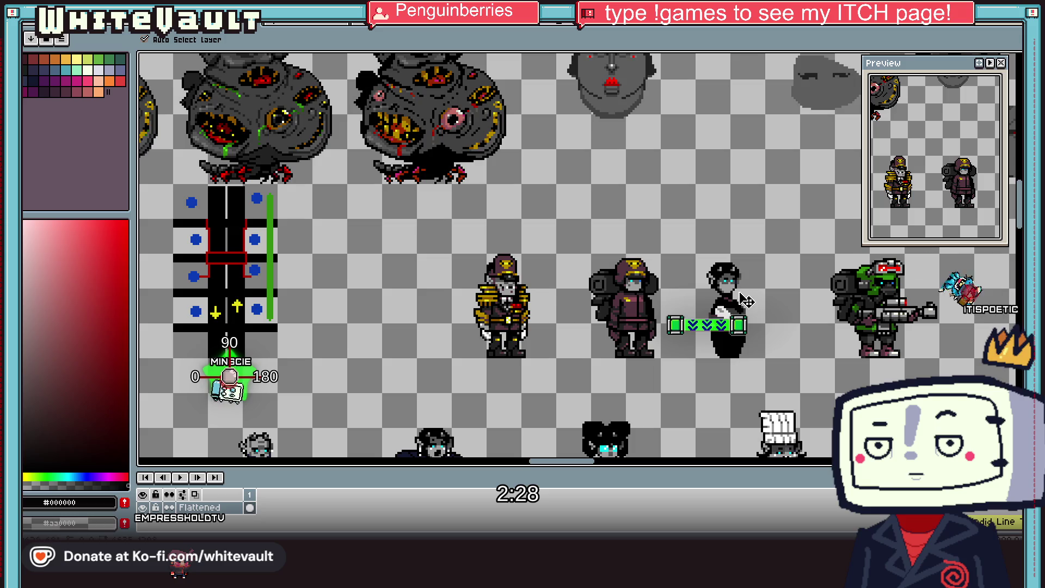
{"action": "scroll", "coordinate": [732, 272], "scroll_direction": "up", "scroll_amount": 1}
Step: Add a cyan face pixel, pick the soldier's maroon #52333F, and undo a trial fill of the maid
{"action": "key", "text": "b"}
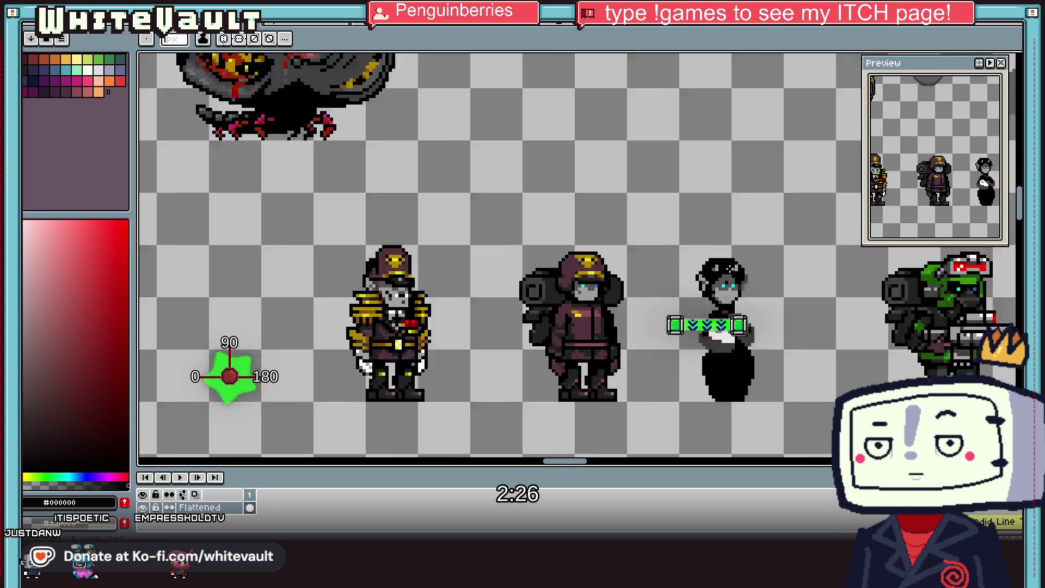
{"action": "scroll", "coordinate": [730, 268], "scroll_direction": "up", "scroll_amount": 3}
{"action": "left_click", "coordinate": [736, 300]}
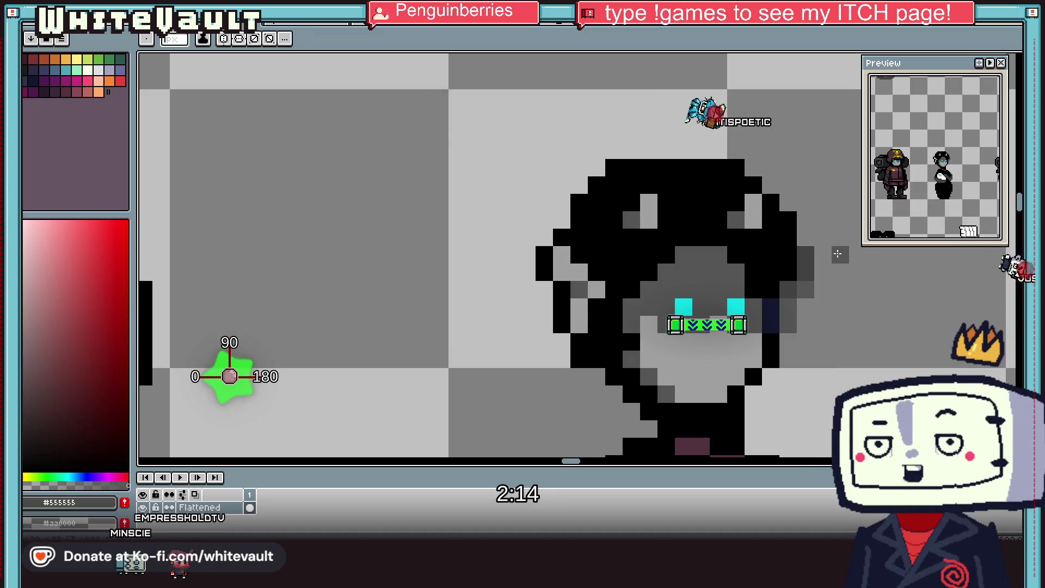
{"action": "key", "text": "i"}
{"action": "scroll", "coordinate": [724, 280], "scroll_direction": "down", "scroll_amount": 3}
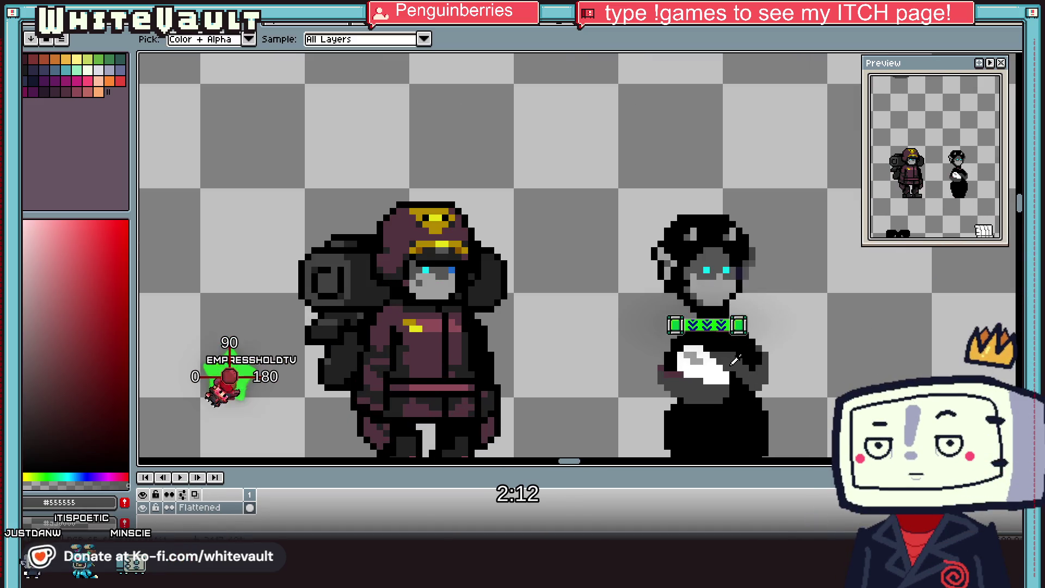
{"action": "scroll", "coordinate": [718, 363], "scroll_direction": "up", "scroll_amount": 3}
{"action": "scroll", "coordinate": [717, 363], "scroll_direction": "up", "scroll_amount": 2}
{"action": "left_click", "coordinate": [718, 266]}
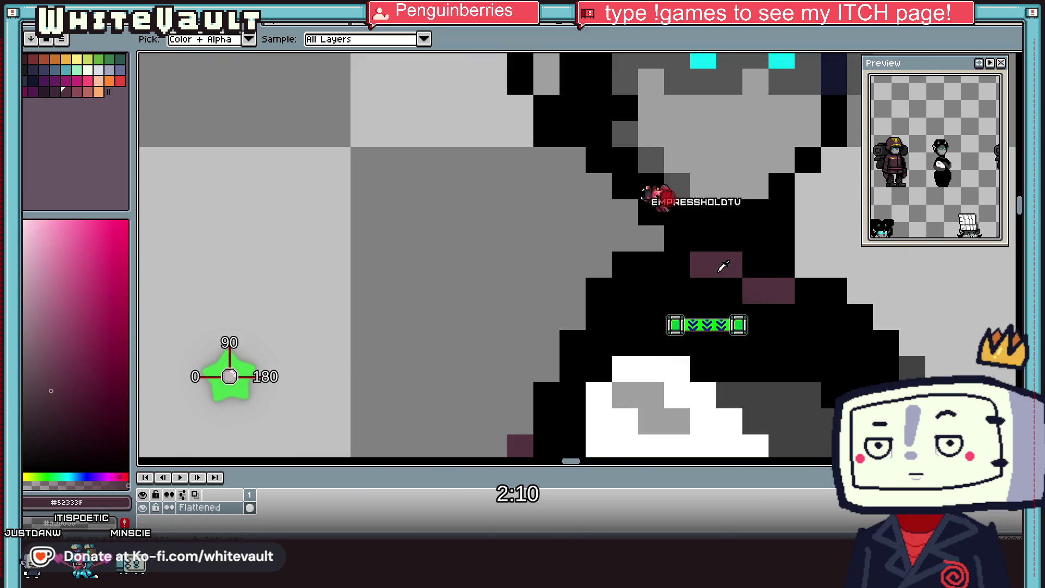
{"action": "key", "text": "b"}
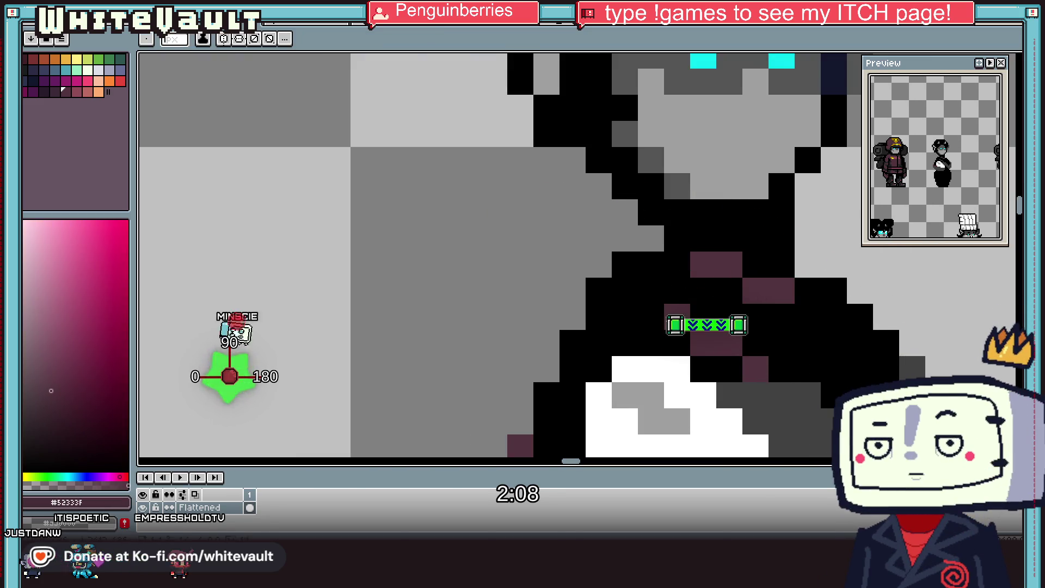
{"action": "scroll", "coordinate": [570, 377], "scroll_direction": "down", "scroll_amount": 2}
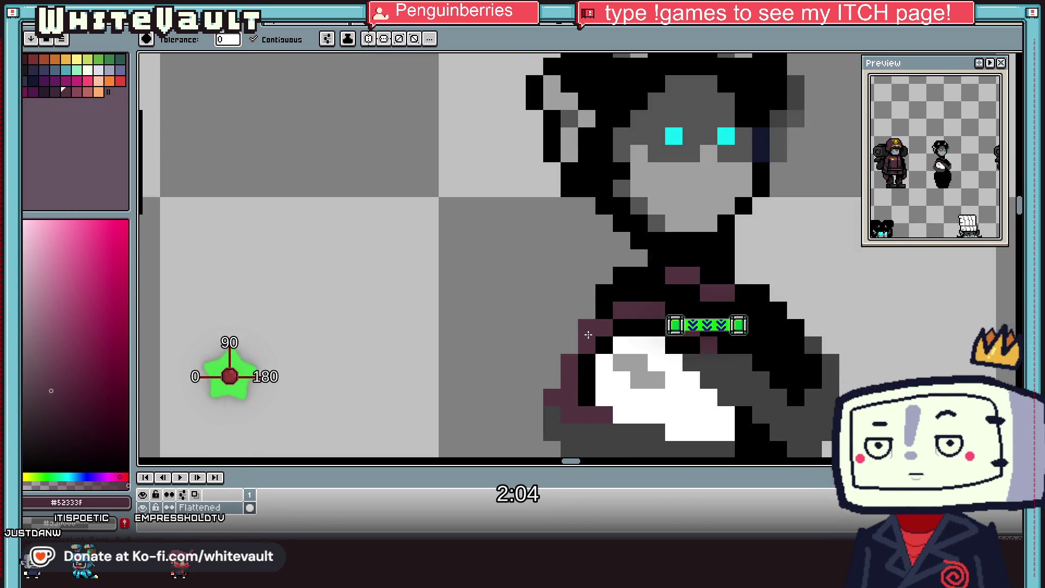
{"action": "left_click", "coordinate": [616, 292]}
{"action": "scroll", "coordinate": [626, 295], "scroll_direction": "down", "scroll_amount": 3}
{"action": "key", "text": "ctrl+z"}
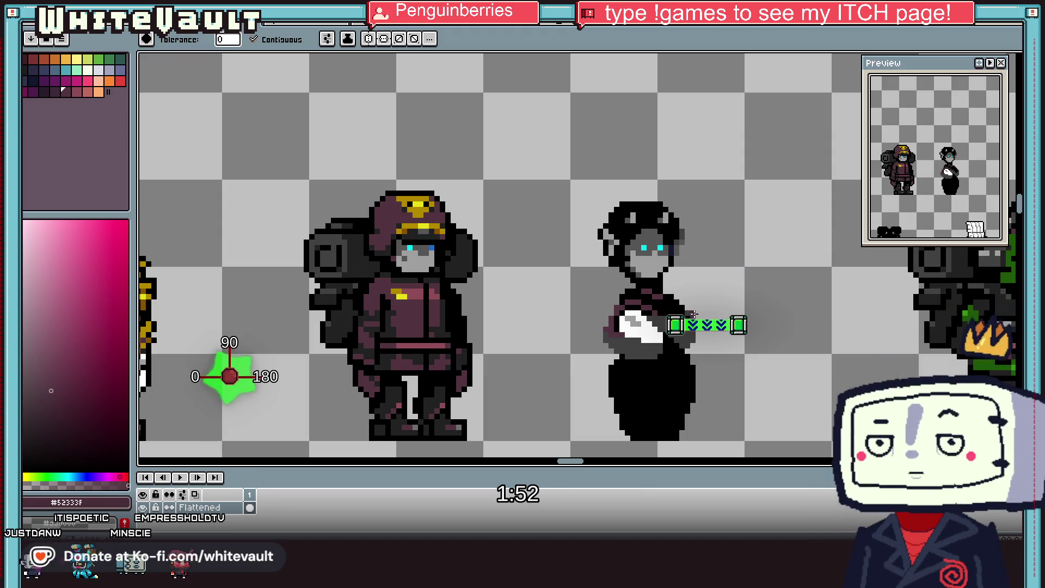
Step: Pencil the maid's bodice and sleeve pixels maroon, restoring black outline pixels near the collar
{"action": "scroll", "coordinate": [675, 316], "scroll_direction": "up", "scroll_amount": 1}
{"action": "key", "text": "i"}
{"action": "key", "text": "b"}
{"action": "scroll", "coordinate": [623, 270], "scroll_direction": "up", "scroll_amount": 2}
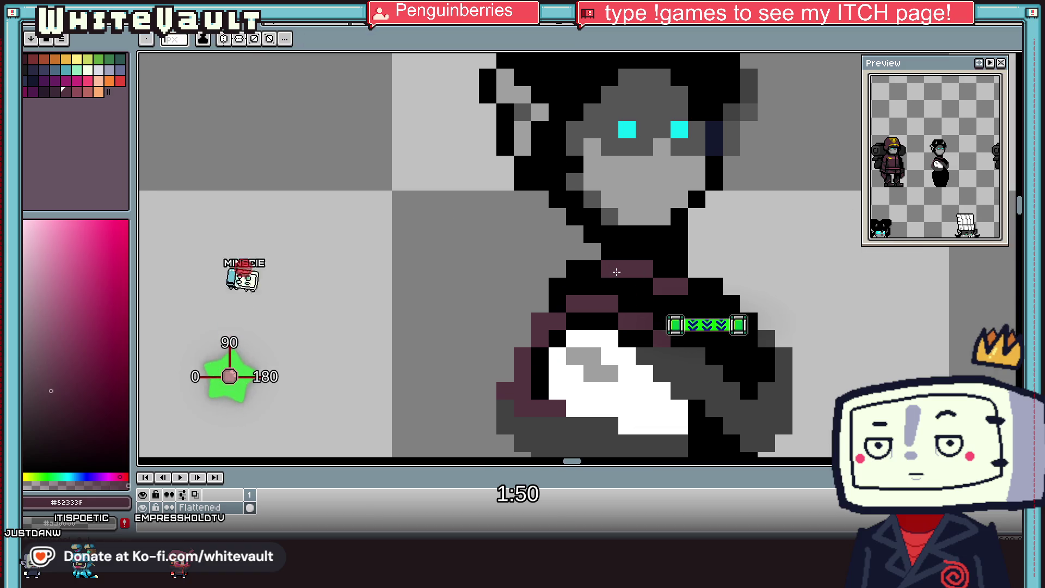
{"action": "left_click", "coordinate": [749, 338]}
{"action": "left_click", "coordinate": [765, 365]}
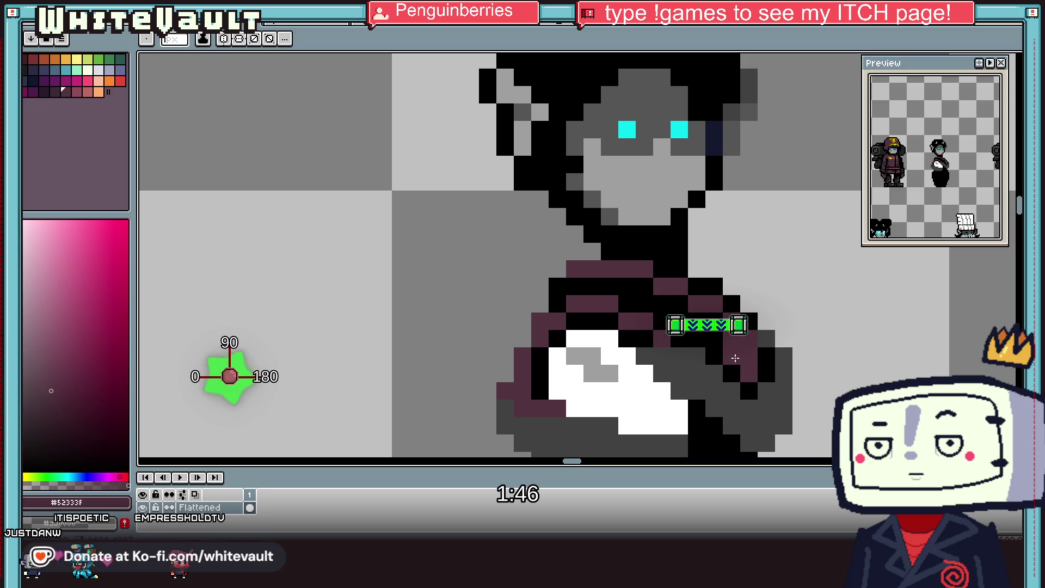
{"action": "left_click_drag", "start_coordinate": [669, 304], "coordinate": [676, 279]}
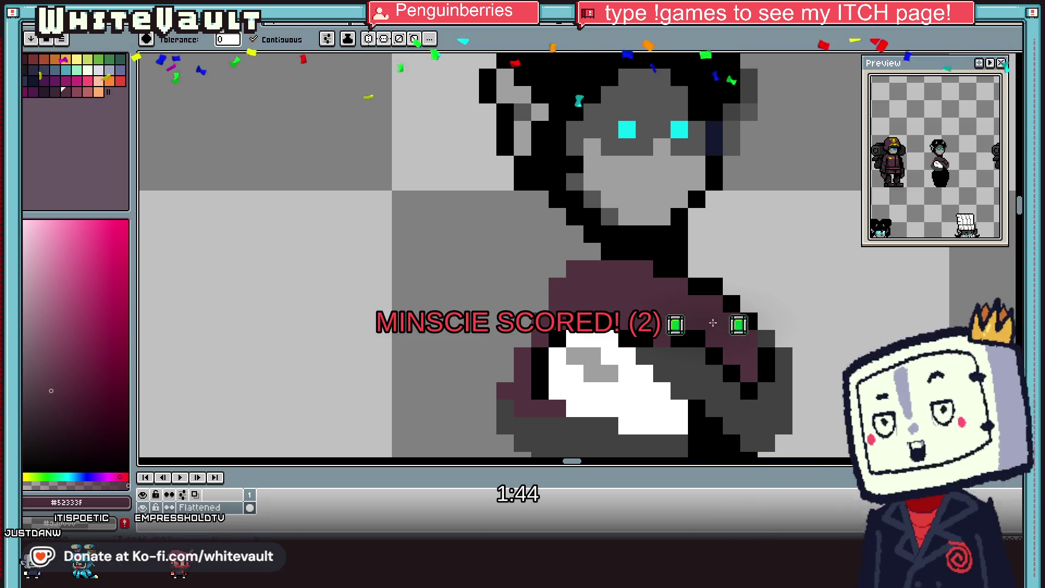
{"action": "left_click", "coordinate": [676, 279], "text": "alt"}
{"action": "left_click_drag", "start_coordinate": [594, 269], "coordinate": [555, 286]}
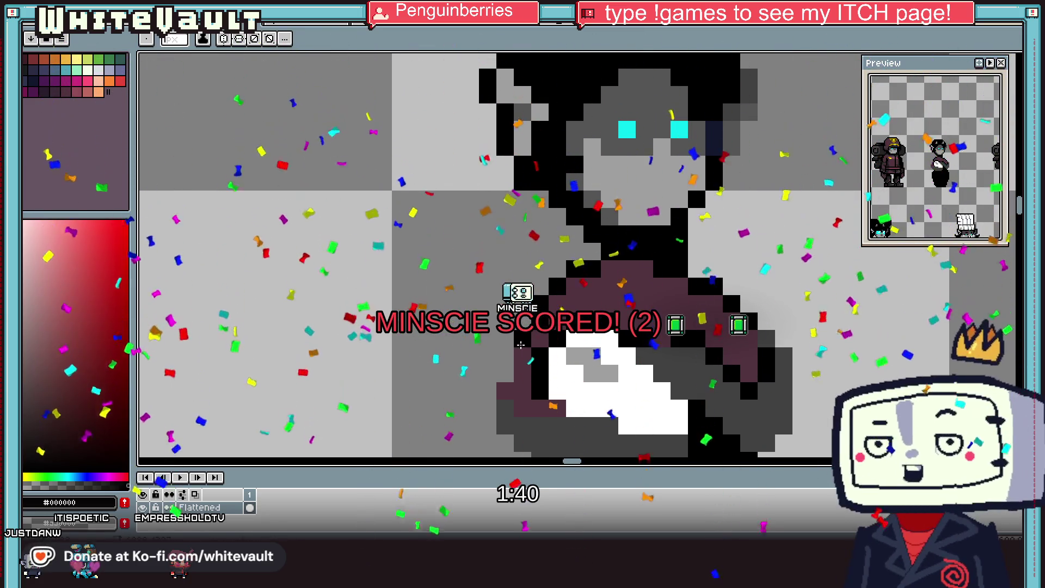
{"action": "left_click", "coordinate": [501, 375]}
{"action": "key", "text": "alt"}
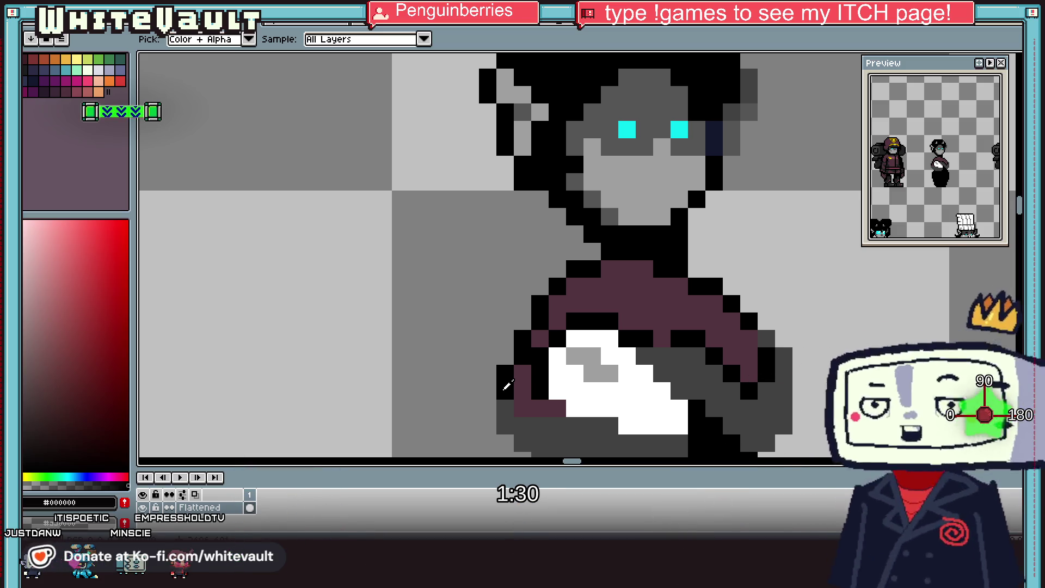
{"action": "scroll", "coordinate": [504, 378], "scroll_direction": "down", "scroll_amount": 2}
{"action": "scroll", "coordinate": [619, 363], "scroll_direction": "down", "scroll_amount": 1}
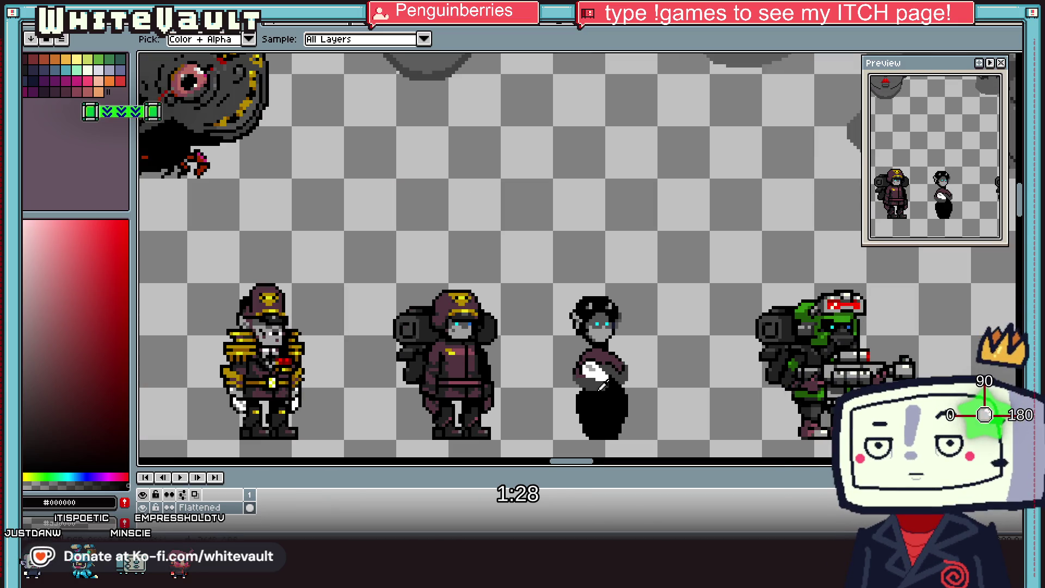
Step: Pick near-black and draw outline pixels along the outer edge of the maid's right arm
{"action": "scroll", "coordinate": [603, 384], "scroll_direction": "up", "scroll_amount": 2}
{"action": "left_click", "coordinate": [590, 298]}
{"action": "scroll", "coordinate": [589, 299], "scroll_direction": "up", "scroll_amount": 2}
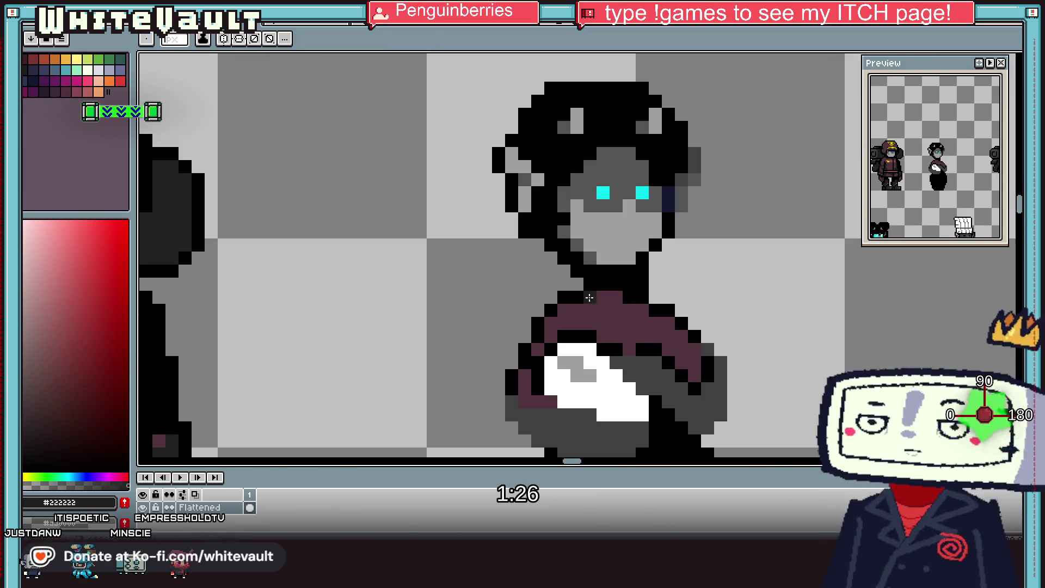
{"action": "key", "text": "alt"}
{"action": "scroll", "coordinate": [634, 311], "scroll_direction": "down", "scroll_amount": 2}
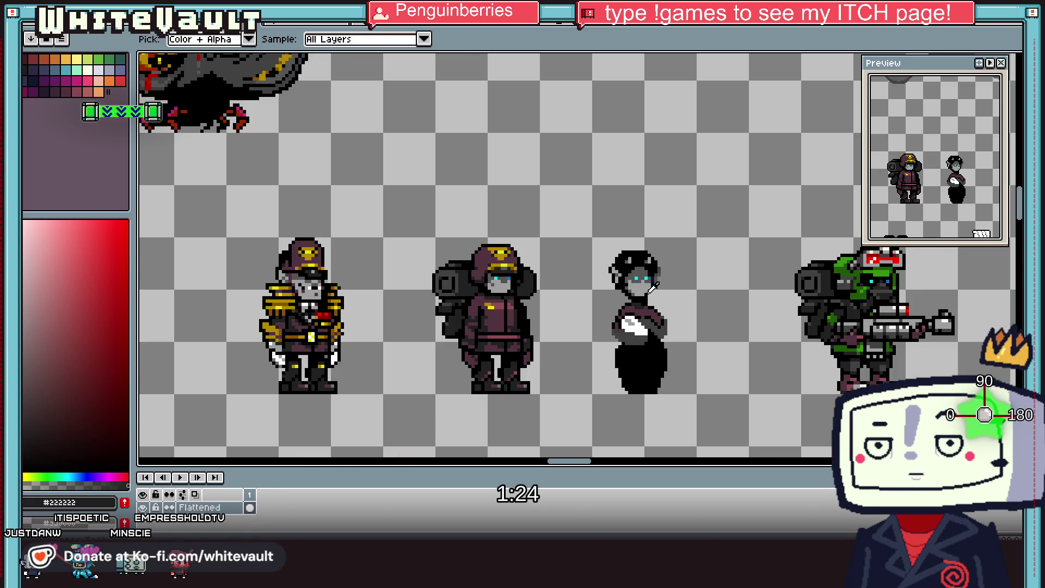
{"action": "scroll", "coordinate": [656, 291], "scroll_direction": "up", "scroll_amount": 1}
{"action": "scroll", "coordinate": [664, 297], "scroll_direction": "down", "scroll_amount": 1}
{"action": "scroll", "coordinate": [670, 294], "scroll_direction": "up", "scroll_amount": 1}
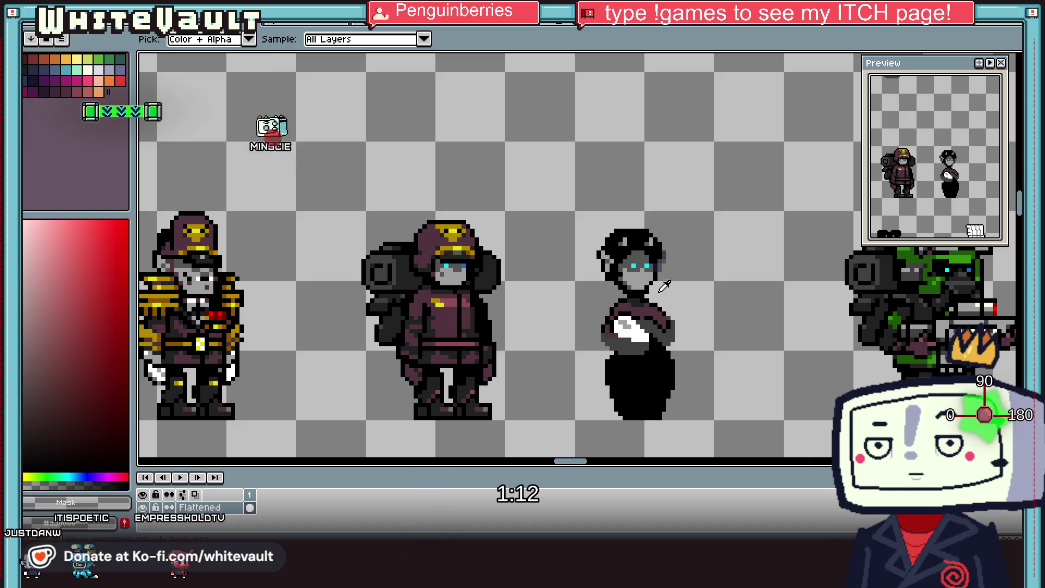
{"action": "scroll", "coordinate": [667, 287], "scroll_direction": "down", "scroll_amount": 1}
{"action": "scroll", "coordinate": [642, 310], "scroll_direction": "up", "scroll_amount": 1}
{"action": "scroll", "coordinate": [616, 336], "scroll_direction": "up", "scroll_amount": 1}
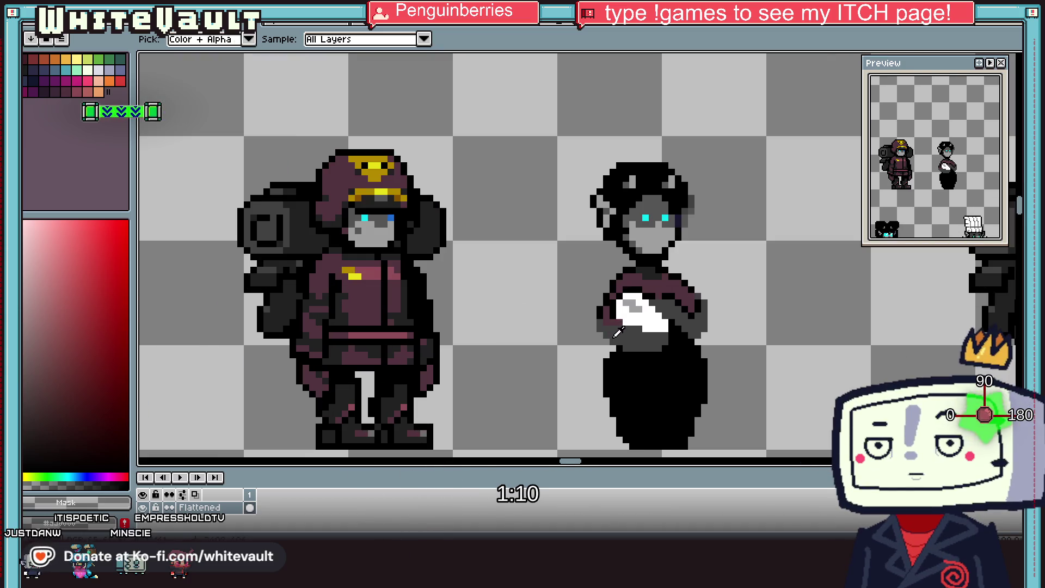
{"action": "scroll", "coordinate": [605, 347], "scroll_direction": "up", "scroll_amount": 1}
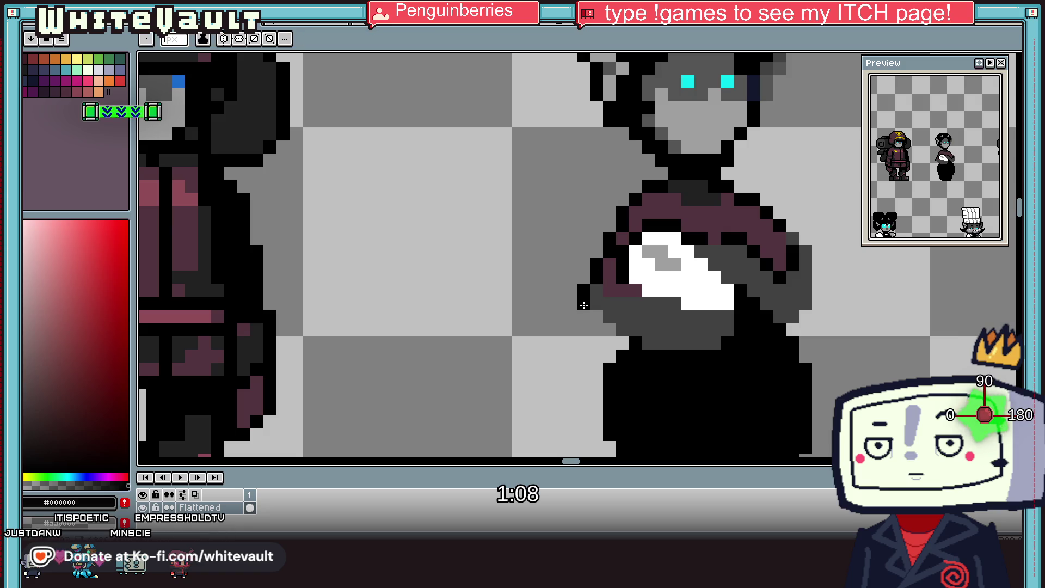
{"action": "left_click_drag", "start_coordinate": [805, 317], "coordinate": [812, 306]}
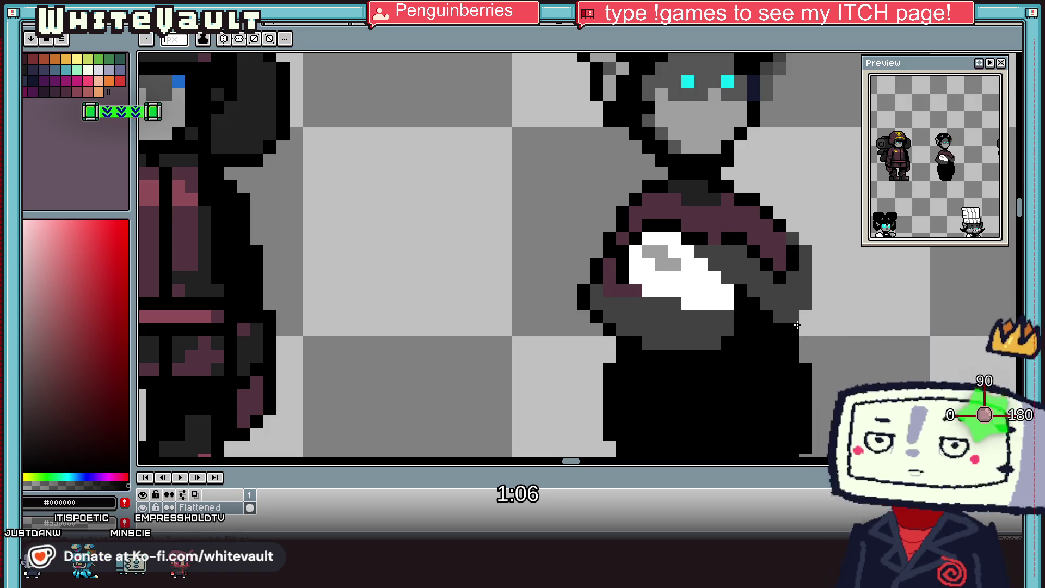
{"action": "left_click", "coordinate": [817, 251]}
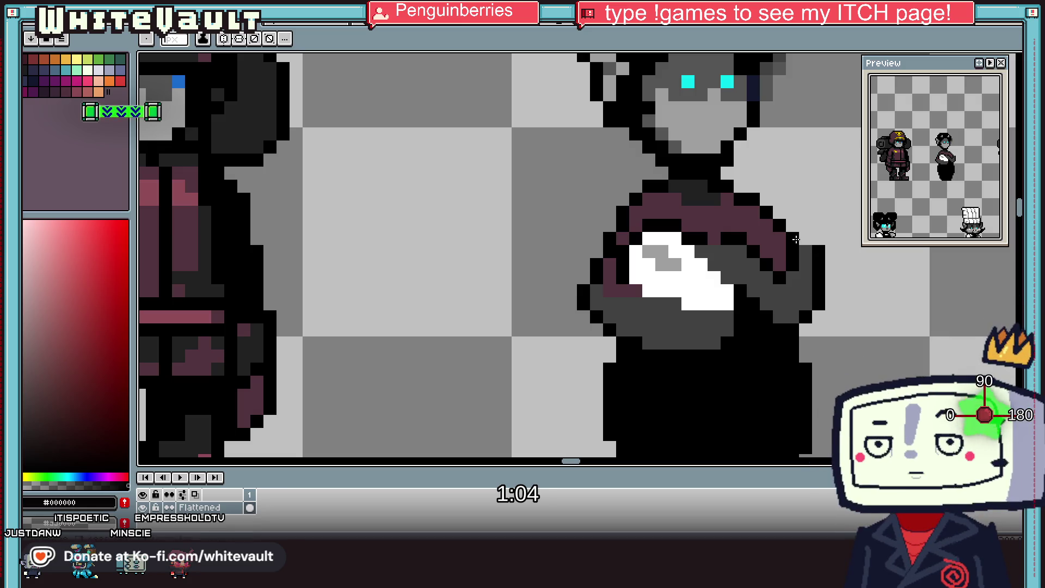
Step: Sample the maroon #52333F from the maid's top for her right sleeve
{"action": "scroll", "coordinate": [817, 254], "scroll_direction": "down", "scroll_amount": 2}
{"action": "scroll", "coordinate": [814, 256], "scroll_direction": "down", "scroll_amount": 1}
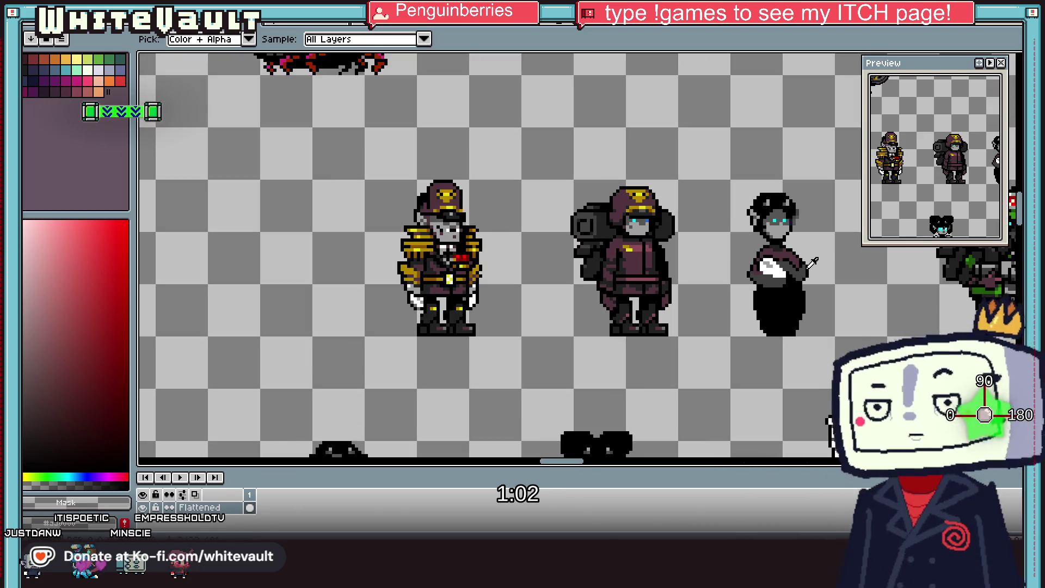
{"action": "scroll", "coordinate": [811, 261], "scroll_direction": "up", "scroll_amount": 2}
{"action": "left_click", "coordinate": [810, 263], "text": "alt"}
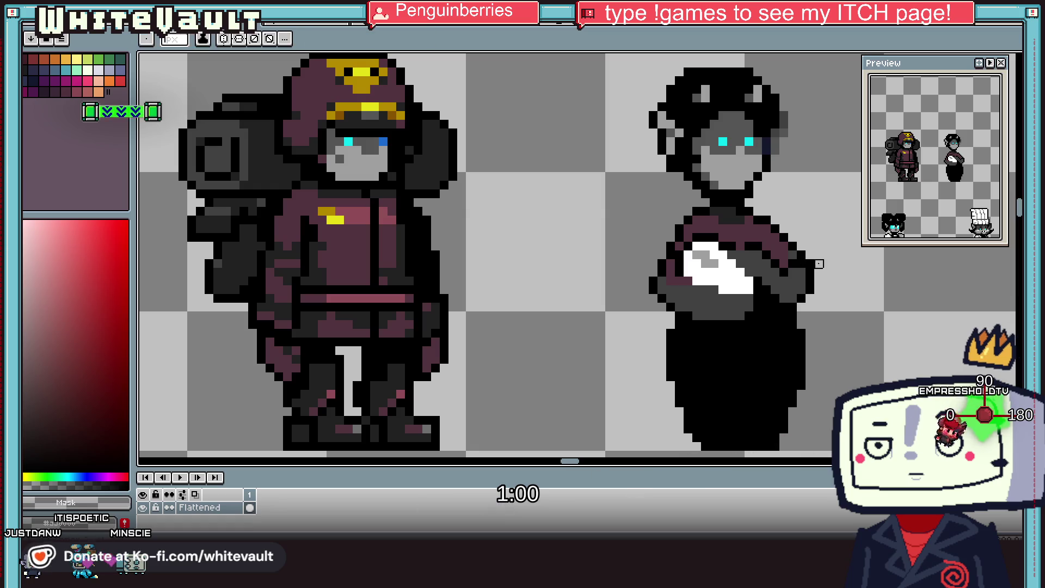
{"action": "left_click", "coordinate": [811, 272], "text": "alt"}
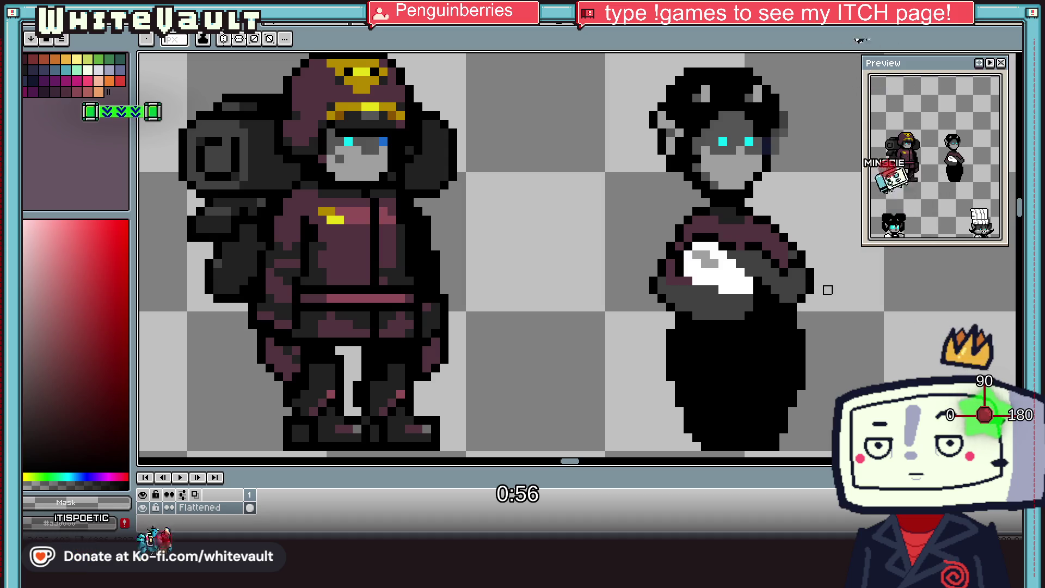
{"action": "scroll", "coordinate": [803, 272], "scroll_direction": "down", "scroll_amount": 3}
{"action": "scroll", "coordinate": [816, 266], "scroll_direction": "up", "scroll_amount": 1}
{"action": "scroll", "coordinate": [807, 284], "scroll_direction": "up", "scroll_amount": 3}
{"action": "scroll", "coordinate": [807, 283], "scroll_direction": "up", "scroll_amount": 3}
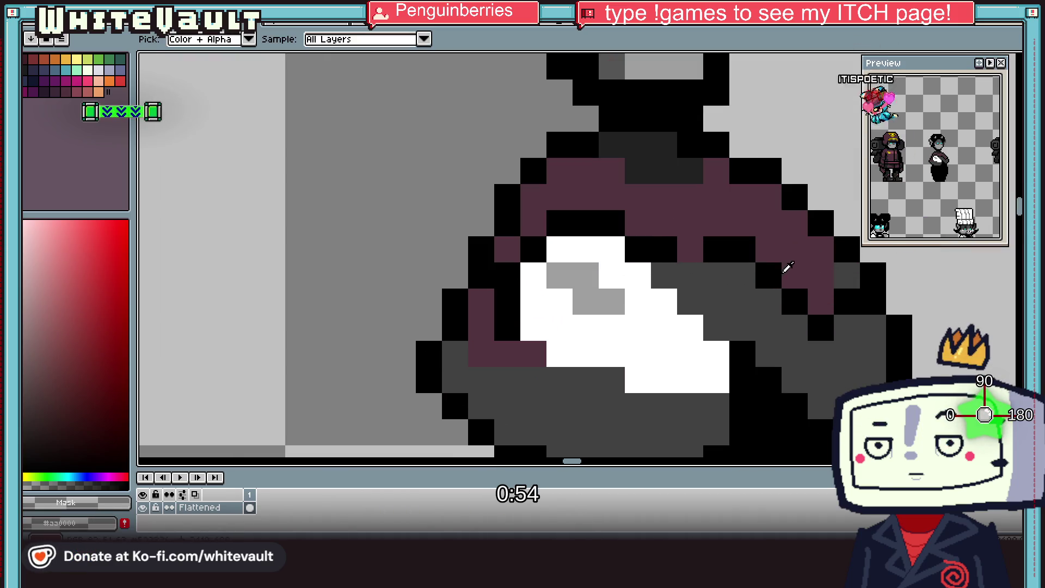
{"action": "left_click", "coordinate": [773, 298], "text": "alt"}
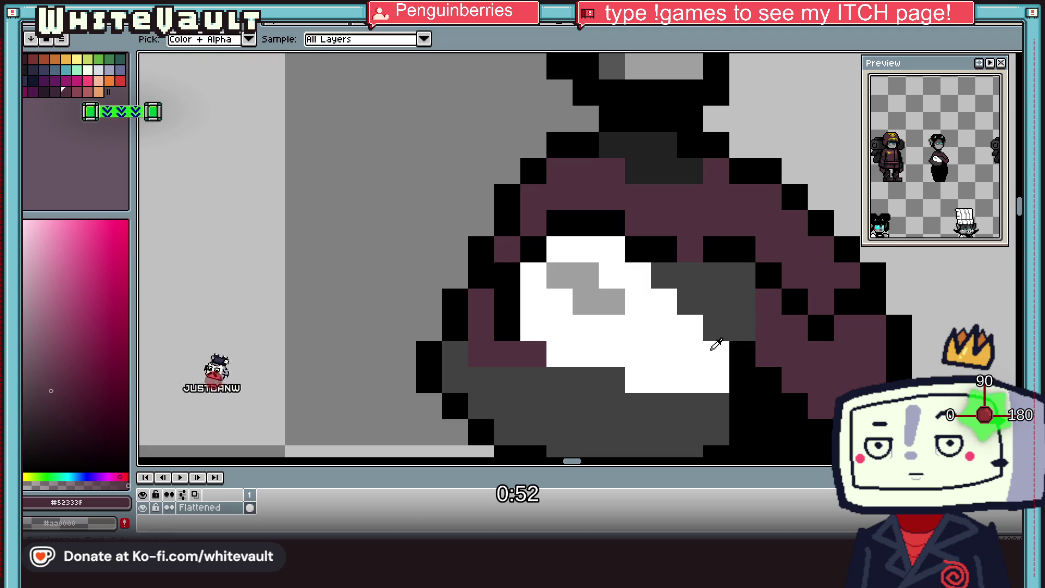
{"action": "scroll", "coordinate": [584, 381], "scroll_direction": "down", "scroll_amount": 3}
{"action": "scroll", "coordinate": [585, 384], "scroll_direction": "up", "scroll_amount": 2}
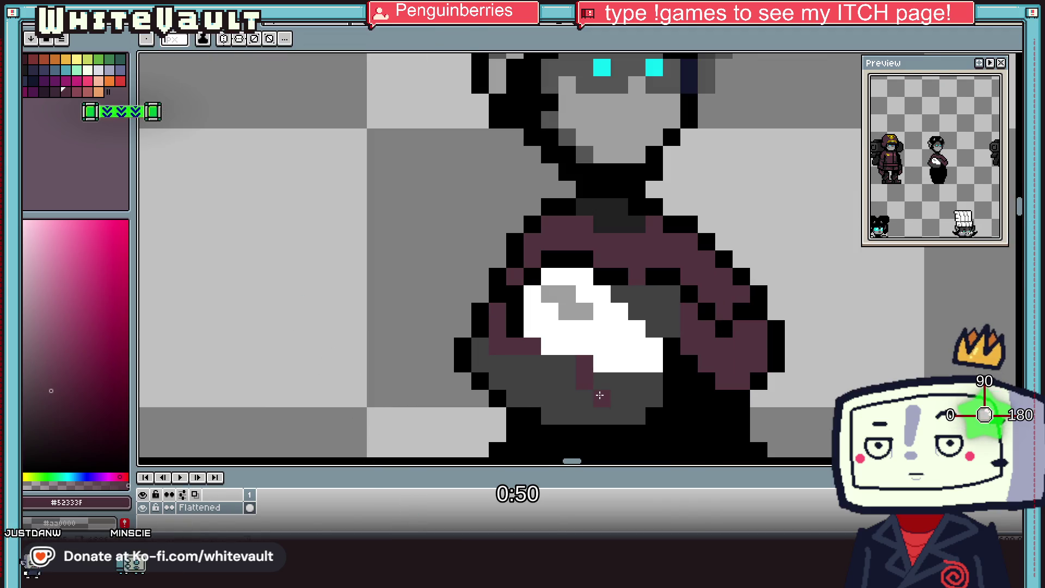
{"action": "scroll", "coordinate": [601, 392], "scroll_direction": "down", "scroll_amount": 3}
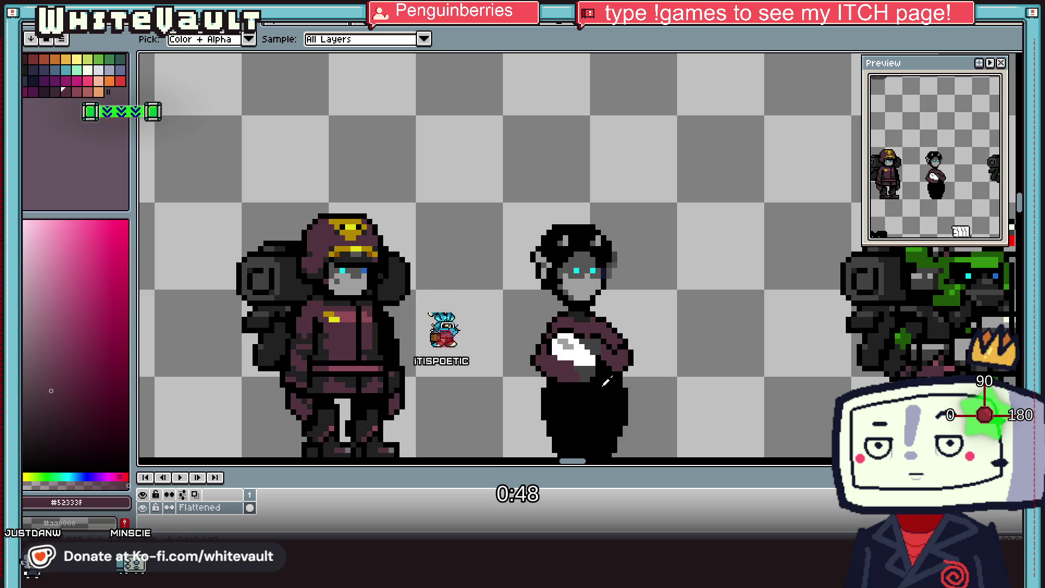
{"action": "scroll", "coordinate": [561, 280], "scroll_direction": "up", "scroll_amount": 1}
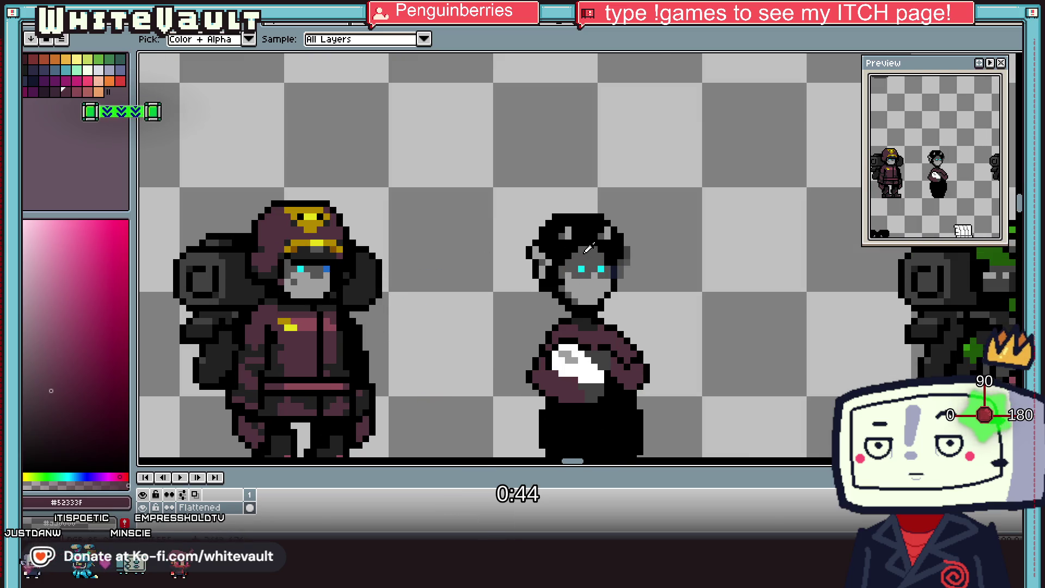
{"action": "scroll", "coordinate": [587, 249], "scroll_direction": "down", "scroll_amount": 4}
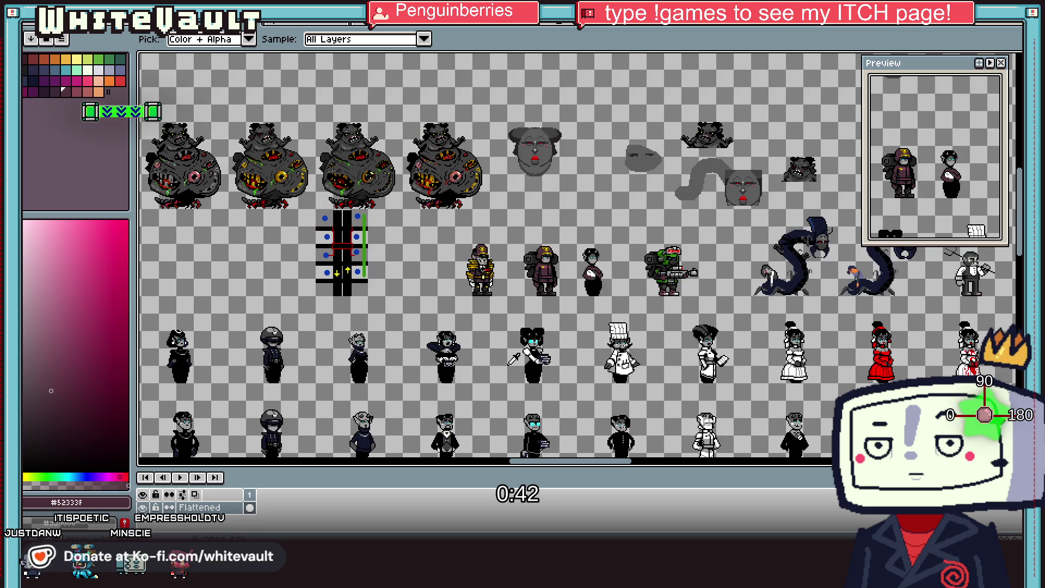
Step: Paint both black mouth pixels light grey to remove the maid's mouth
{"action": "scroll", "coordinate": [592, 272], "scroll_direction": "up", "scroll_amount": 5}
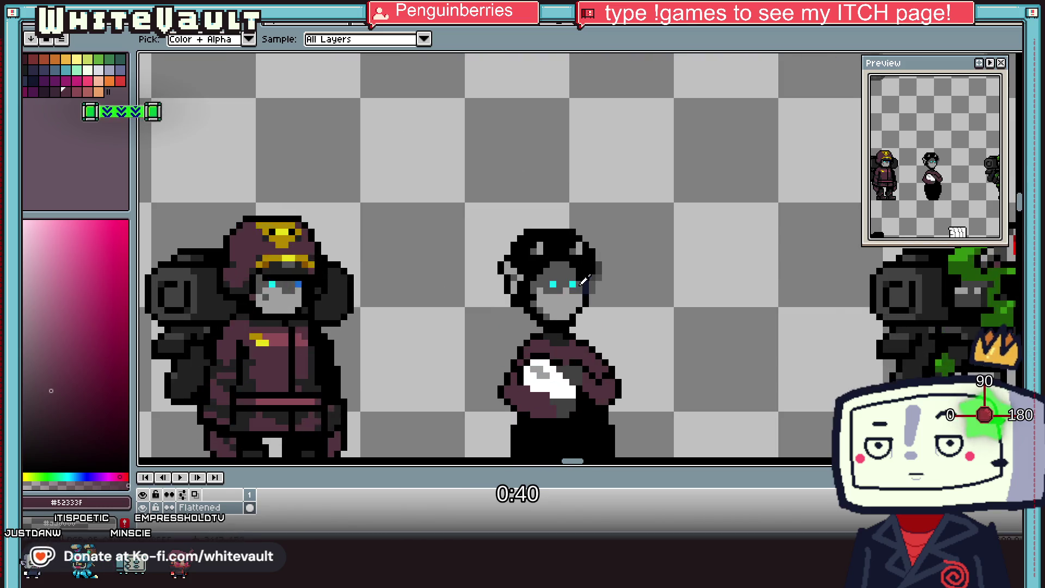
{"action": "left_click", "coordinate": [579, 335]}
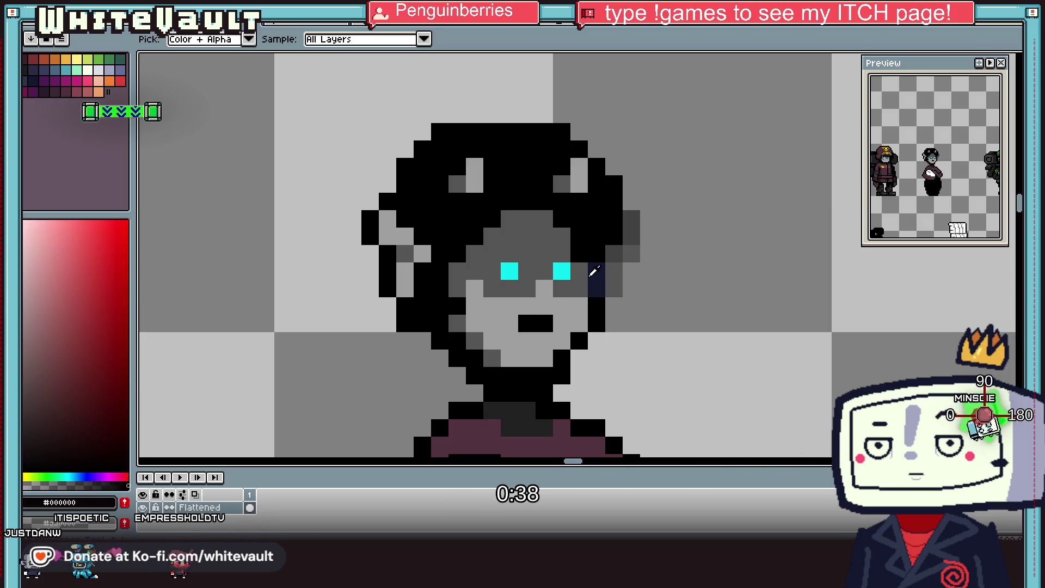
{"action": "left_click", "coordinate": [509, 324], "text": "alt"}
{"action": "left_click", "coordinate": [527, 321]}
{"action": "left_click", "coordinate": [544, 323]}
{"action": "scroll", "coordinate": [545, 323], "scroll_direction": "down", "scroll_amount": 2}
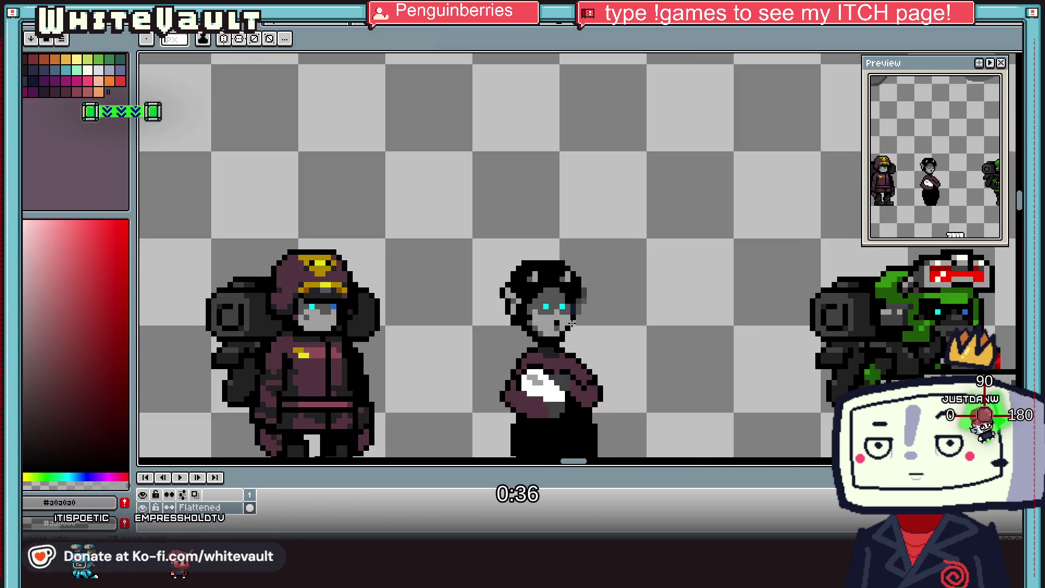
{"action": "scroll", "coordinate": [545, 323], "scroll_direction": "down", "scroll_amount": 1}
{"action": "scroll", "coordinate": [543, 315], "scroll_direction": "up", "scroll_amount": 2}
{"action": "scroll", "coordinate": [543, 314], "scroll_direction": "up", "scroll_amount": 2}
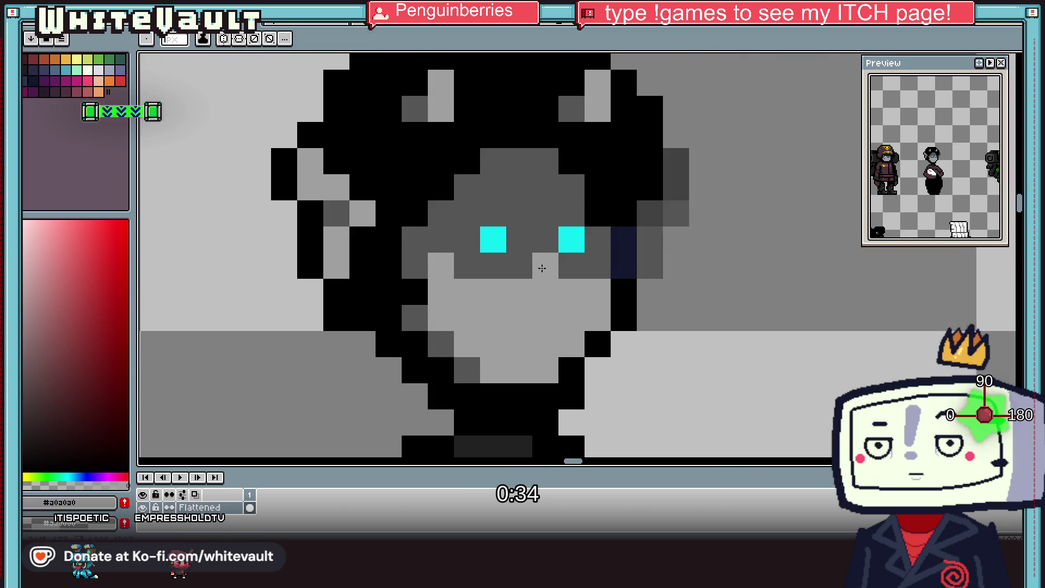
{"action": "scroll", "coordinate": [541, 272], "scroll_direction": "down", "scroll_amount": 3}
Step: Redraw both cyan eyes one row lower and cover the old eye spots in grey
{"action": "key", "text": "alt"}
{"action": "scroll", "coordinate": [537, 267], "scroll_direction": "up", "scroll_amount": 1}
{"action": "scroll", "coordinate": [531, 264], "scroll_direction": "up", "scroll_amount": 2}
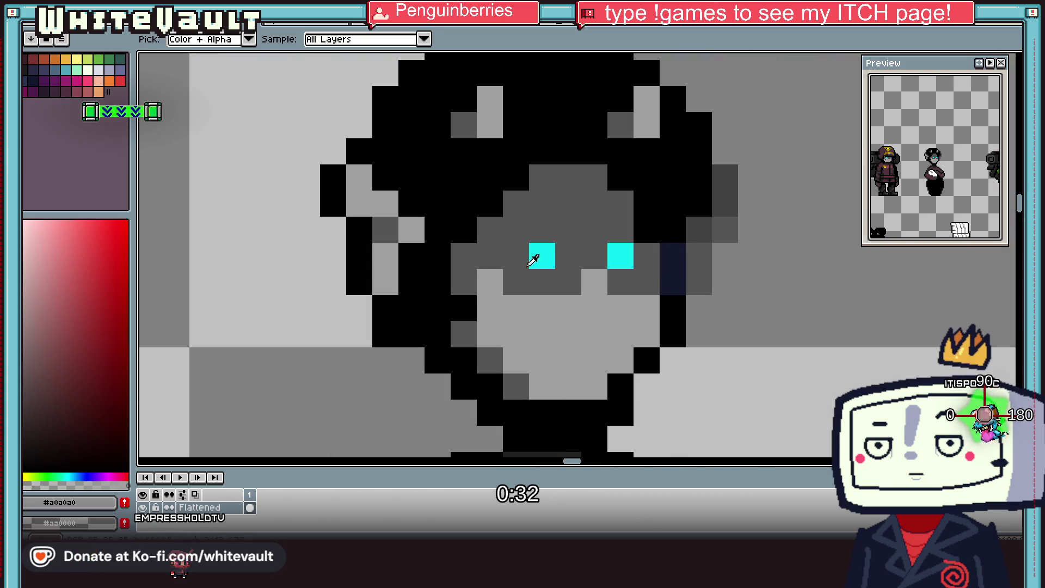
{"action": "left_click", "coordinate": [530, 263], "text": "alt"}
{"action": "left_click", "coordinate": [542, 282]}
{"action": "left_click", "coordinate": [620, 282]}
{"action": "left_click", "coordinate": [595, 256], "text": "alt"}
{"action": "left_click", "coordinate": [542, 255]}
{"action": "left_click", "coordinate": [621, 256]}
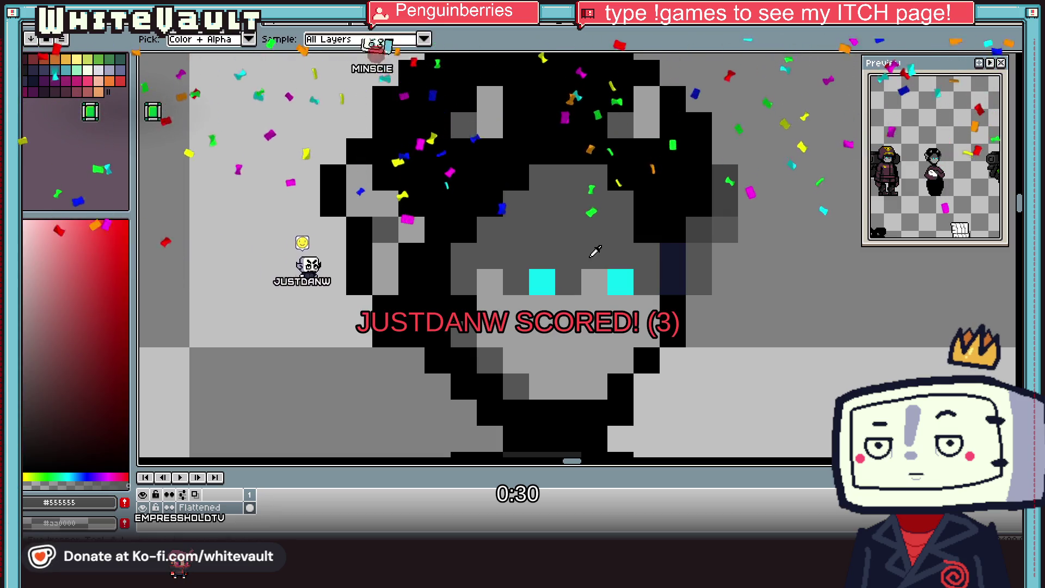
{"action": "left_click", "coordinate": [602, 285], "text": "alt"}
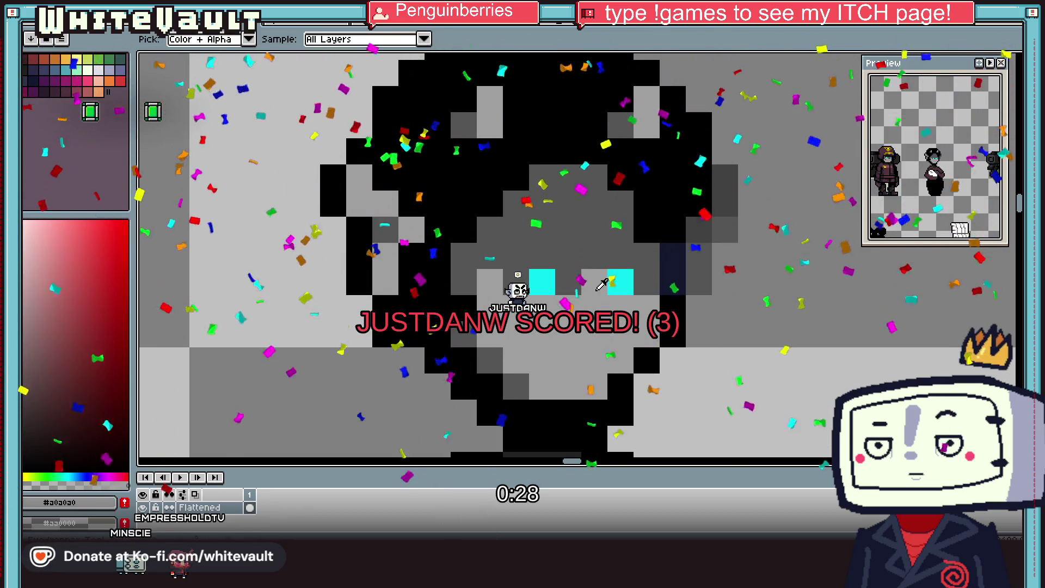
{"action": "scroll", "coordinate": [602, 284], "scroll_direction": "down", "scroll_amount": 3}
{"action": "scroll", "coordinate": [626, 294], "scroll_direction": "up", "scroll_amount": 1}
{"action": "scroll", "coordinate": [653, 302], "scroll_direction": "up", "scroll_amount": 1}
{"action": "left_click", "coordinate": [662, 306], "text": "alt"}
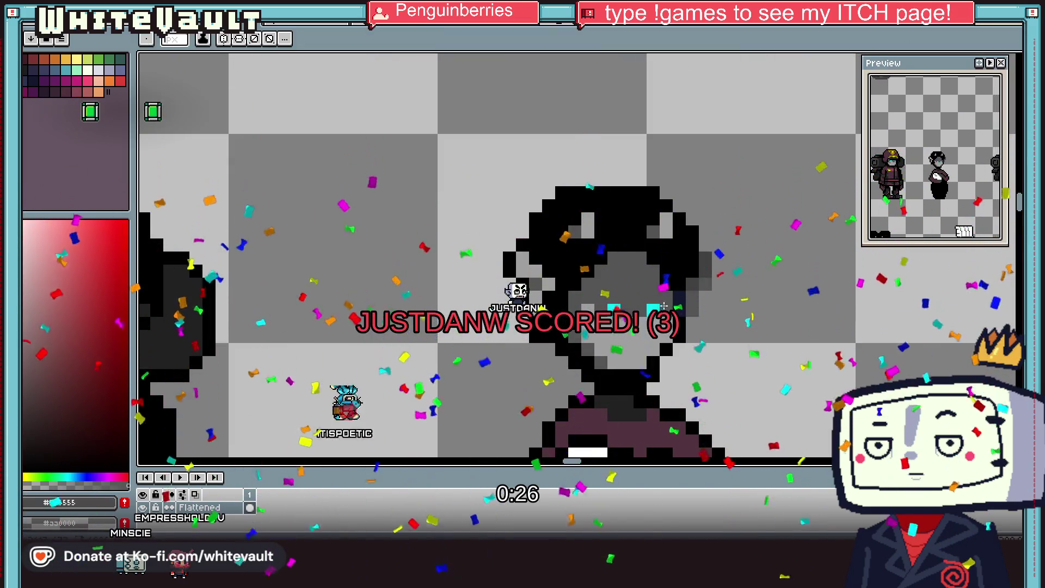
{"action": "scroll", "coordinate": [662, 306], "scroll_direction": "down", "scroll_amount": 3}
{"action": "scroll", "coordinate": [662, 306], "scroll_direction": "up", "scroll_amount": 1}
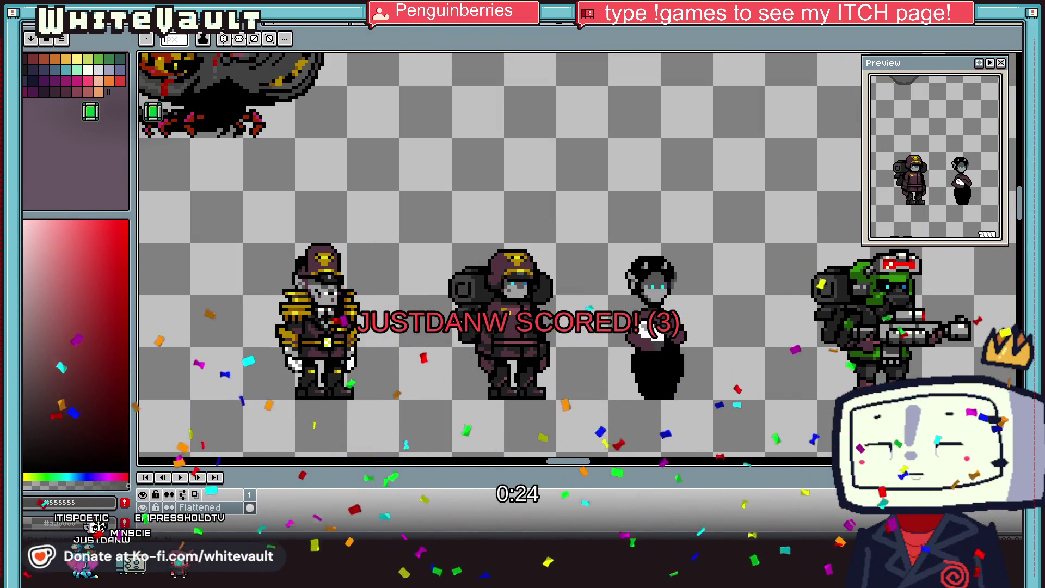
Step: Rectangle-select the maid's whole head
{"action": "key", "text": "m"}
{"action": "scroll", "coordinate": [626, 277], "scroll_direction": "up", "scroll_amount": 1}
{"action": "left_click_drag", "start_coordinate": [571, 262], "coordinate": [611, 303]}
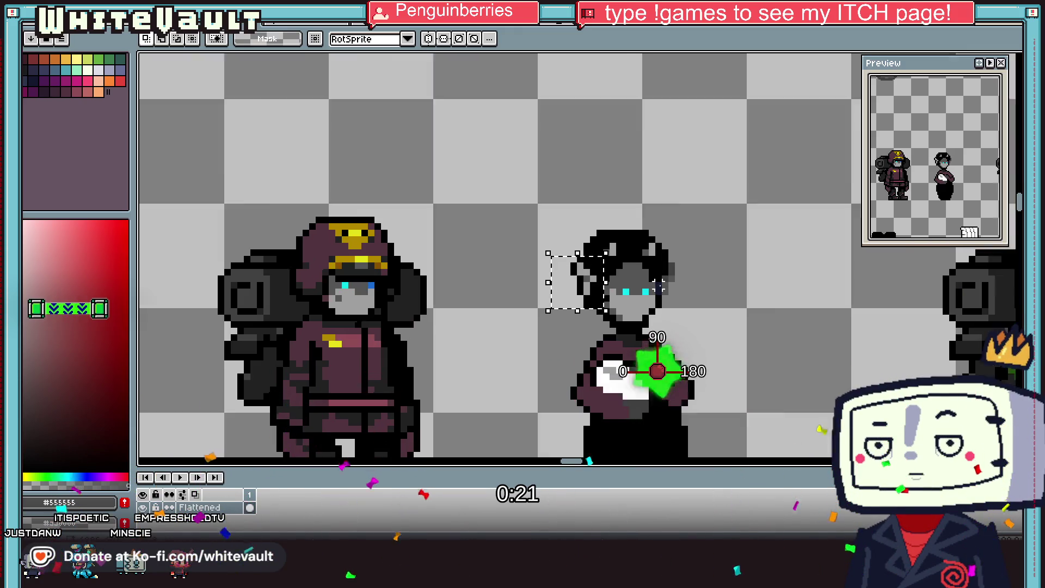
{"action": "scroll", "coordinate": [609, 299], "scroll_direction": "up", "scroll_amount": 2}
{"action": "left_click_drag", "start_coordinate": [437, 237], "coordinate": [717, 347]}
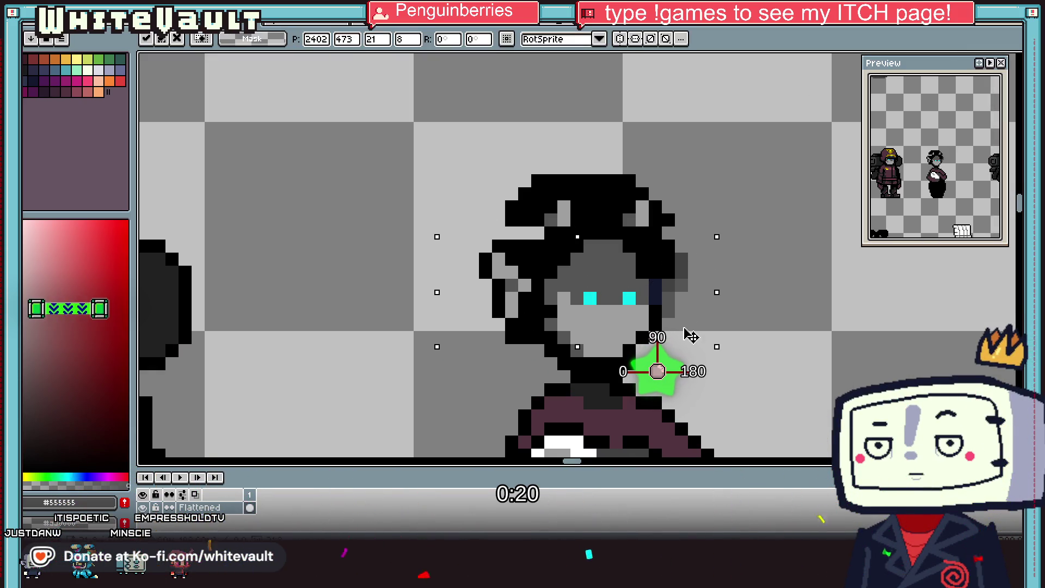
Step: Clear the head selection, look over the zoomed-out sheet, and eyedrop the maroon #52333F
{"action": "key", "text": "ctrl+d"}
{"action": "key", "text": "b"}
{"action": "scroll", "coordinate": [687, 329], "scroll_direction": "down", "scroll_amount": 2}
{"action": "scroll", "coordinate": [687, 328], "scroll_direction": "up", "scroll_amount": 1}
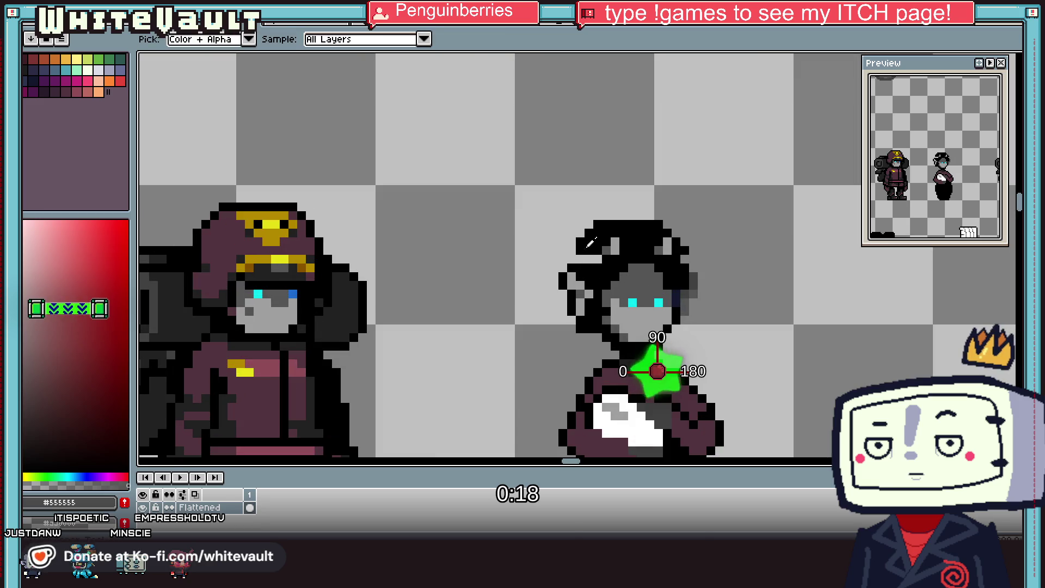
{"action": "key", "text": "i"}
{"action": "scroll", "coordinate": [687, 281], "scroll_direction": "down", "scroll_amount": 3}
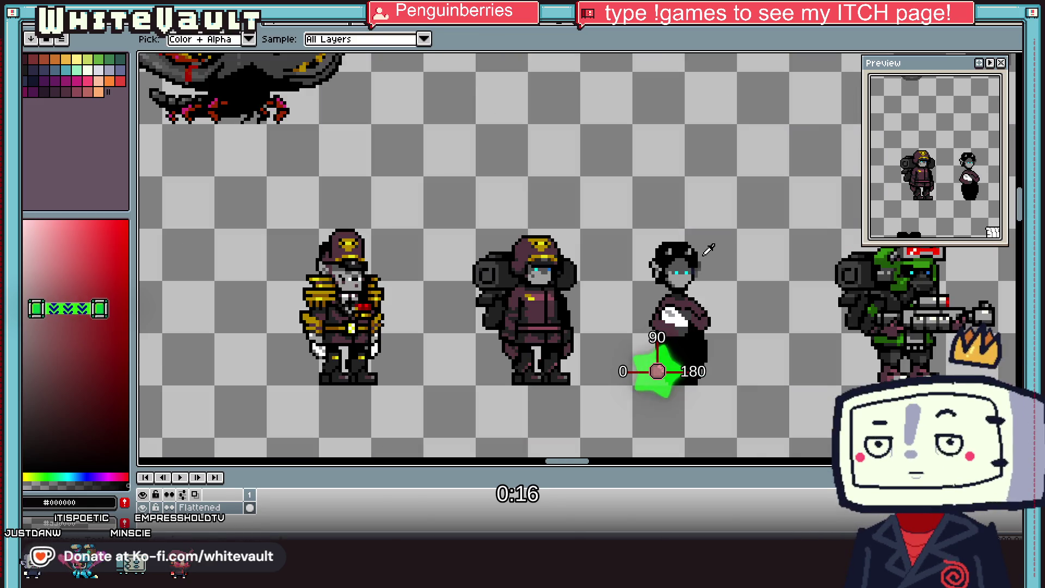
{"action": "scroll", "coordinate": [688, 283], "scroll_direction": "up", "scroll_amount": 1}
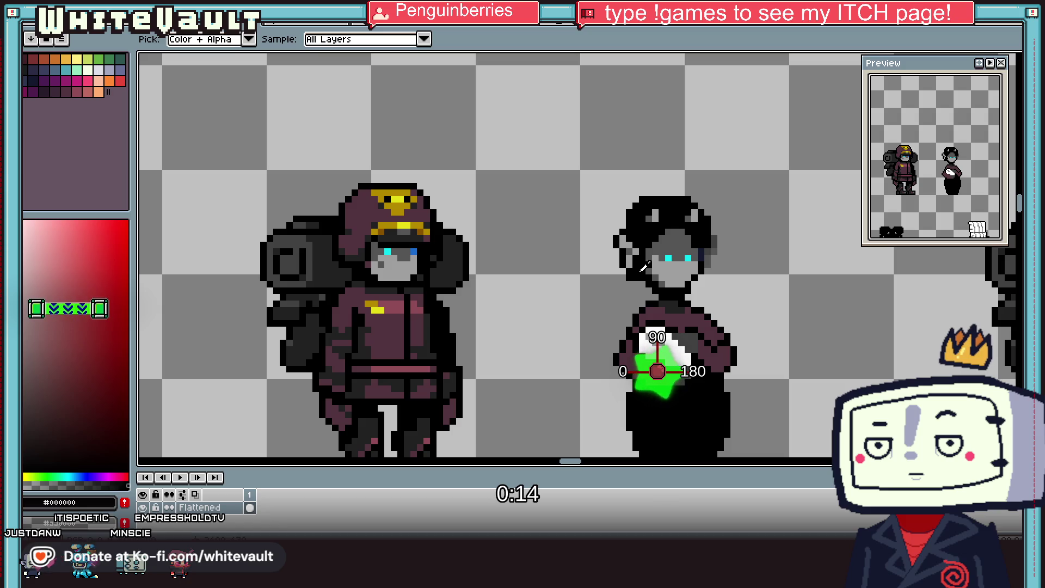
{"action": "scroll", "coordinate": [644, 267], "scroll_direction": "down", "scroll_amount": 1}
{"action": "scroll", "coordinate": [681, 275], "scroll_direction": "down", "scroll_amount": 1}
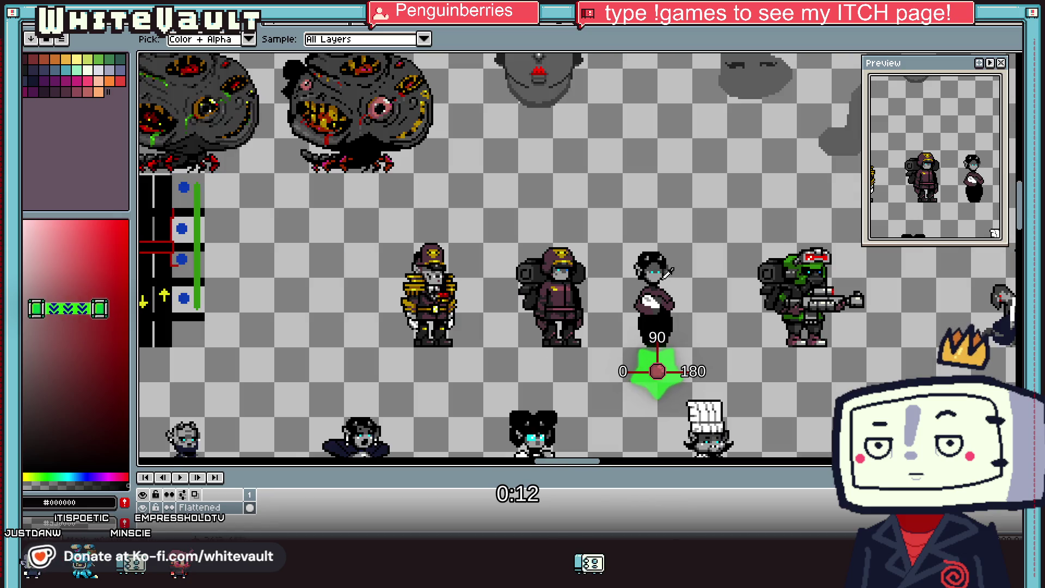
{"action": "scroll", "coordinate": [693, 269], "scroll_direction": "down", "scroll_amount": 1}
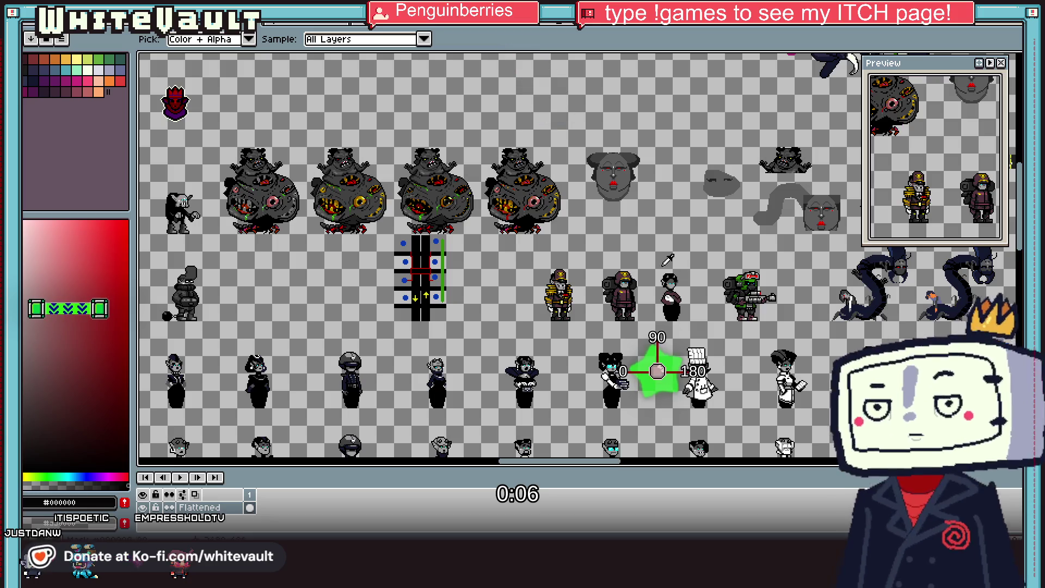
{"action": "scroll", "coordinate": [665, 203], "scroll_direction": "up", "scroll_amount": 5}
{"action": "left_click", "coordinate": [665, 203]}
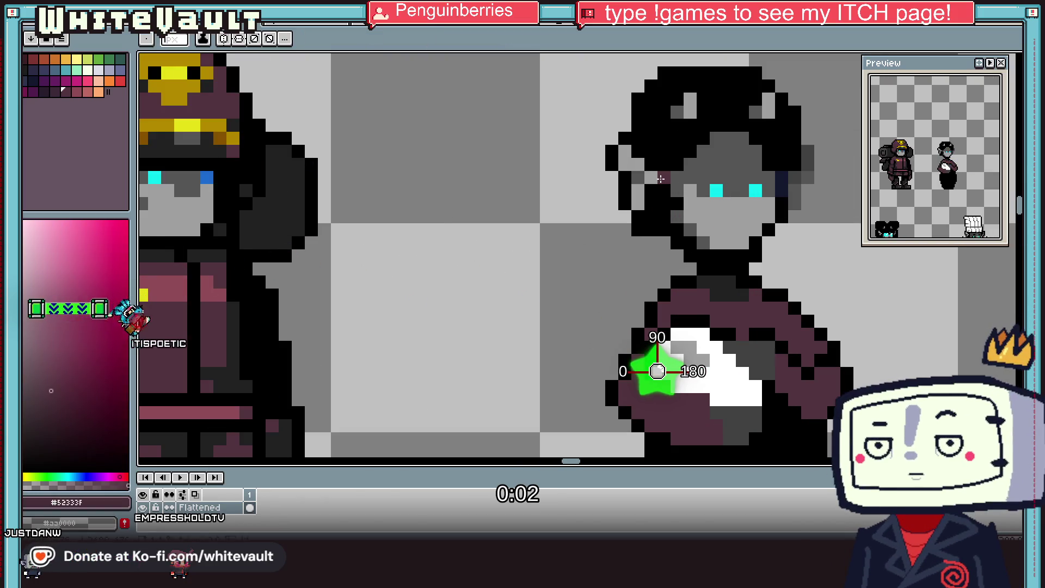
{"action": "left_click_drag", "start_coordinate": [664, 203], "coordinate": [676, 227]}
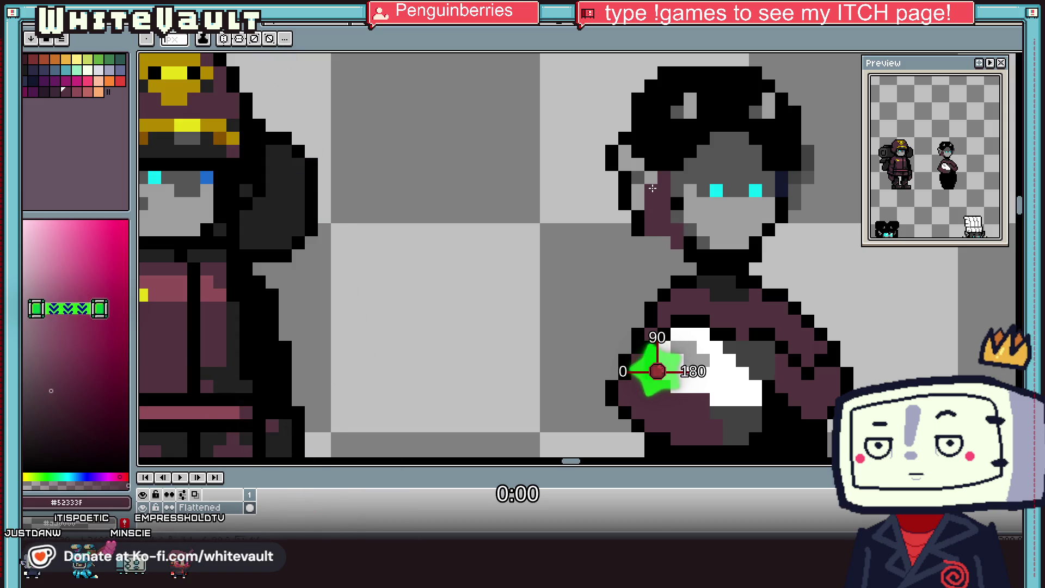
{"action": "left_click_drag", "start_coordinate": [653, 188], "coordinate": [655, 156]}
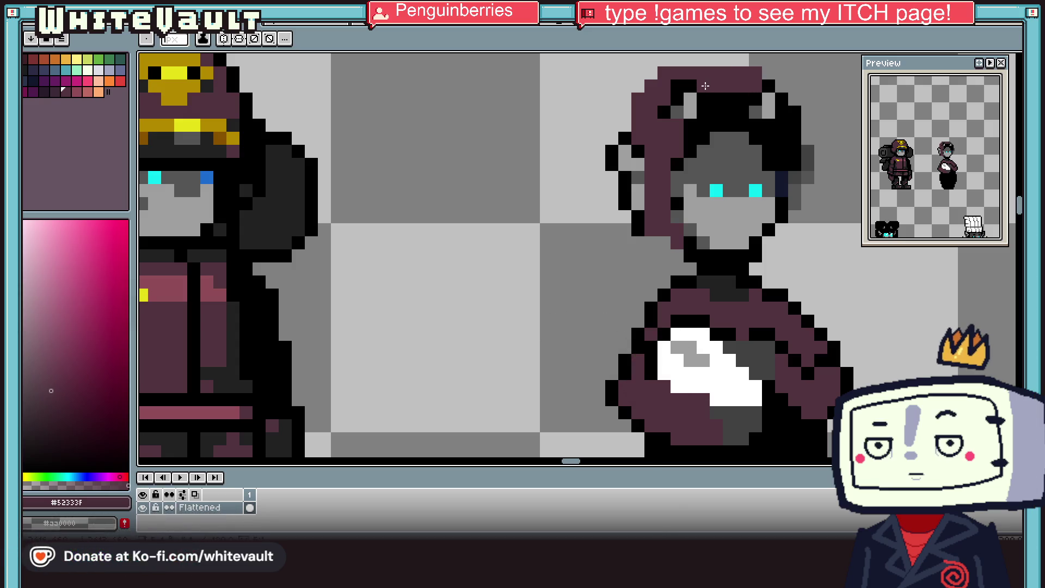
{"action": "scroll", "coordinate": [755, 73], "scroll_direction": "down", "scroll_amount": 4}
{"action": "scroll", "coordinate": [729, 126], "scroll_direction": "down", "scroll_amount": 4}
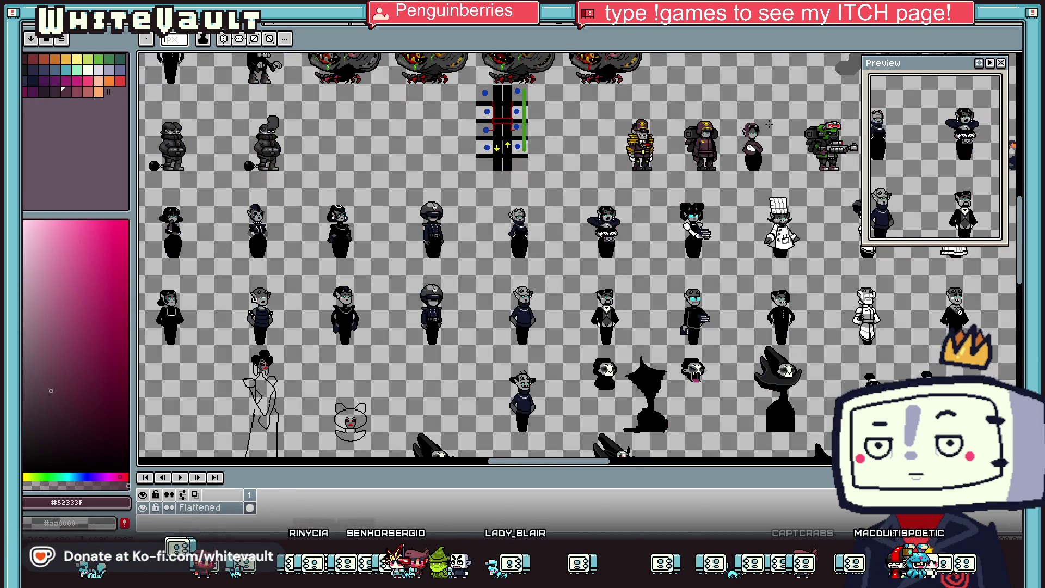
{"action": "scroll", "coordinate": [729, 127], "scroll_direction": "up", "scroll_amount": 4}
{"action": "scroll", "coordinate": [767, 127], "scroll_direction": "down", "scroll_amount": 4}
{"action": "scroll", "coordinate": [767, 127], "scroll_direction": "up", "scroll_amount": 3}
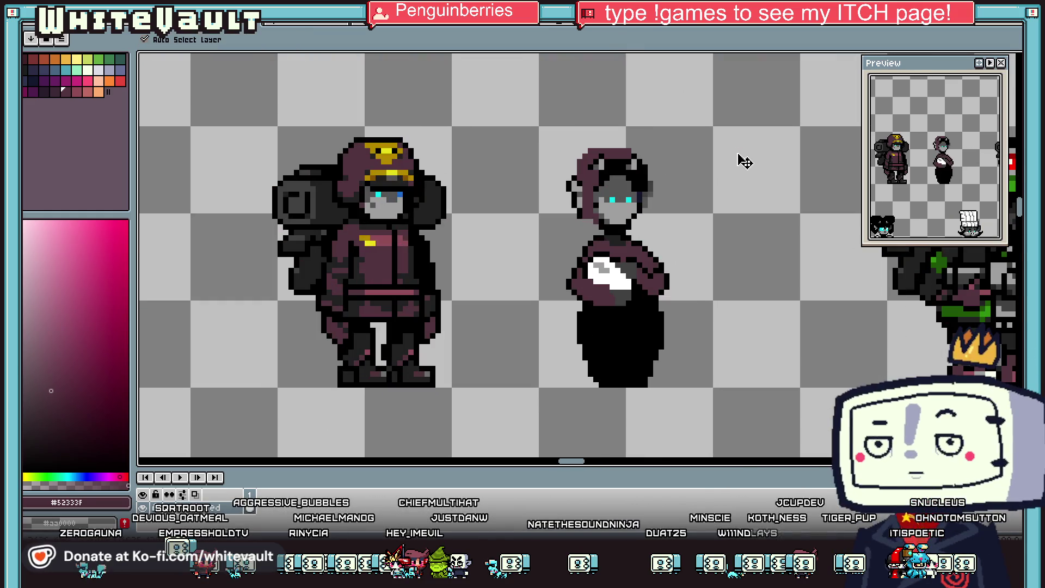
{"action": "scroll", "coordinate": [742, 158], "scroll_direction": "up", "scroll_amount": 3}
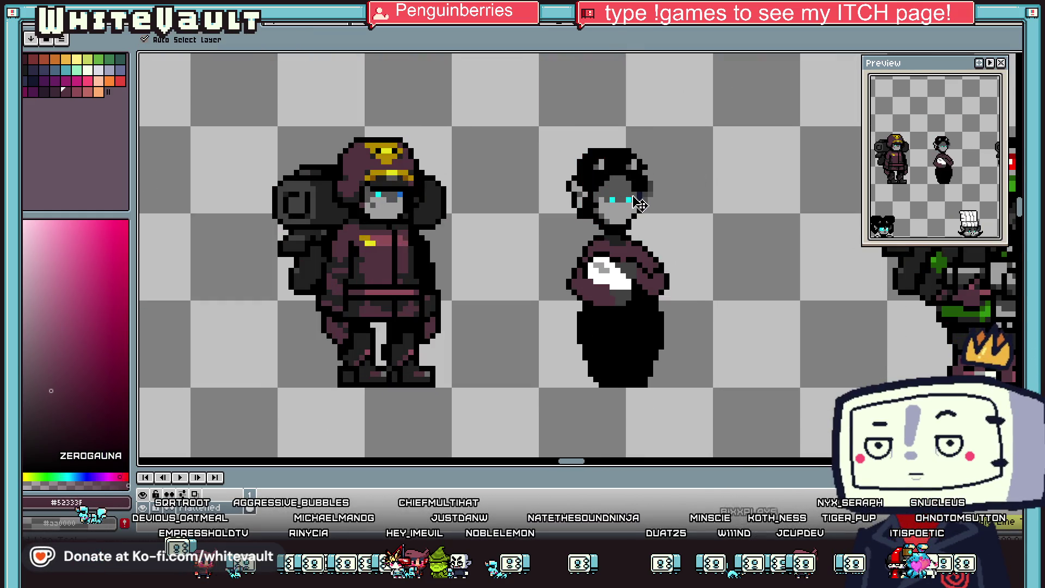
{"action": "key", "text": "b"}
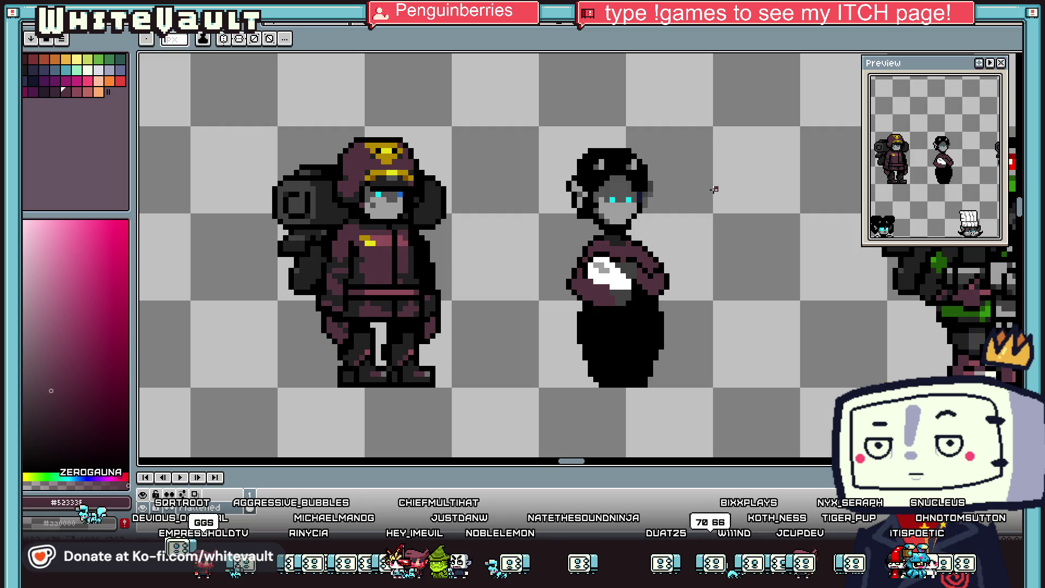
{"action": "scroll", "coordinate": [714, 189], "scroll_direction": "down", "scroll_amount": 2}
{"action": "scroll", "coordinate": [665, 201], "scroll_direction": "up", "scroll_amount": 3}
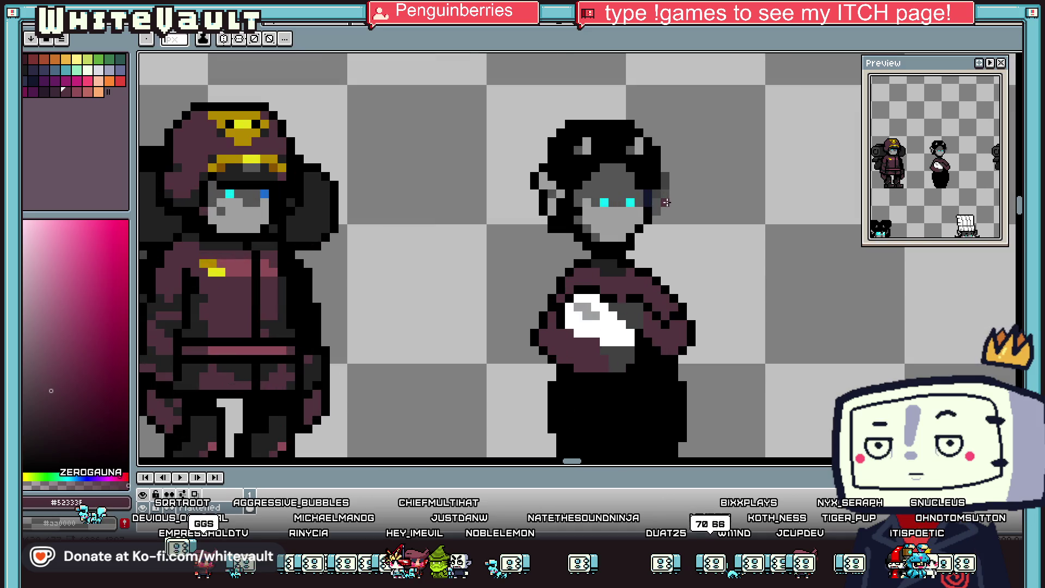
{"action": "left_click", "coordinate": [653, 179], "text": "alt"}
{"action": "left_click_drag", "start_coordinate": [669, 171], "coordinate": [665, 202]}
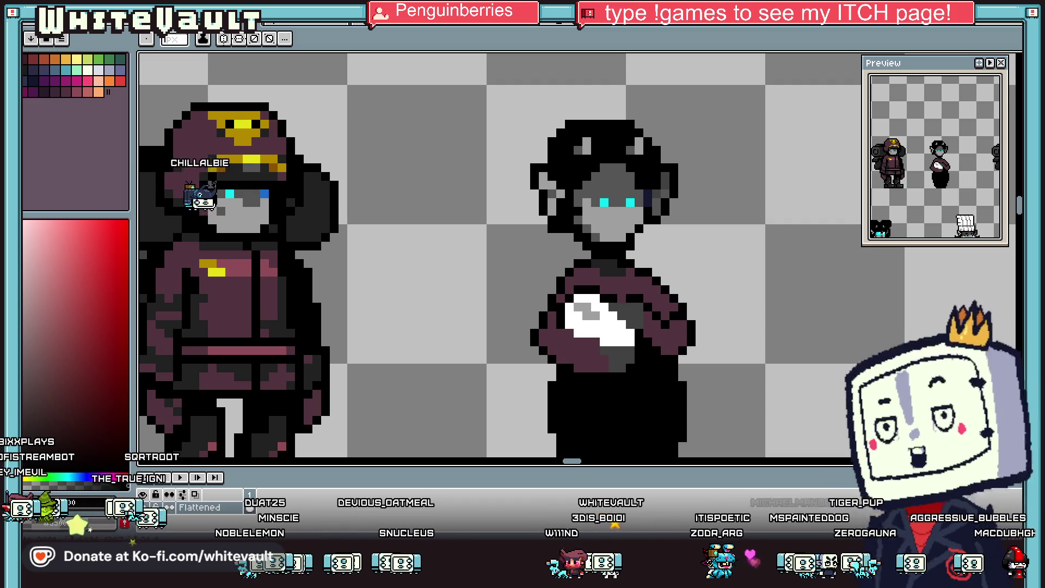
Step: Add a maroon pixel and a maroon diagonal along the edge of the maid's black skirt
{"action": "scroll", "coordinate": [754, 357], "scroll_direction": "down", "scroll_amount": 2}
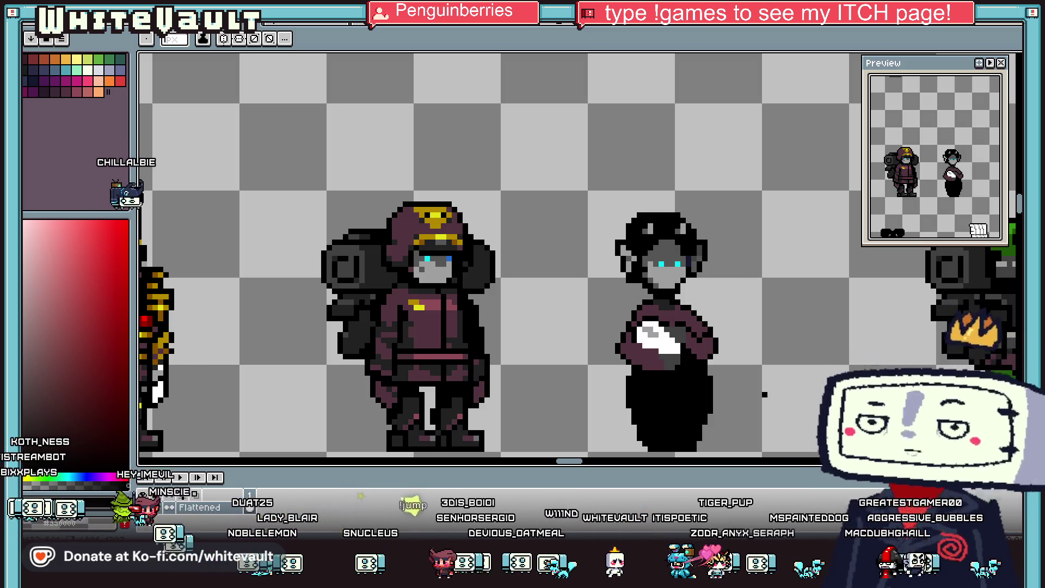
{"action": "scroll", "coordinate": [738, 340], "scroll_direction": "up", "scroll_amount": 1}
{"action": "scroll", "coordinate": [688, 326], "scroll_direction": "down", "scroll_amount": 2}
{"action": "scroll", "coordinate": [689, 327], "scroll_direction": "down", "scroll_amount": 3}
{"action": "scroll", "coordinate": [676, 355], "scroll_direction": "up", "scroll_amount": 5}
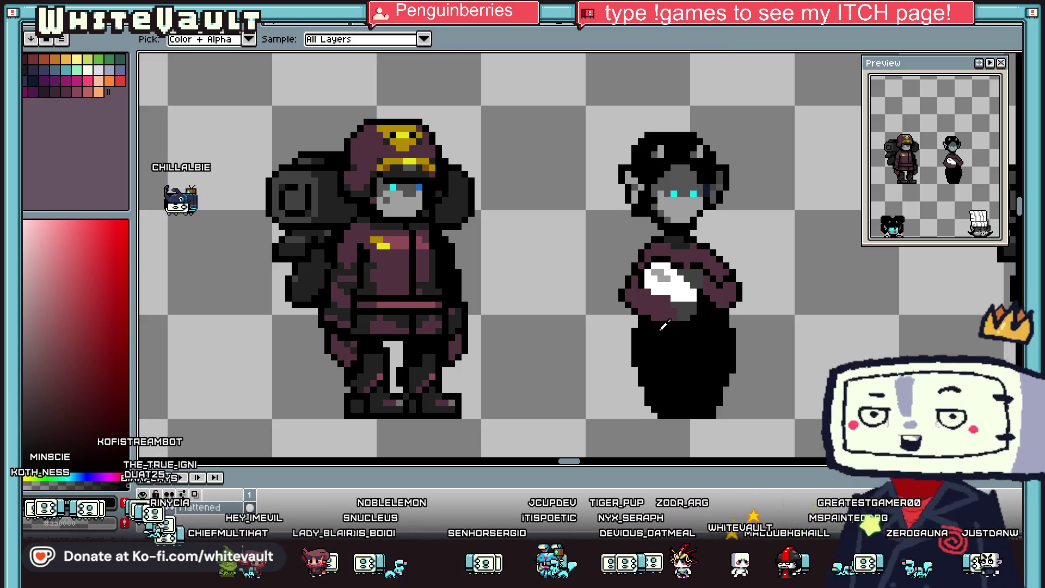
{"action": "scroll", "coordinate": [698, 332], "scroll_direction": "up", "scroll_amount": 2}
{"action": "scroll", "coordinate": [700, 317], "scroll_direction": "up", "scroll_amount": 1}
{"action": "left_click", "coordinate": [703, 316]}
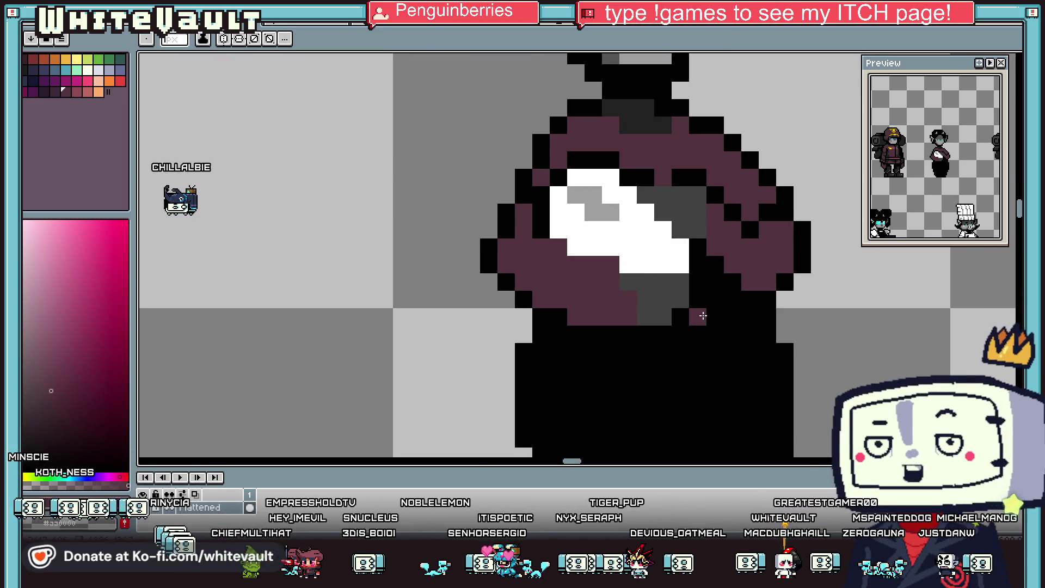
{"action": "left_click_drag", "start_coordinate": [714, 281], "coordinate": [742, 337]}
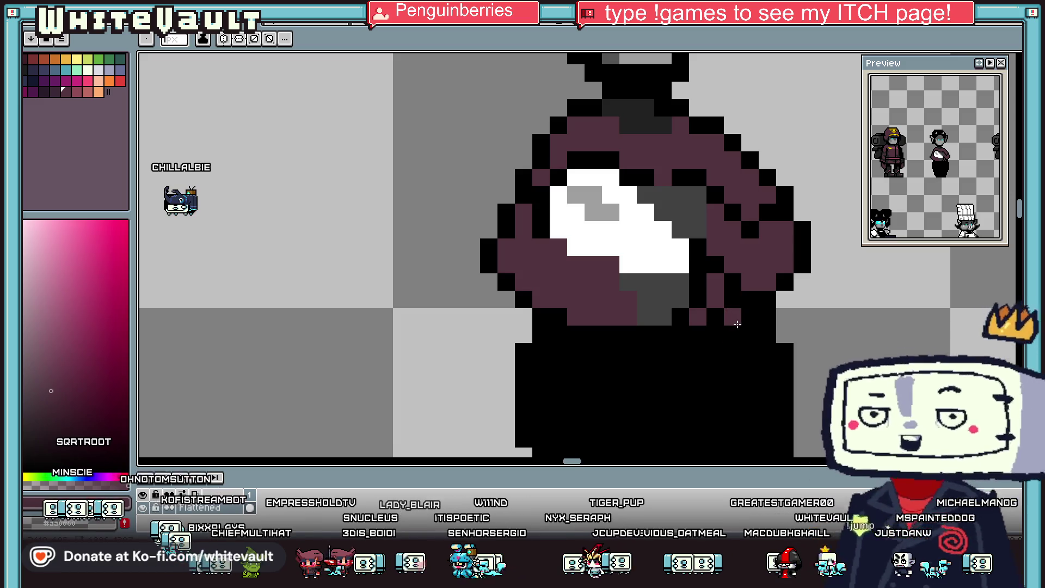
Step: Draw vertical and stepped maroon lines through the skirt, filling it maroon except for a black hem band
{"action": "scroll", "coordinate": [741, 336], "scroll_direction": "down", "scroll_amount": 1}
{"action": "scroll", "coordinate": [708, 326], "scroll_direction": "down", "scroll_amount": 2}
{"action": "scroll", "coordinate": [664, 316], "scroll_direction": "up", "scroll_amount": 1}
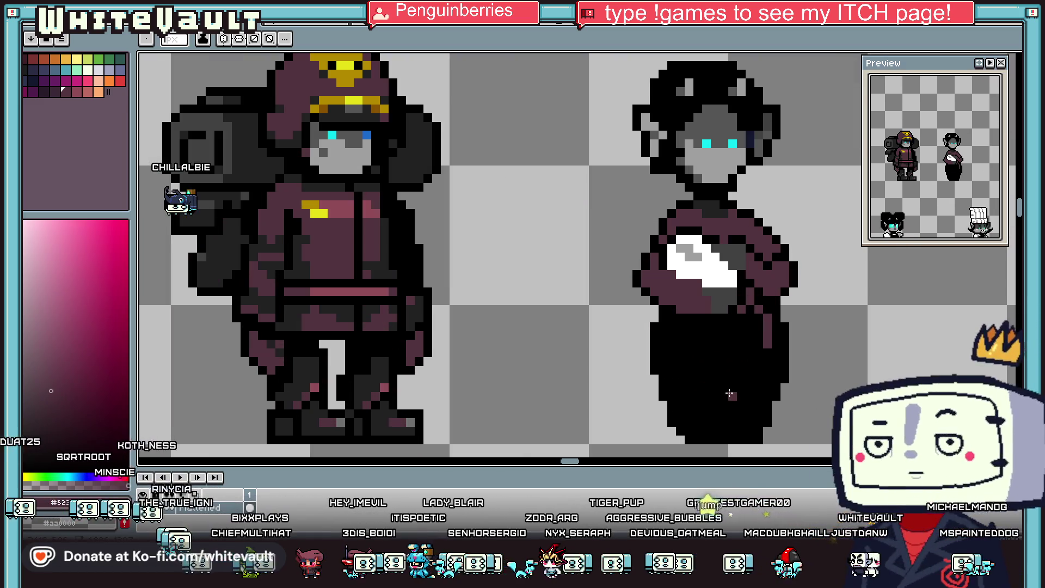
{"action": "scroll", "coordinate": [665, 316], "scroll_direction": "up", "scroll_amount": 1}
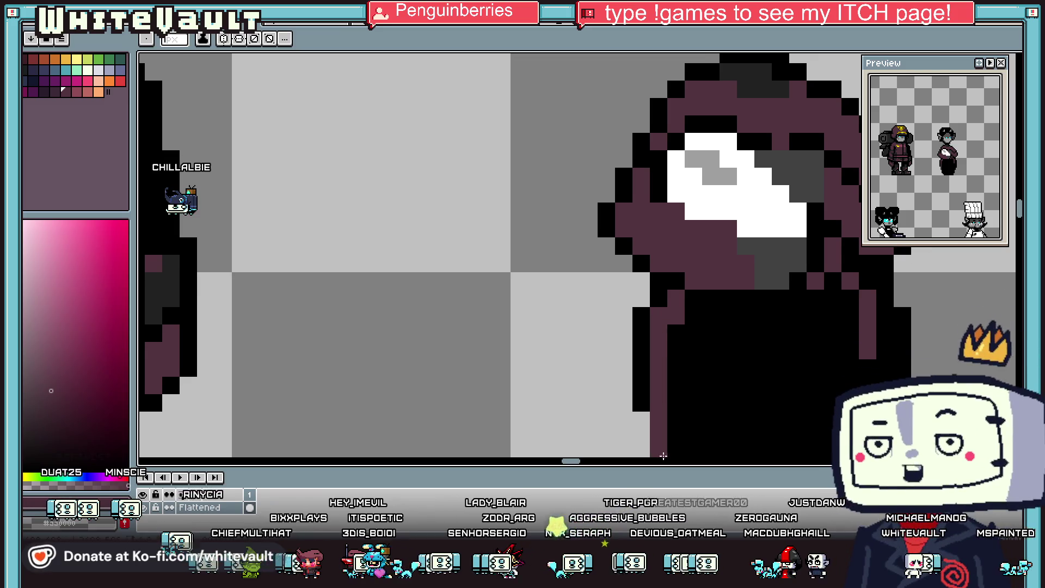
{"action": "left_click_drag", "start_coordinate": [661, 315], "coordinate": [661, 405]}
{"action": "scroll", "coordinate": [662, 405], "scroll_direction": "down", "scroll_amount": 2}
{"action": "left_click_drag", "start_coordinate": [669, 307], "coordinate": [857, 343]}
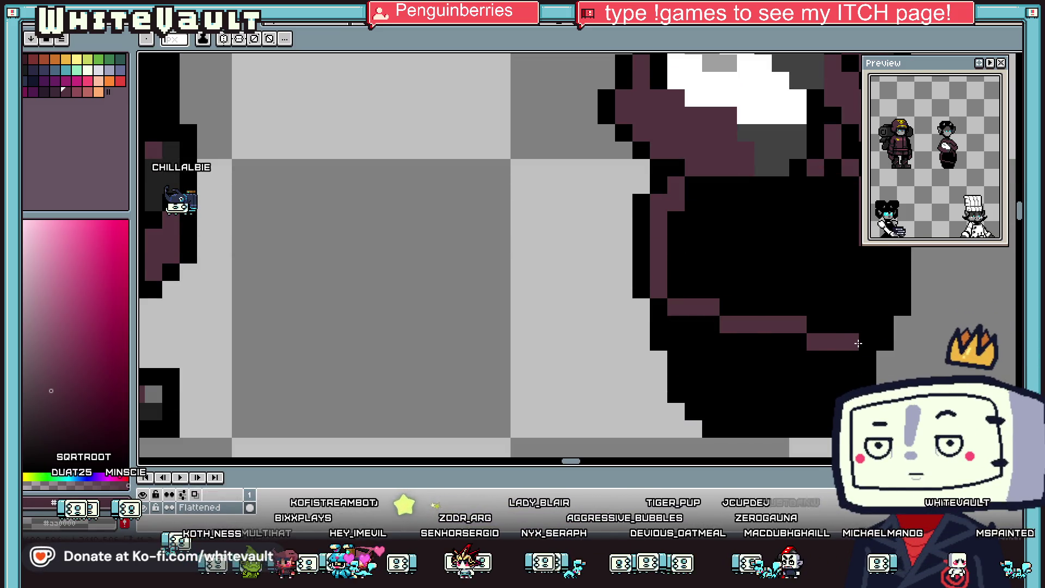
{"action": "scroll", "coordinate": [861, 343], "scroll_direction": "down", "scroll_amount": 3}
{"action": "scroll", "coordinate": [867, 301], "scroll_direction": "up", "scroll_amount": 1}
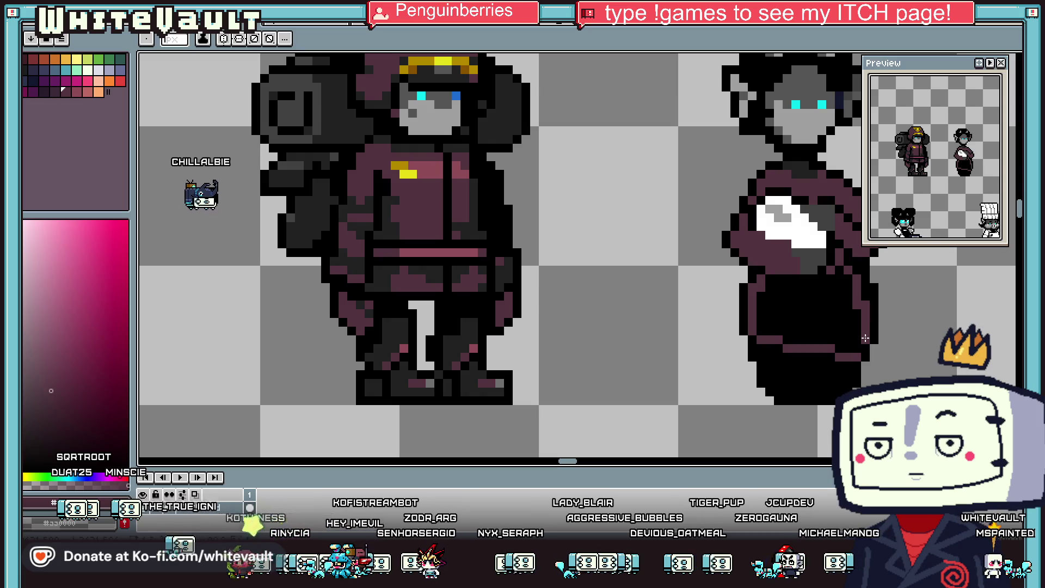
{"action": "scroll", "coordinate": [849, 327], "scroll_direction": "down", "scroll_amount": 1}
{"action": "scroll", "coordinate": [807, 294], "scroll_direction": "up", "scroll_amount": 3}
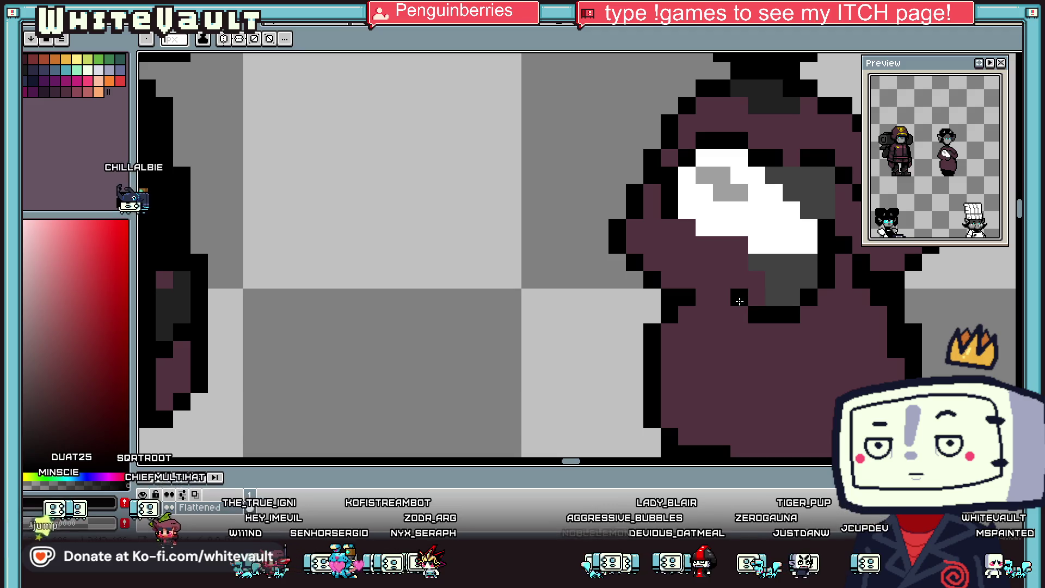
{"action": "scroll", "coordinate": [705, 301], "scroll_direction": "down", "scroll_amount": 3}
{"action": "key", "text": "i"}
{"action": "scroll", "coordinate": [790, 311], "scroll_direction": "up", "scroll_amount": 1}
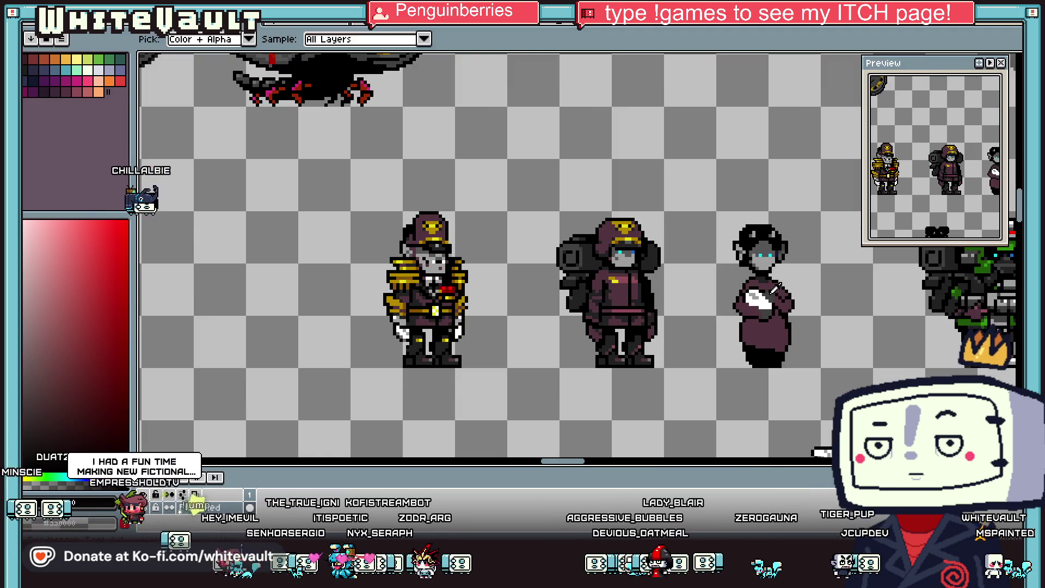
{"action": "scroll", "coordinate": [655, 264], "scroll_direction": "up", "scroll_amount": 2}
{"action": "key", "text": "b"}
{"action": "scroll", "coordinate": [832, 299], "scroll_direction": "up", "scroll_amount": 2}
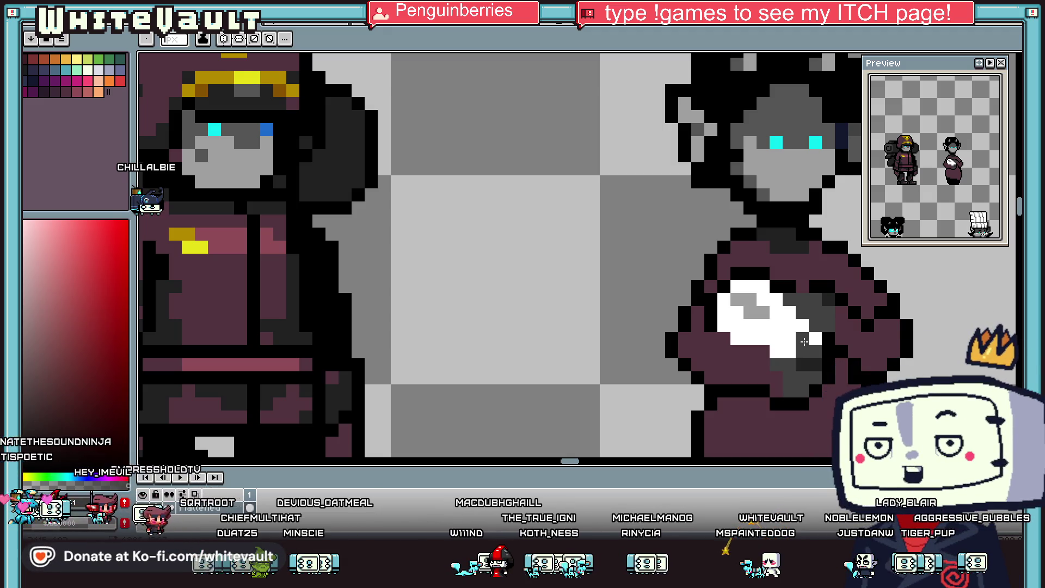
Step: Sample a brown from the artwork and draw brown pixels below the maid's white apron
{"action": "scroll", "coordinate": [805, 342], "scroll_direction": "down", "scroll_amount": 2}
{"action": "scroll", "coordinate": [828, 339], "scroll_direction": "down", "scroll_amount": 1}
{"action": "scroll", "coordinate": [828, 339], "scroll_direction": "up", "scroll_amount": 1}
{"action": "key", "text": "i"}
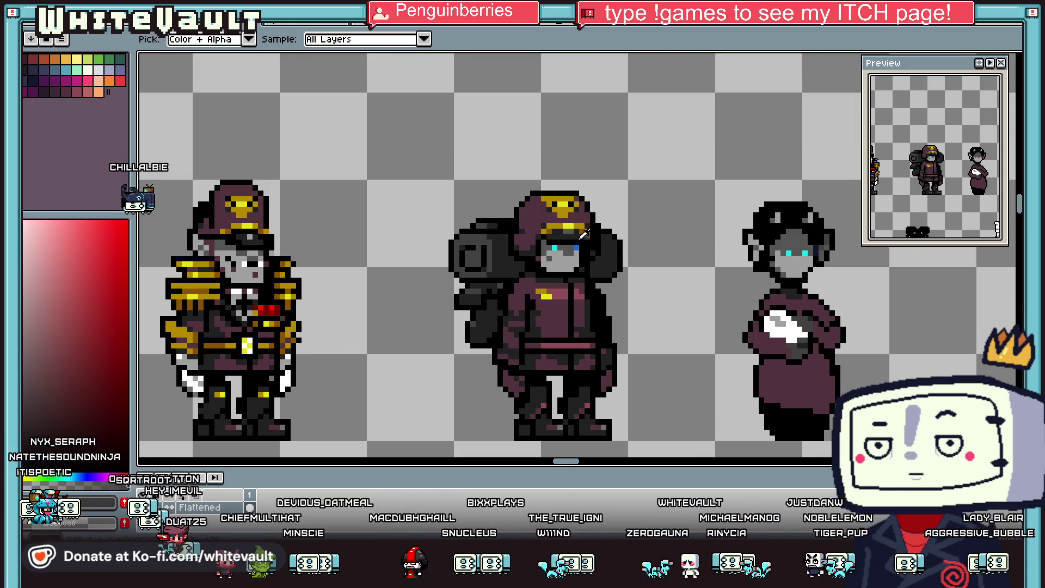
{"action": "left_click", "coordinate": [587, 223]}
{"action": "key", "text": "b"}
{"action": "scroll", "coordinate": [778, 344], "scroll_direction": "up", "scroll_amount": 2}
{"action": "left_click_drag", "start_coordinate": [790, 342], "coordinate": [802, 372]}
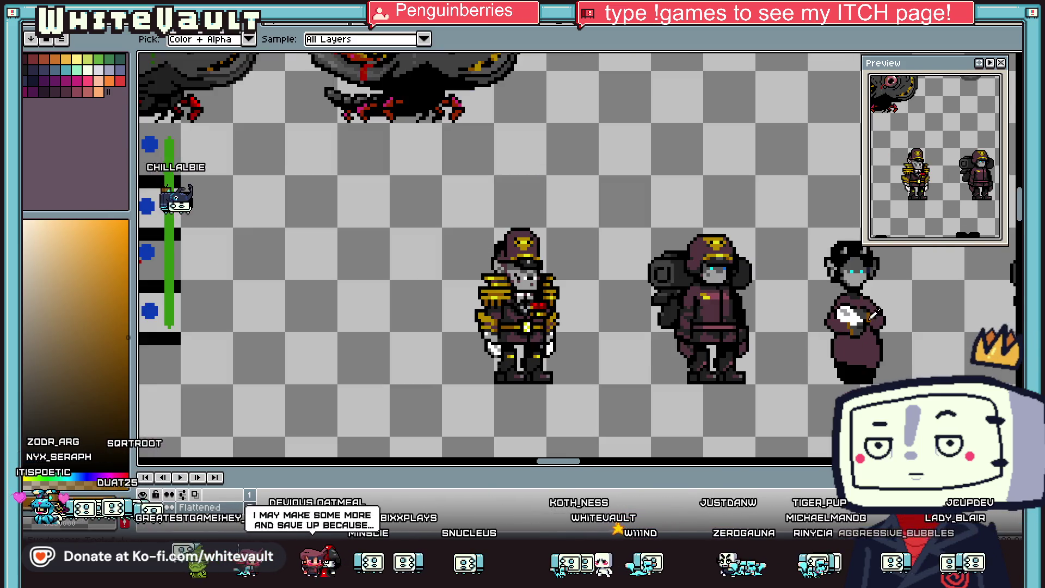
Step: Sample the soldier's gold and add gold pixels below the apron and along its right edge
{"action": "scroll", "coordinate": [693, 247], "scroll_direction": "down", "scroll_amount": 5}
{"action": "key", "text": "i"}
{"action": "left_click", "coordinate": [708, 243]}
{"action": "key", "text": "b"}
{"action": "scroll", "coordinate": [806, 322], "scroll_direction": "up", "scroll_amount": 2}
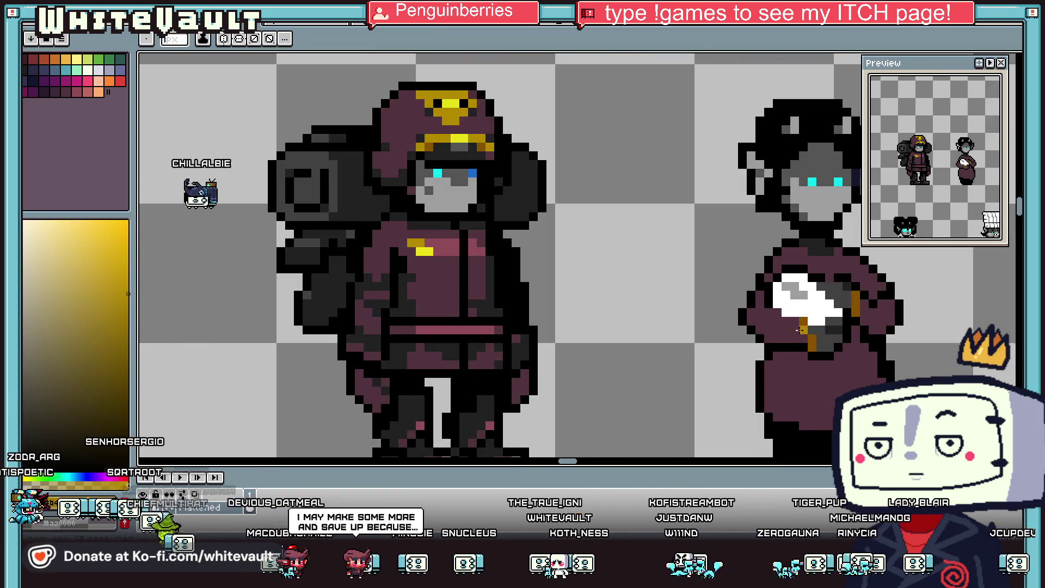
{"action": "scroll", "coordinate": [805, 322], "scroll_direction": "up", "scroll_amount": 2}
{"action": "left_click", "coordinate": [806, 329]}
{"action": "left_click_drag", "start_coordinate": [884, 276], "coordinate": [884, 288]}
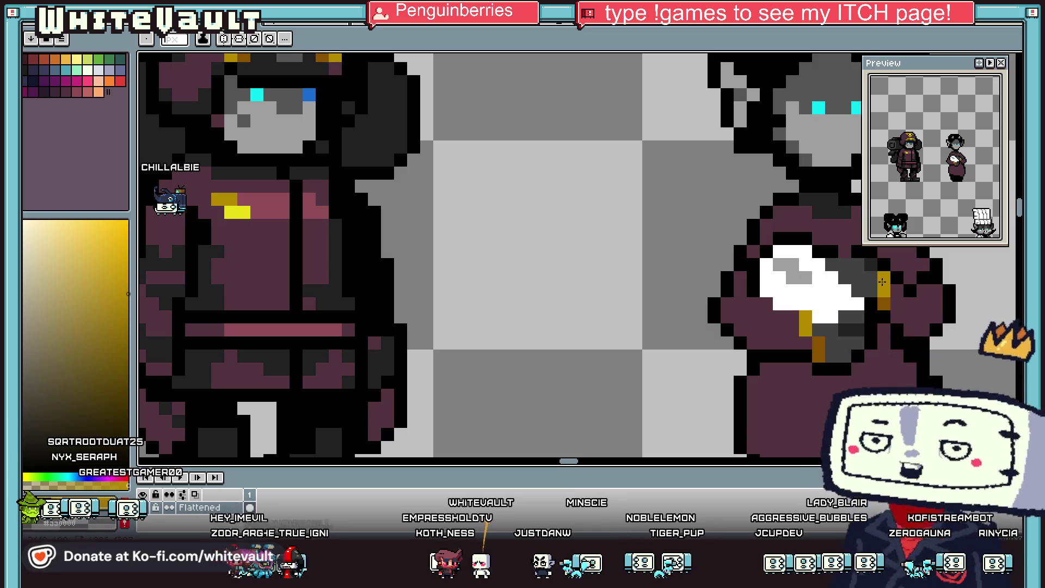
{"action": "scroll", "coordinate": [882, 281], "scroll_direction": "down", "scroll_amount": 2}
{"action": "scroll", "coordinate": [899, 283], "scroll_direction": "down", "scroll_amount": 1}
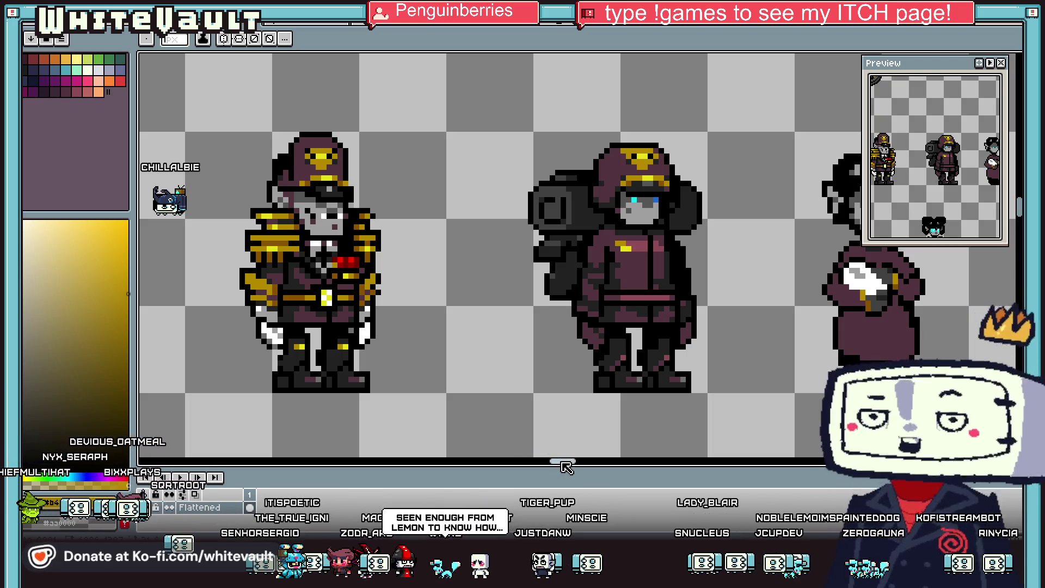
Step: Add a tiny gold ornament to the maid's black hair
{"action": "left_click_drag", "start_coordinate": [566, 461], "coordinate": [579, 467]}
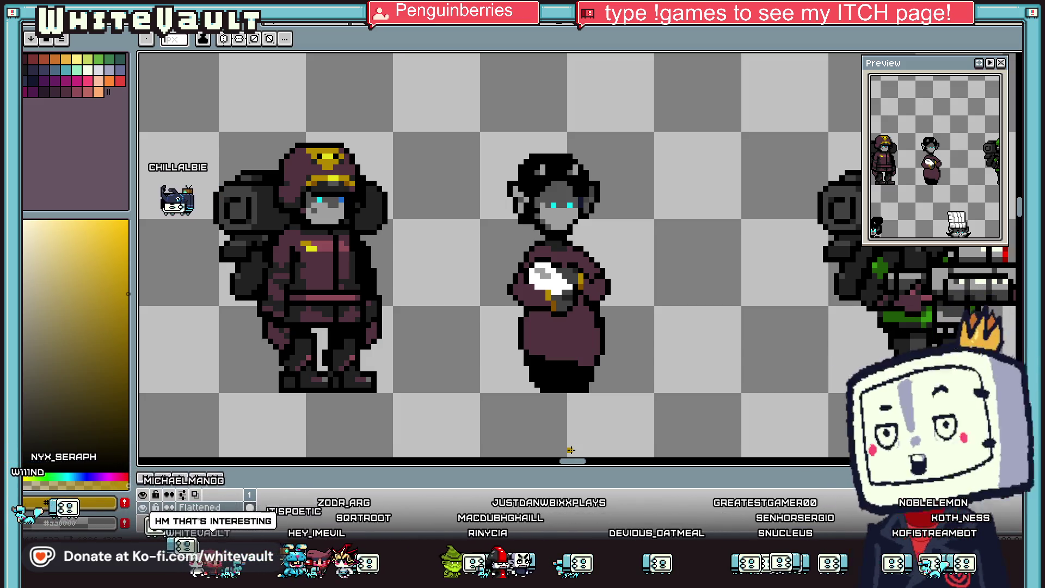
{"action": "scroll", "coordinate": [591, 188], "scroll_direction": "down", "scroll_amount": 1}
{"action": "scroll", "coordinate": [588, 196], "scroll_direction": "up", "scroll_amount": 1}
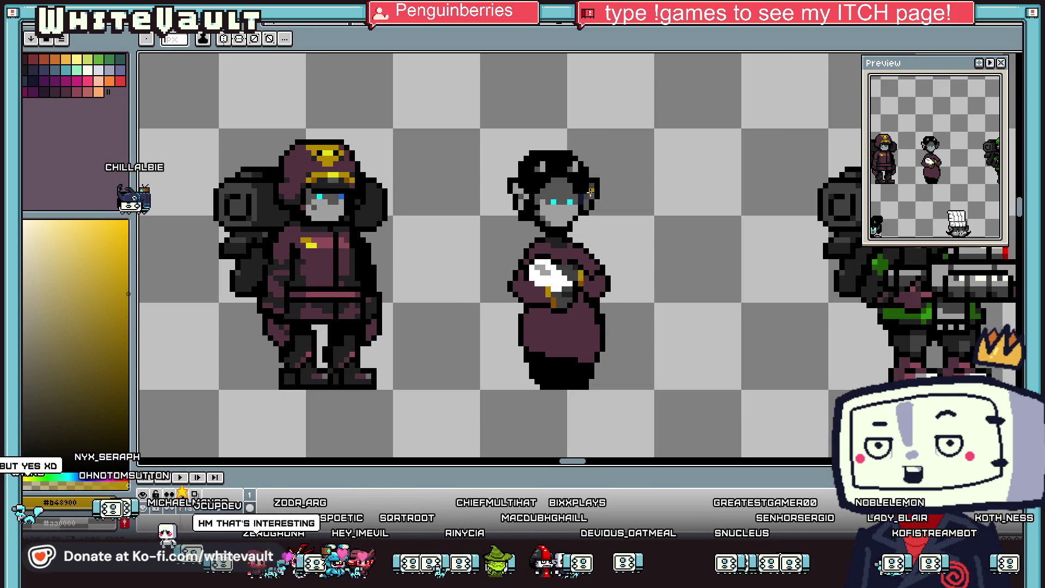
Step: Eyedrop the dark maroon from the maid's dress for shading
{"action": "key", "text": "i"}
{"action": "scroll", "coordinate": [568, 242], "scroll_direction": "up", "scroll_amount": 1}
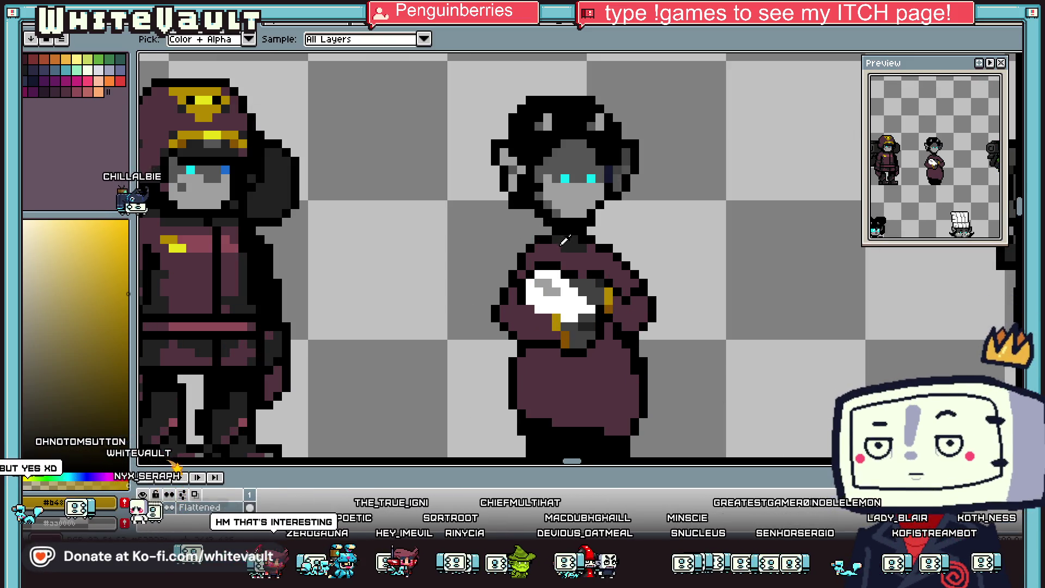
{"action": "scroll", "coordinate": [568, 243], "scroll_direction": "up", "scroll_amount": 1}
{"action": "left_click", "coordinate": [576, 240]}
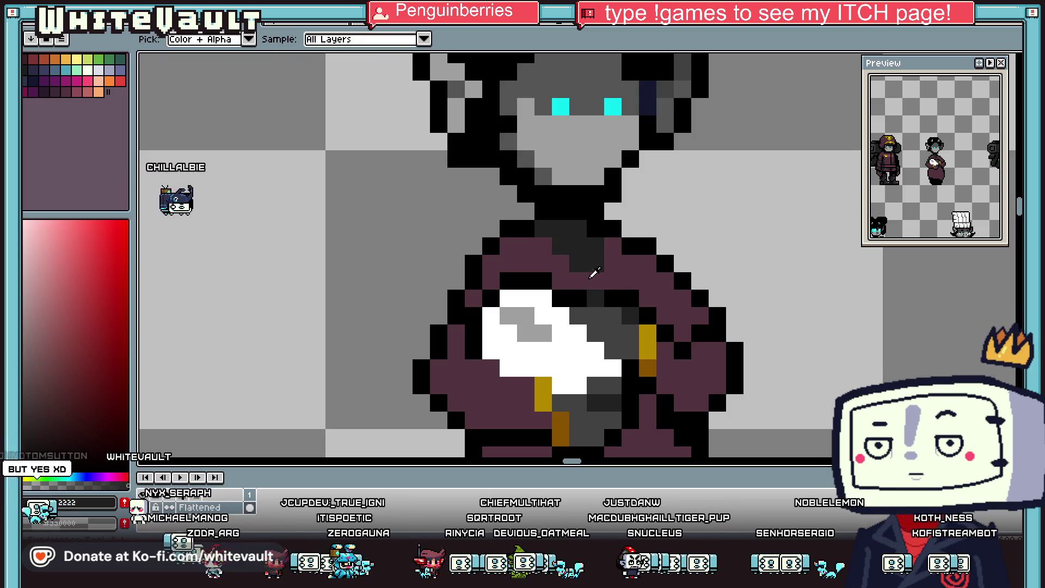
{"action": "key", "text": "b"}
{"action": "scroll", "coordinate": [597, 273], "scroll_direction": "down", "scroll_amount": 3}
{"action": "scroll", "coordinate": [598, 274], "scroll_direction": "up", "scroll_amount": 2}
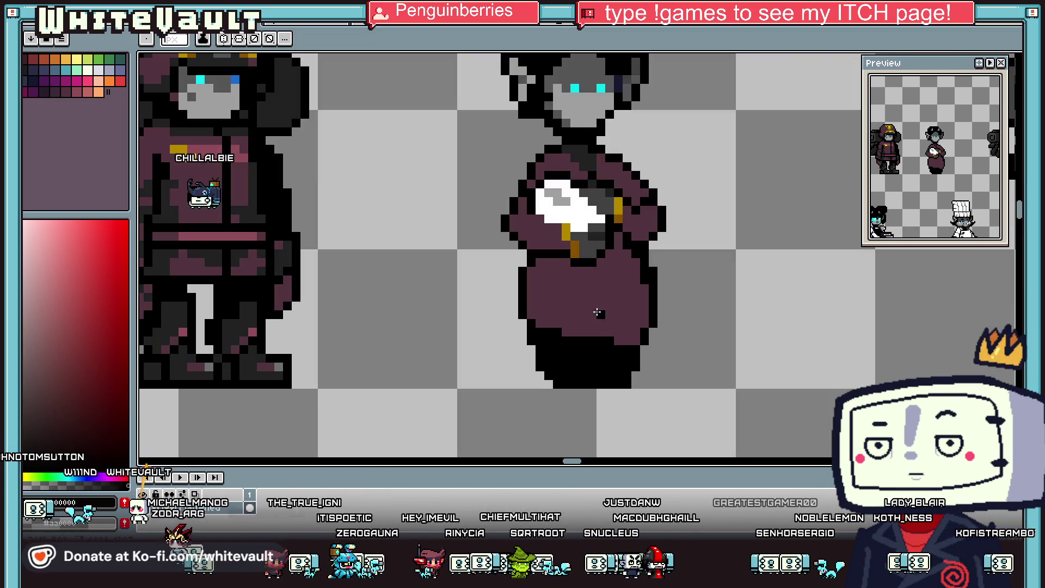
{"action": "scroll", "coordinate": [601, 276], "scroll_direction": "up", "scroll_amount": 1}
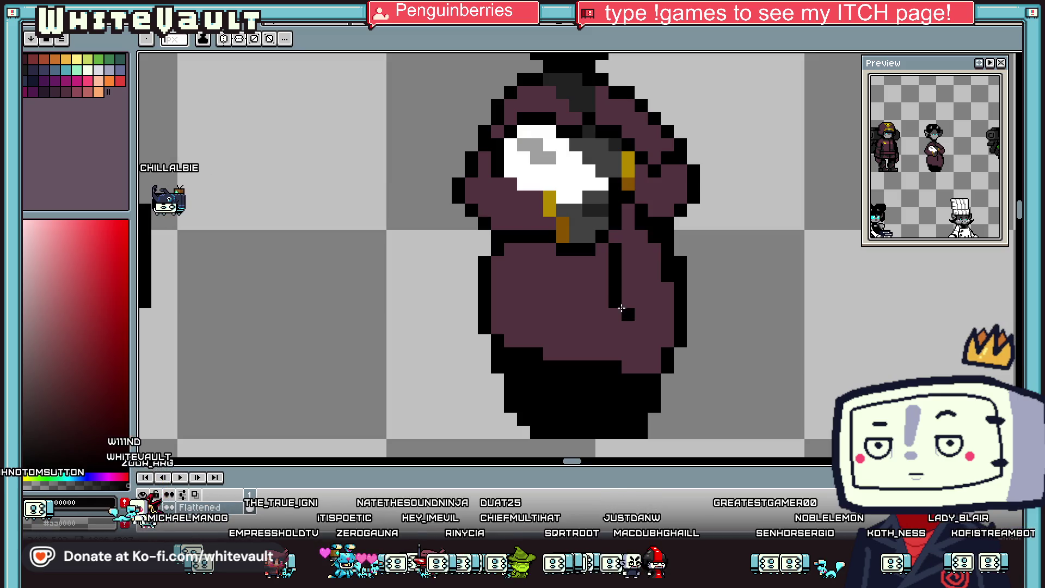
Step: Darken a short run of pixels on the maid's chest and two pixels near her collar
{"action": "key", "text": "i"}
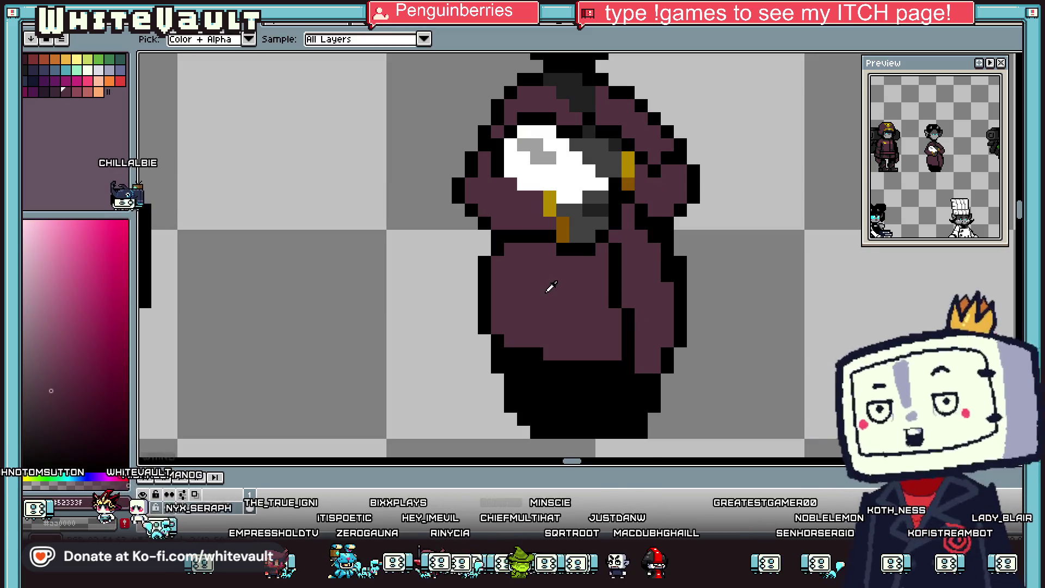
{"action": "scroll", "coordinate": [547, 287], "scroll_direction": "down", "scroll_amount": 2}
{"action": "key", "text": "b"}
{"action": "scroll", "coordinate": [566, 276], "scroll_direction": "up", "scroll_amount": 1}
{"action": "scroll", "coordinate": [566, 276], "scroll_direction": "up", "scroll_amount": 1}
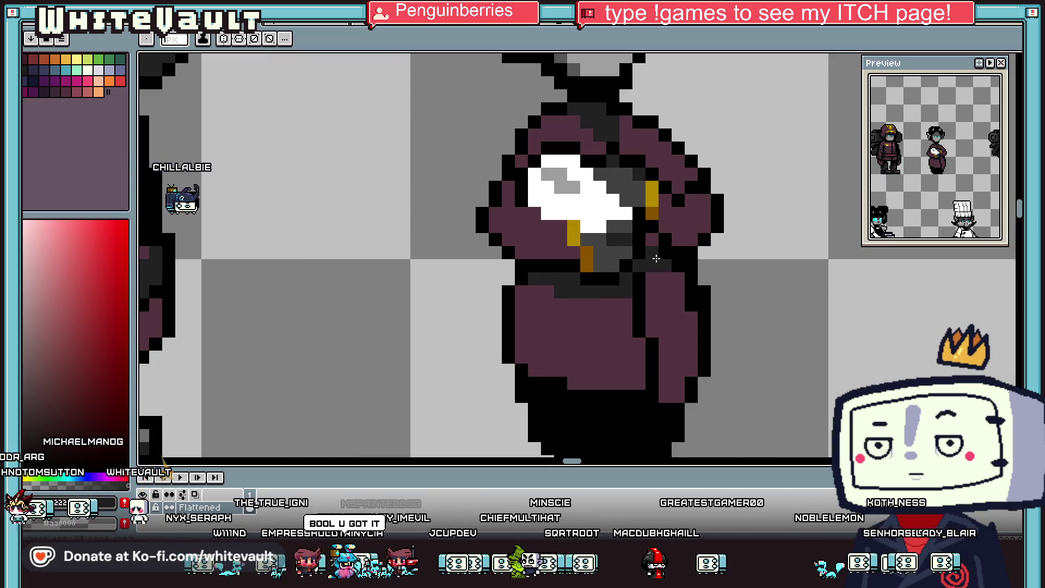
{"action": "scroll", "coordinate": [643, 336], "scroll_direction": "down", "scroll_amount": 2}
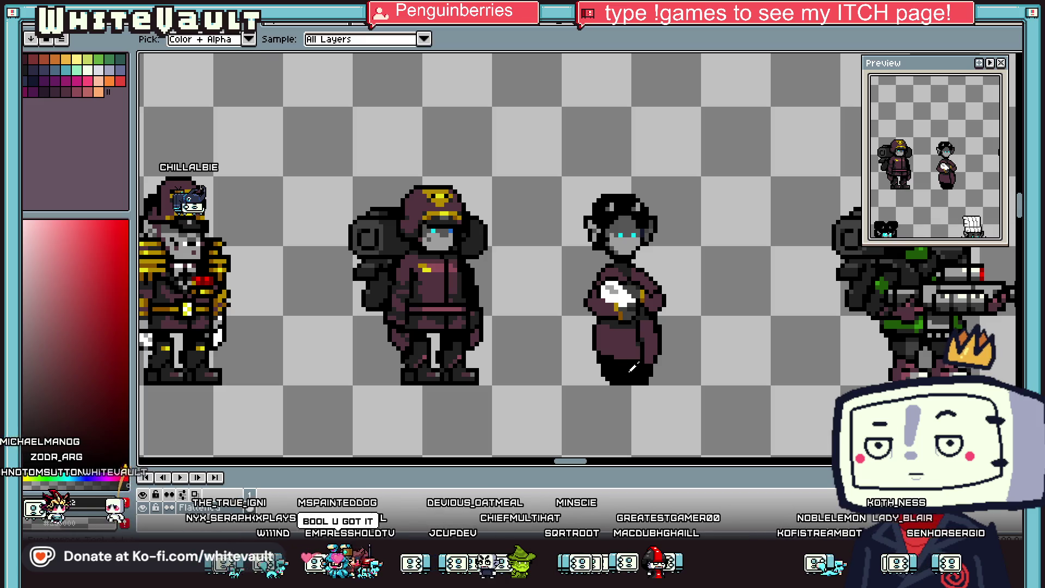
{"action": "scroll", "coordinate": [619, 339], "scroll_direction": "up", "scroll_amount": 1}
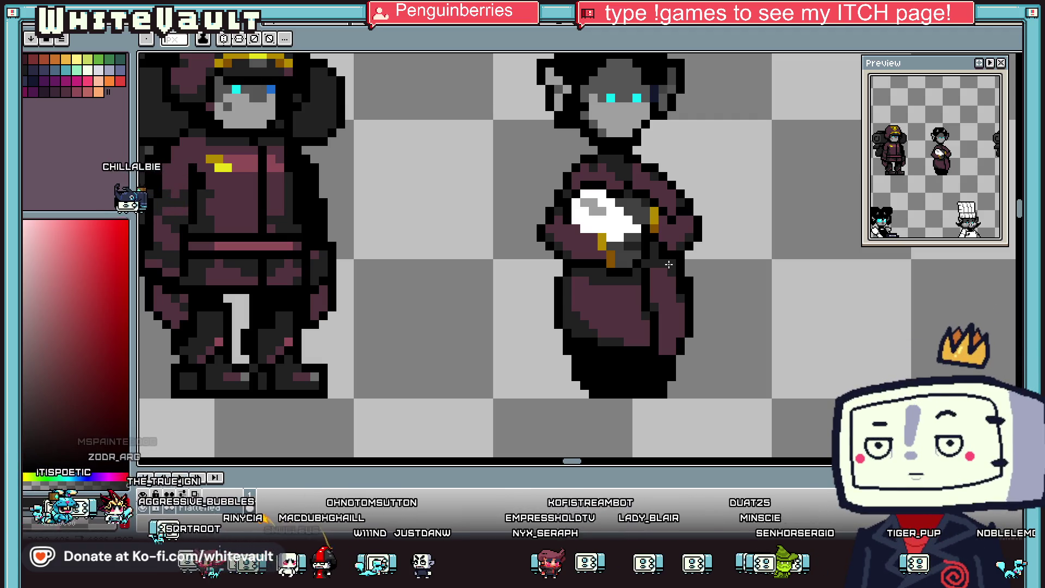
{"action": "scroll", "coordinate": [669, 264], "scroll_direction": "down", "scroll_amount": 2}
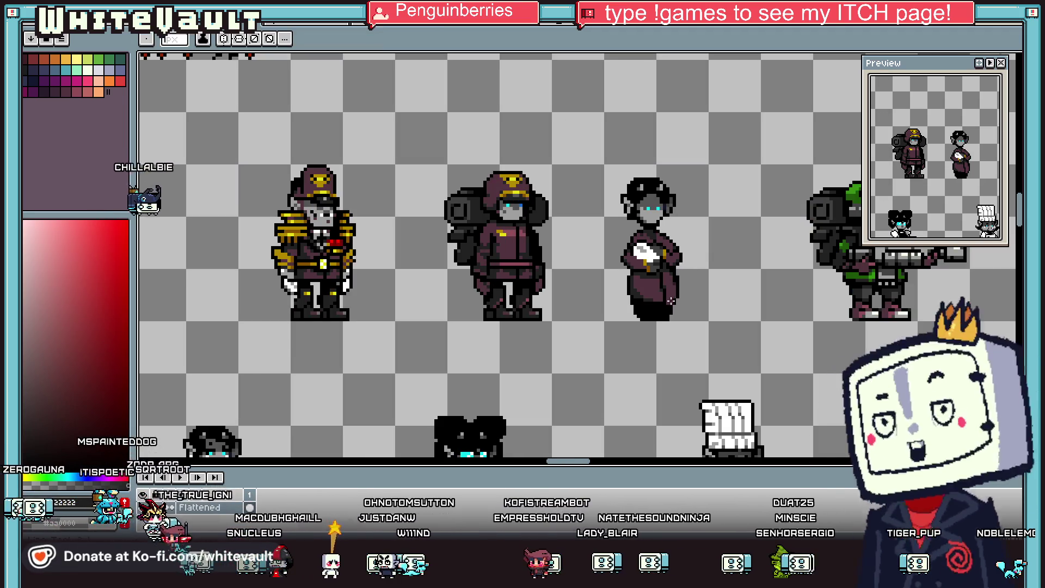
{"action": "scroll", "coordinate": [671, 299], "scroll_direction": "up", "scroll_amount": 3}
{"action": "scroll", "coordinate": [625, 283], "scroll_direction": "down", "scroll_amount": 3}
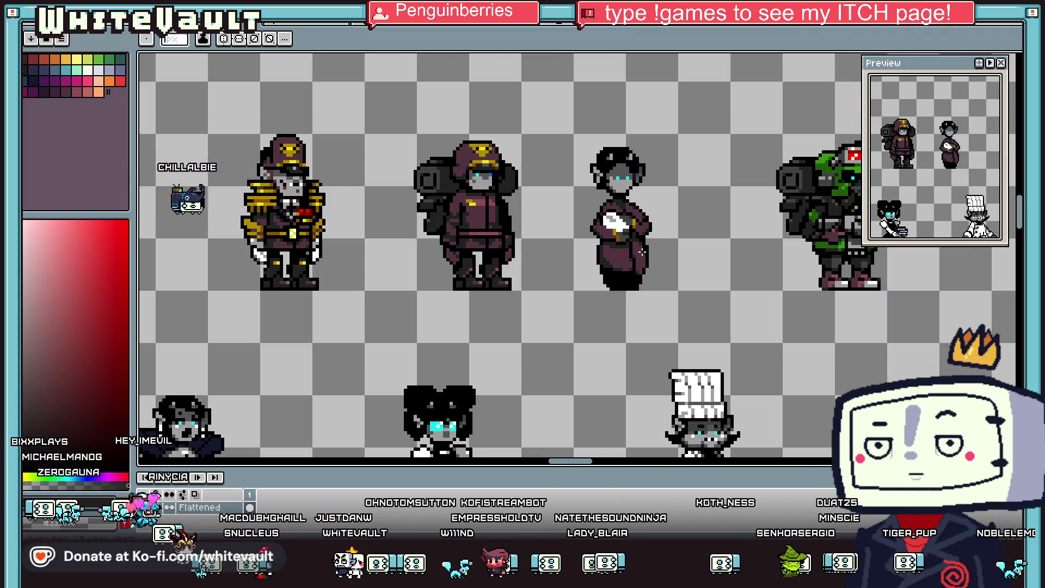
{"action": "scroll", "coordinate": [653, 234], "scroll_direction": "up", "scroll_amount": 2}
{"action": "scroll", "coordinate": [679, 253], "scroll_direction": "up", "scroll_amount": 1}
{"action": "left_click_drag", "start_coordinate": [678, 254], "coordinate": [696, 260]}
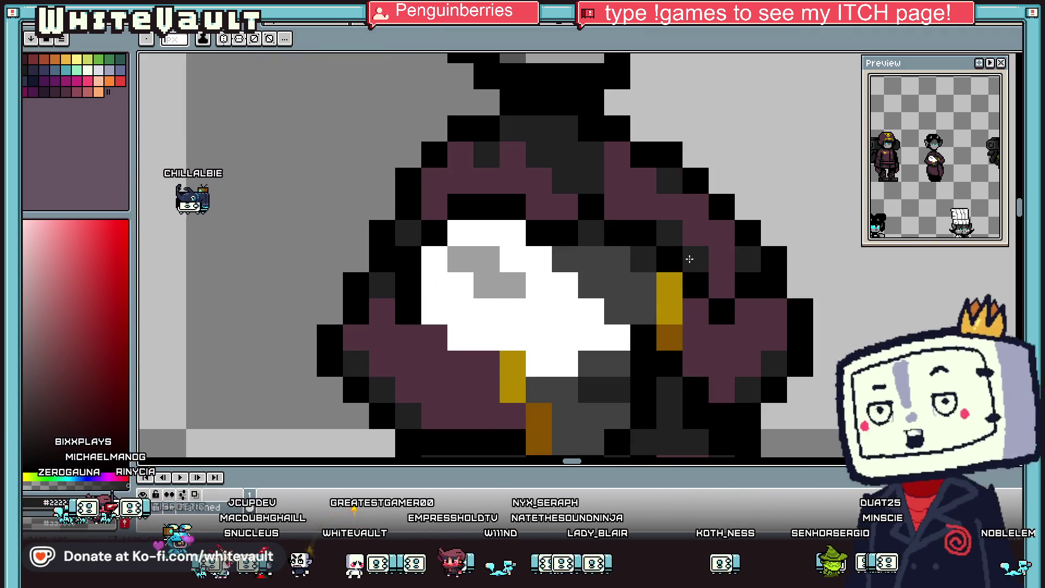
{"action": "left_click", "coordinate": [721, 285]}
{"action": "left_click", "coordinate": [539, 208]}
{"action": "scroll", "coordinate": [531, 203], "scroll_direction": "down", "scroll_amount": 2}
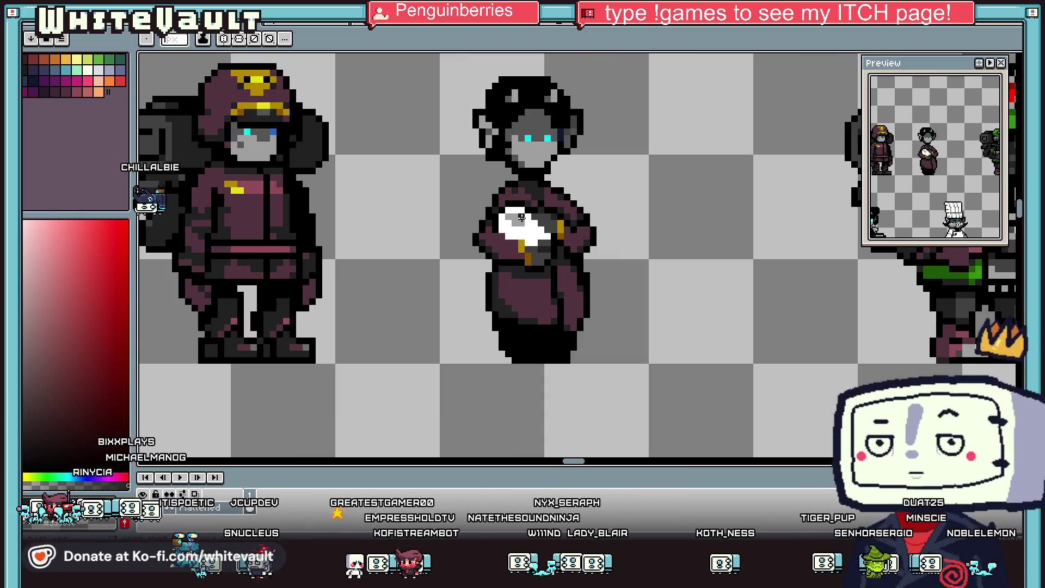
{"action": "scroll", "coordinate": [523, 213], "scroll_direction": "down", "scroll_amount": 1}
Step: Alternate between eyedropper and pencil to sample another colour from the canvas
{"action": "key", "text": "i"}
{"action": "scroll", "coordinate": [517, 224], "scroll_direction": "up", "scroll_amount": 1}
{"action": "scroll", "coordinate": [519, 224], "scroll_direction": "up", "scroll_amount": 2}
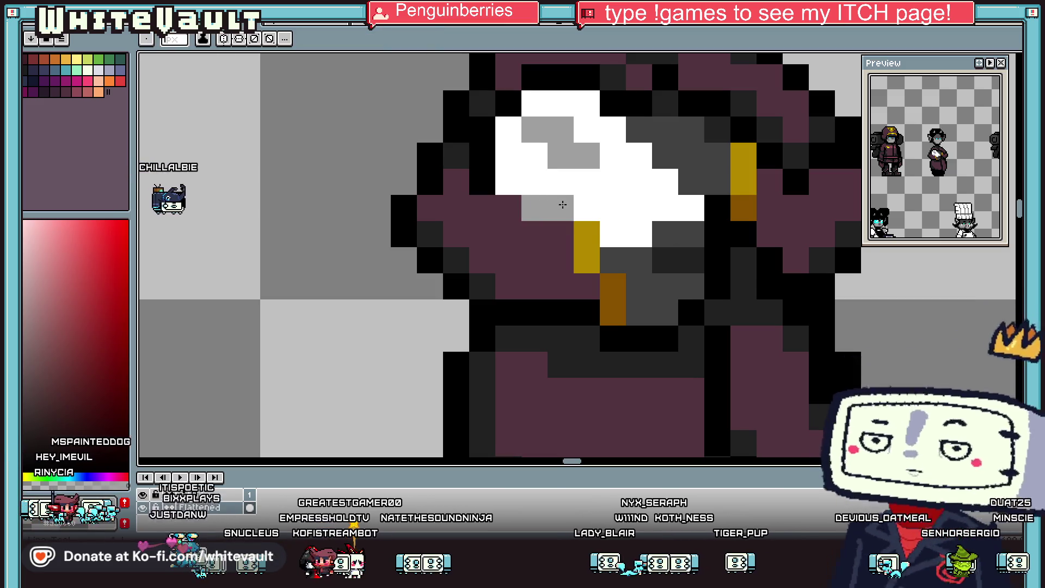
{"action": "scroll", "coordinate": [522, 185], "scroll_direction": "down", "scroll_amount": 3}
{"action": "scroll", "coordinate": [522, 185], "scroll_direction": "down", "scroll_amount": 2}
{"action": "scroll", "coordinate": [555, 212], "scroll_direction": "up", "scroll_amount": 2}
{"action": "scroll", "coordinate": [610, 243], "scroll_direction": "up", "scroll_amount": 3}
{"action": "key", "text": "b"}
{"action": "key", "text": "alt"}
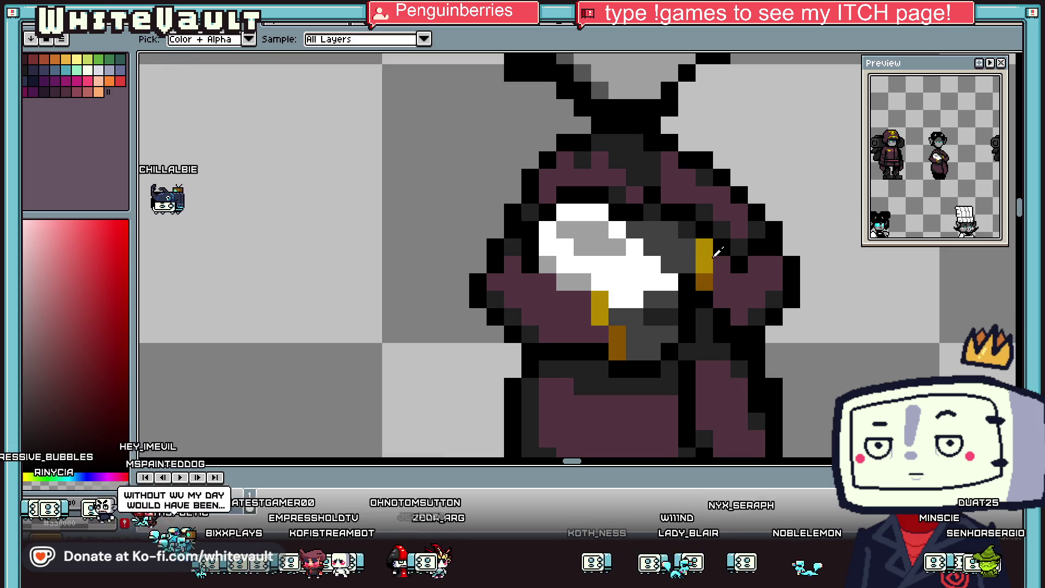
{"action": "scroll", "coordinate": [615, 103], "scroll_direction": "down", "scroll_amount": 1}
{"action": "scroll", "coordinate": [618, 115], "scroll_direction": "down", "scroll_amount": 1}
{"action": "scroll", "coordinate": [623, 129], "scroll_direction": "down", "scroll_amount": 1}
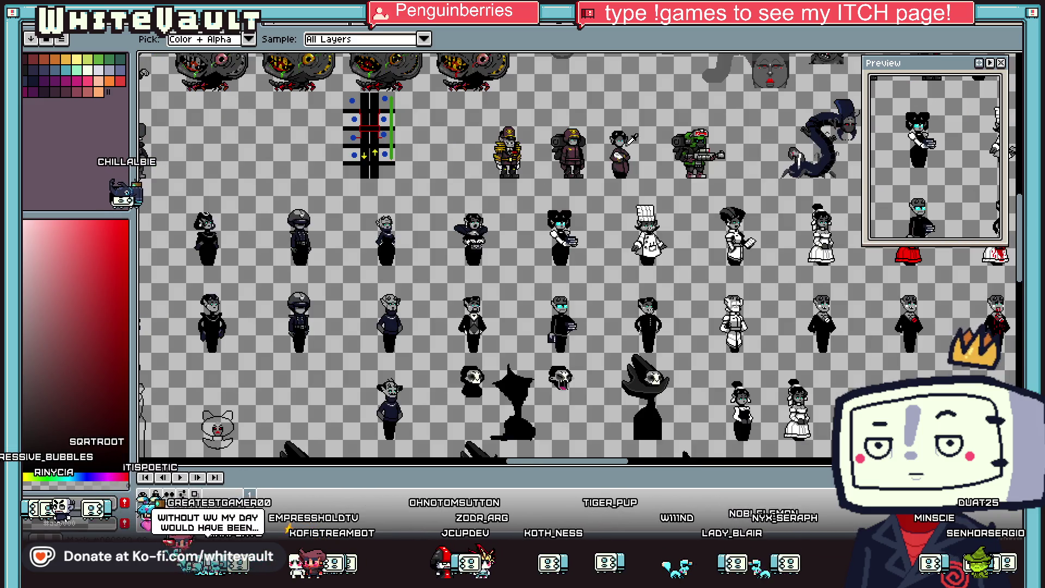
{"action": "scroll", "coordinate": [624, 128], "scroll_direction": "up", "scroll_amount": 2}
{"action": "scroll", "coordinate": [633, 208], "scroll_direction": "up", "scroll_amount": 2}
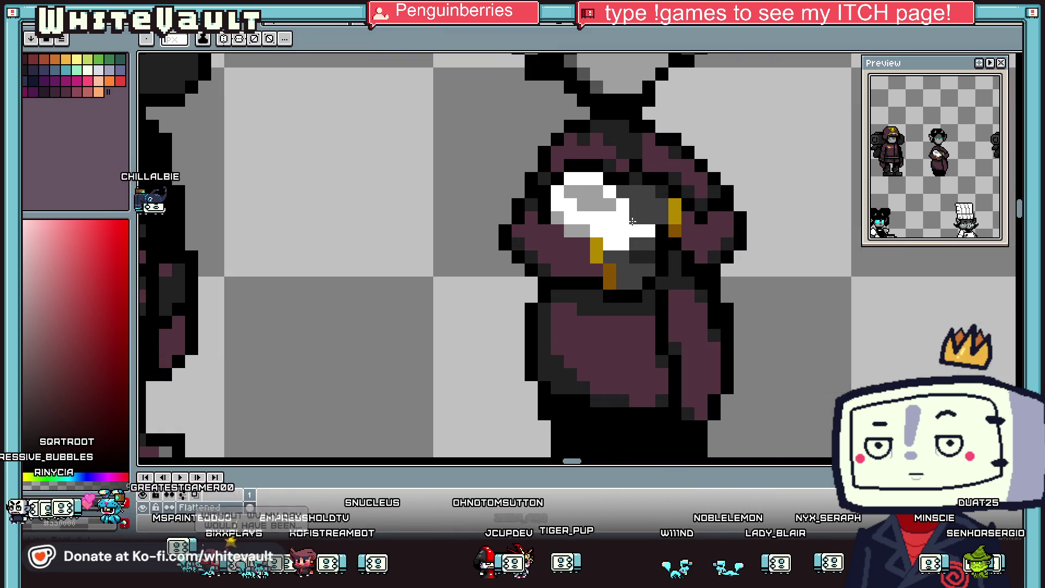
{"action": "key", "text": "alt"}
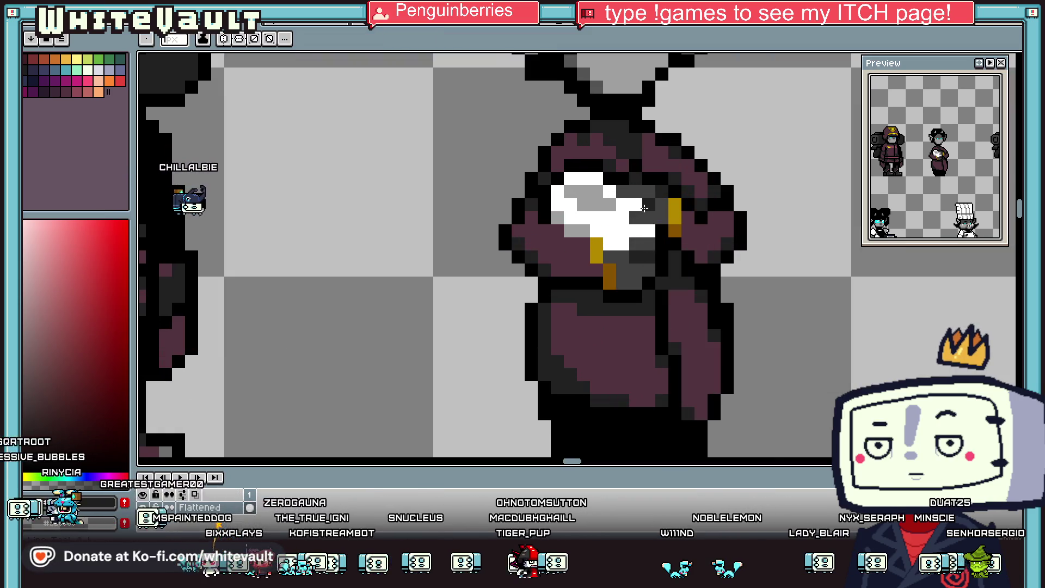
{"action": "scroll", "coordinate": [646, 206], "scroll_direction": "down", "scroll_amount": 3}
{"action": "scroll", "coordinate": [653, 202], "scroll_direction": "up", "scroll_amount": 2}
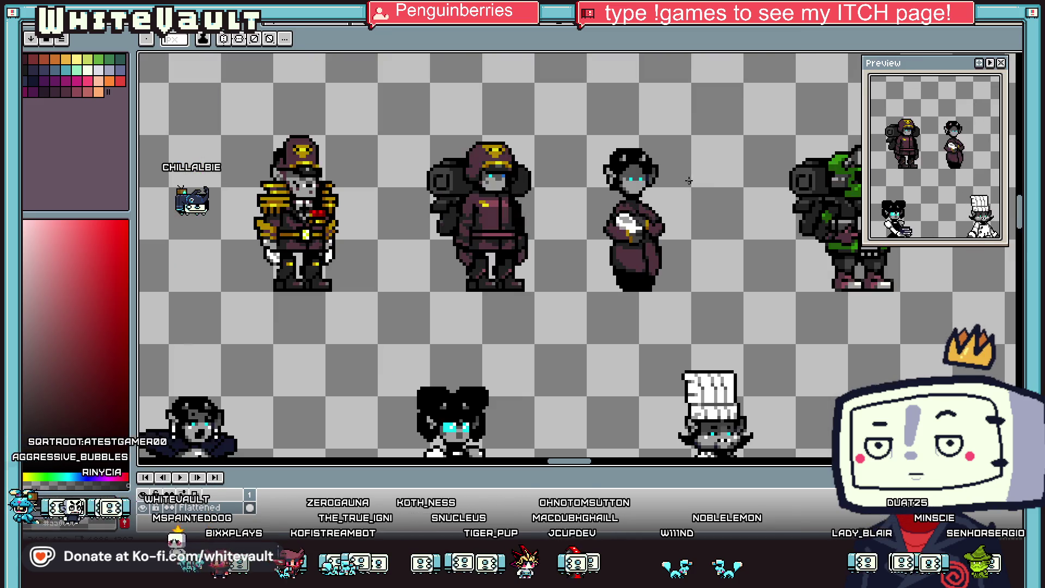
{"action": "scroll", "coordinate": [659, 199], "scroll_direction": "up", "scroll_amount": 1}
{"action": "scroll", "coordinate": [665, 194], "scroll_direction": "down", "scroll_amount": 1}
{"action": "scroll", "coordinate": [653, 202], "scroll_direction": "down", "scroll_amount": 2}
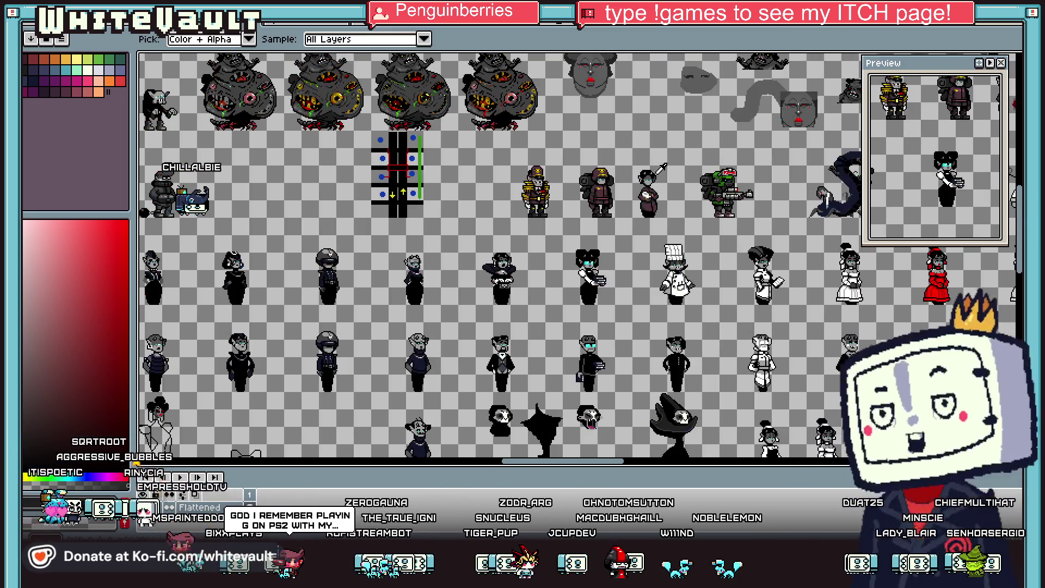
{"action": "scroll", "coordinate": [606, 214], "scroll_direction": "up", "scroll_amount": 3}
{"action": "scroll", "coordinate": [606, 215], "scroll_direction": "up", "scroll_amount": 2}
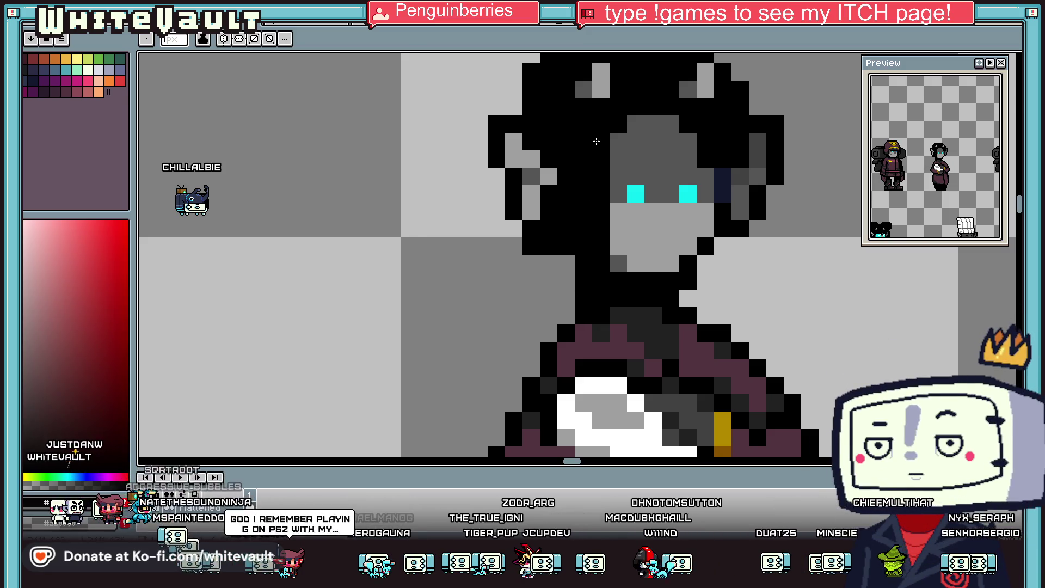
{"action": "scroll", "coordinate": [594, 141], "scroll_direction": "down", "scroll_amount": 3}
{"action": "scroll", "coordinate": [643, 189], "scroll_direction": "up", "scroll_amount": 2}
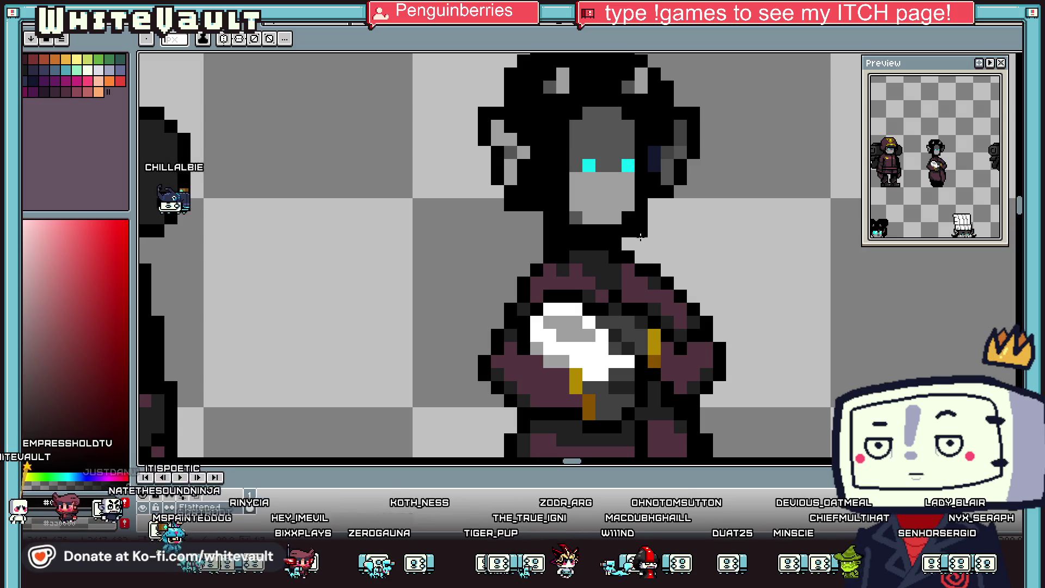
{"action": "key", "text": "i"}
{"action": "scroll", "coordinate": [653, 203], "scroll_direction": "down", "scroll_amount": 4}
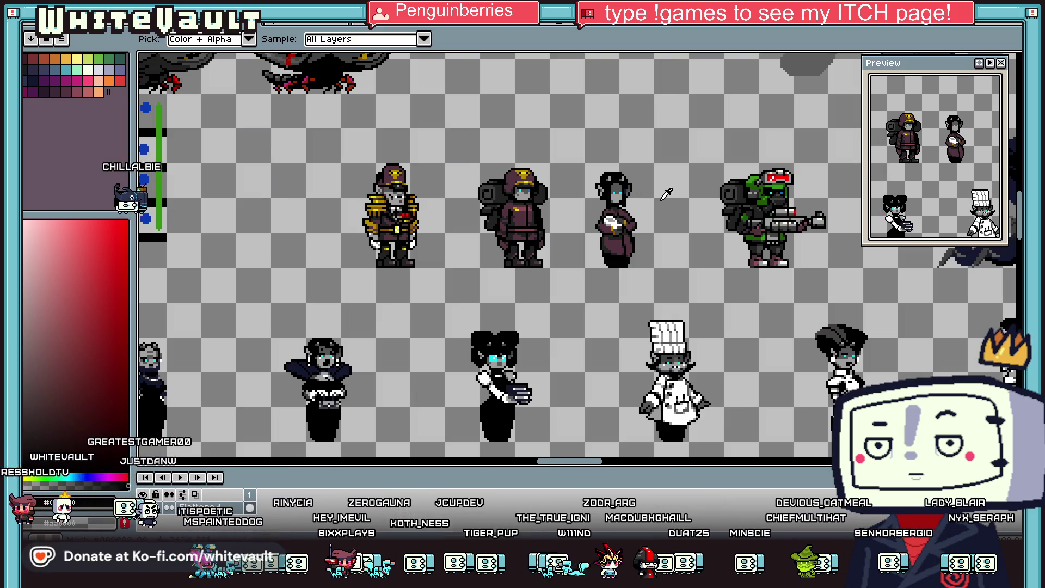
{"action": "key", "text": "b"}
{"action": "scroll", "coordinate": [631, 263], "scroll_direction": "up", "scroll_amount": 2}
{"action": "scroll", "coordinate": [631, 263], "scroll_direction": "up", "scroll_amount": 3}
Step: Paint dark-grey strands and a dark-grey band across the top of the maid's black hair
{"action": "left_click", "coordinate": [630, 263], "text": "shift"}
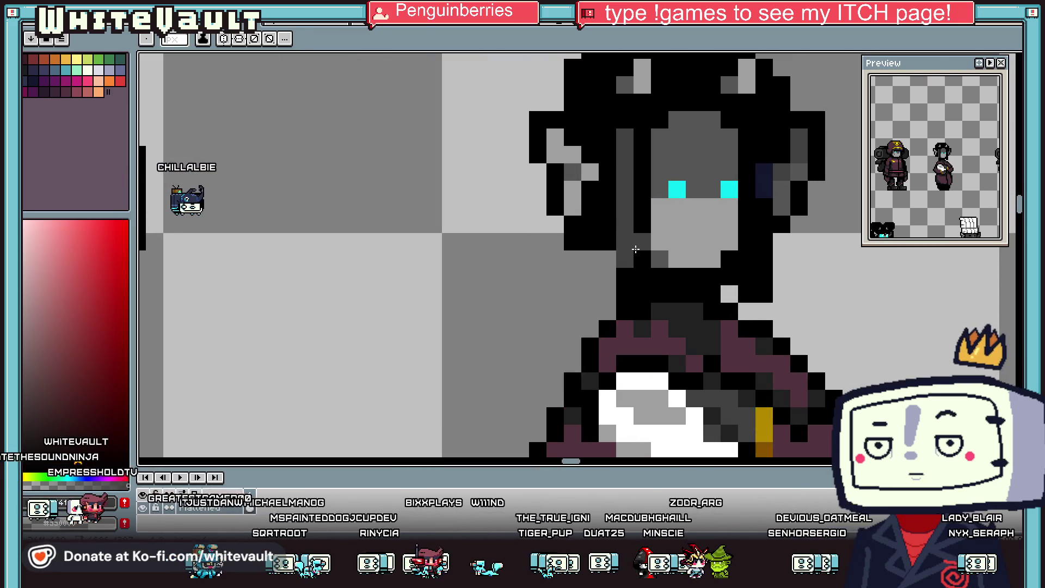
{"action": "left_click_drag", "start_coordinate": [607, 158], "coordinate": [608, 101]}
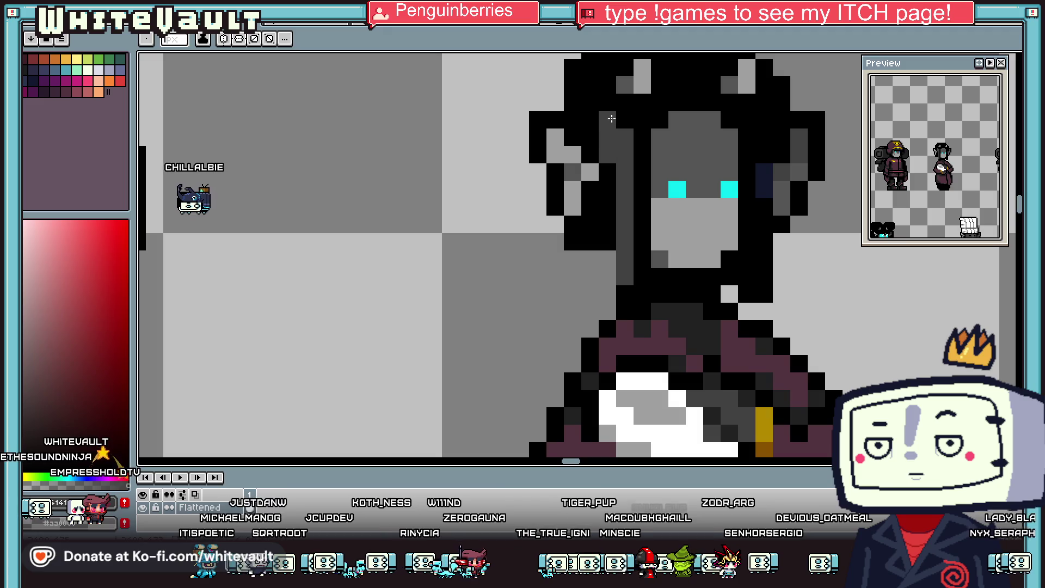
{"action": "scroll", "coordinate": [587, 124], "scroll_direction": "down", "scroll_amount": 2}
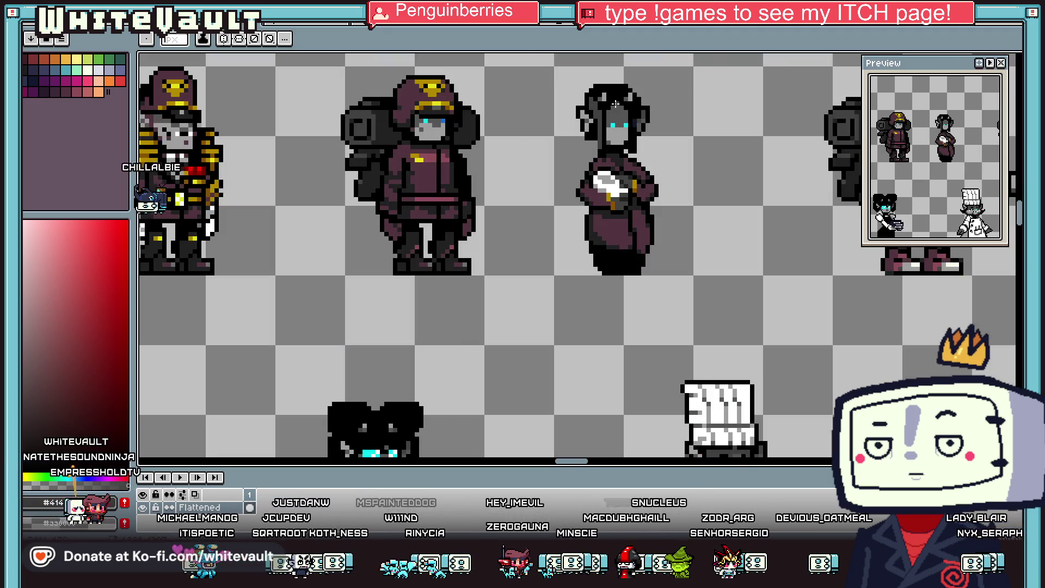
{"action": "scroll", "coordinate": [571, 133], "scroll_direction": "up", "scroll_amount": 2}
{"action": "scroll", "coordinate": [553, 141], "scroll_direction": "up", "scroll_amount": 1}
{"action": "left_click_drag", "start_coordinate": [553, 142], "coordinate": [506, 164]}
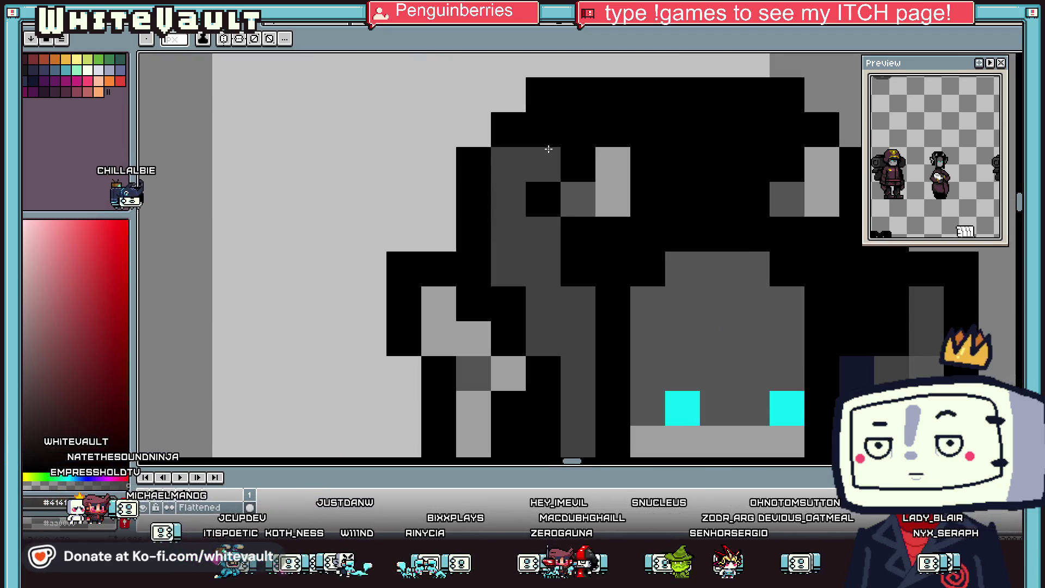
{"action": "left_click", "coordinate": [545, 163]}
{"action": "left_click", "coordinate": [574, 105]}
{"action": "left_click_drag", "start_coordinate": [574, 105], "coordinate": [691, 98]}
Step: Add dark-grey highlight pixels and a strand down the hair's right side
{"action": "left_click", "coordinate": [647, 130]}
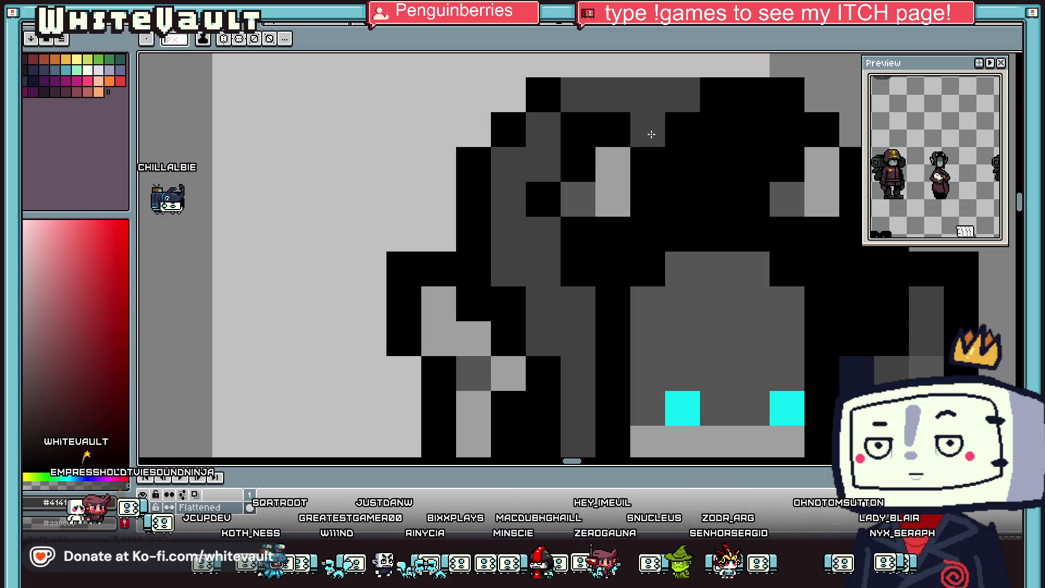
{"action": "left_click", "coordinate": [563, 119]}
{"action": "mouse_move", "coordinate": [674, 124]}
{"action": "left_mouse_down"}
{"action": "mouse_move", "coordinate": [677, 207]}
{"action": "mouse_move", "coordinate": [582, 278]}
{"action": "left_mouse_up"}
{"action": "scroll", "coordinate": [584, 268], "scroll_direction": "down", "scroll_amount": 3}
{"action": "scroll", "coordinate": [607, 170], "scroll_direction": "up", "scroll_amount": 1}
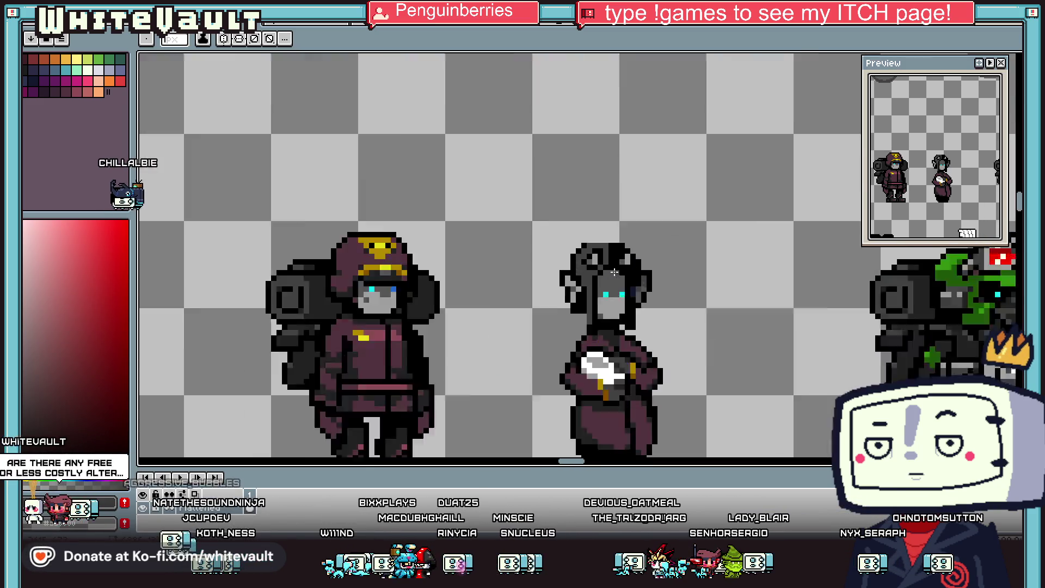
{"action": "scroll", "coordinate": [607, 170], "scroll_direction": "up", "scroll_amount": 1}
{"action": "mouse_move", "coordinate": [633, 169]}
{"action": "left_mouse_down"}
{"action": "mouse_move", "coordinate": [631, 218]}
{"action": "mouse_move", "coordinate": [658, 158]}
{"action": "left_mouse_up"}
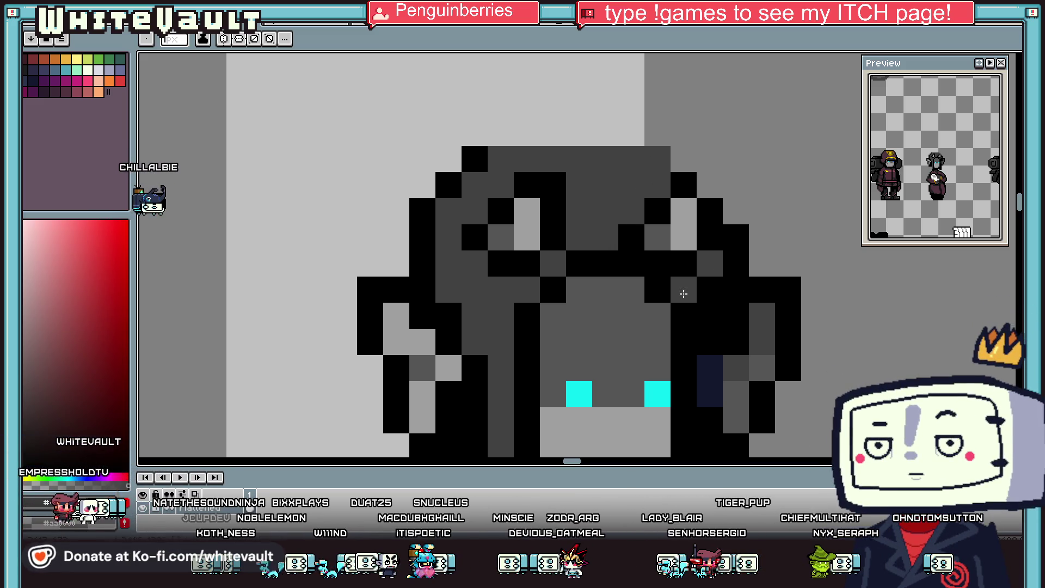
Step: Sample the navy colour and bucket-fill the maid's hair with navy
{"action": "key", "text": "i"}
{"action": "scroll", "coordinate": [707, 326], "scroll_direction": "down", "scroll_amount": 2}
{"action": "scroll", "coordinate": [708, 315], "scroll_direction": "up", "scroll_amount": 1}
{"action": "left_click", "coordinate": [730, 315]}
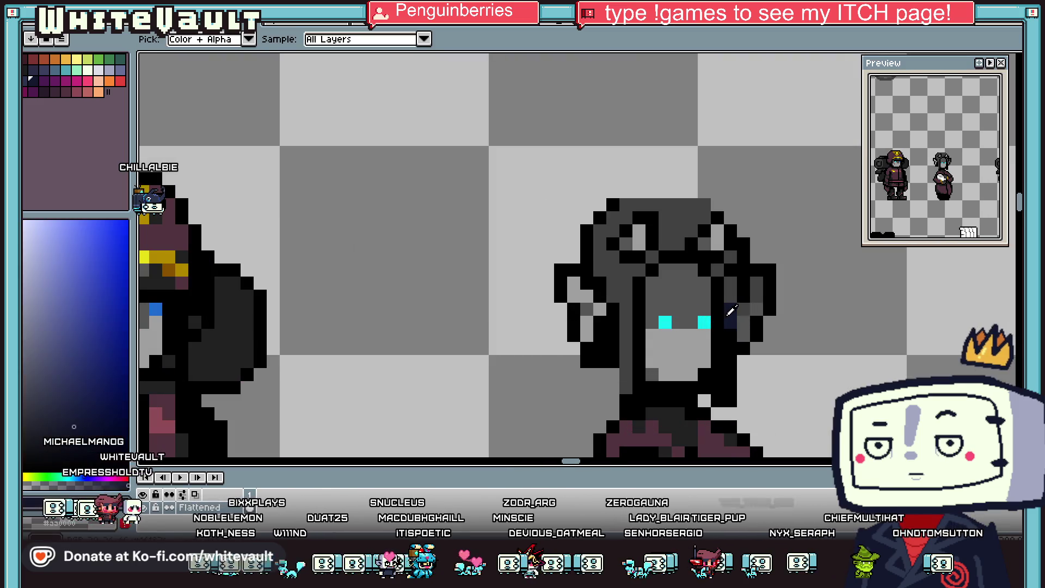
{"action": "key", "text": "g"}
{"action": "left_click", "coordinate": [629, 297]}
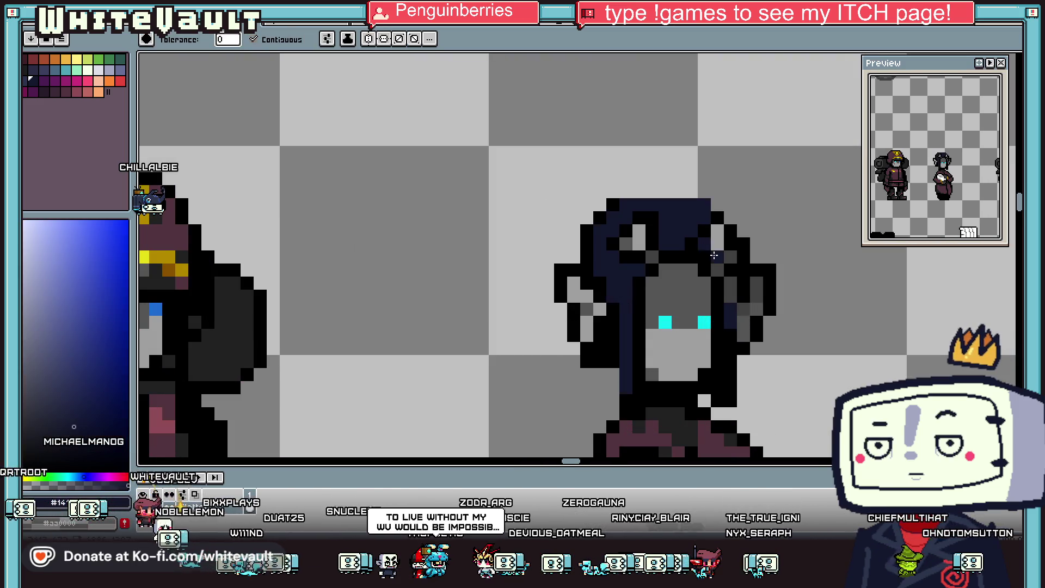
{"action": "scroll", "coordinate": [740, 279], "scroll_direction": "down", "scroll_amount": 2}
{"action": "scroll", "coordinate": [740, 279], "scroll_direction": "up", "scroll_amount": 2}
Step: Pencil a navy hair strand down the right of the face, outlined in black
{"action": "key", "text": "b"}
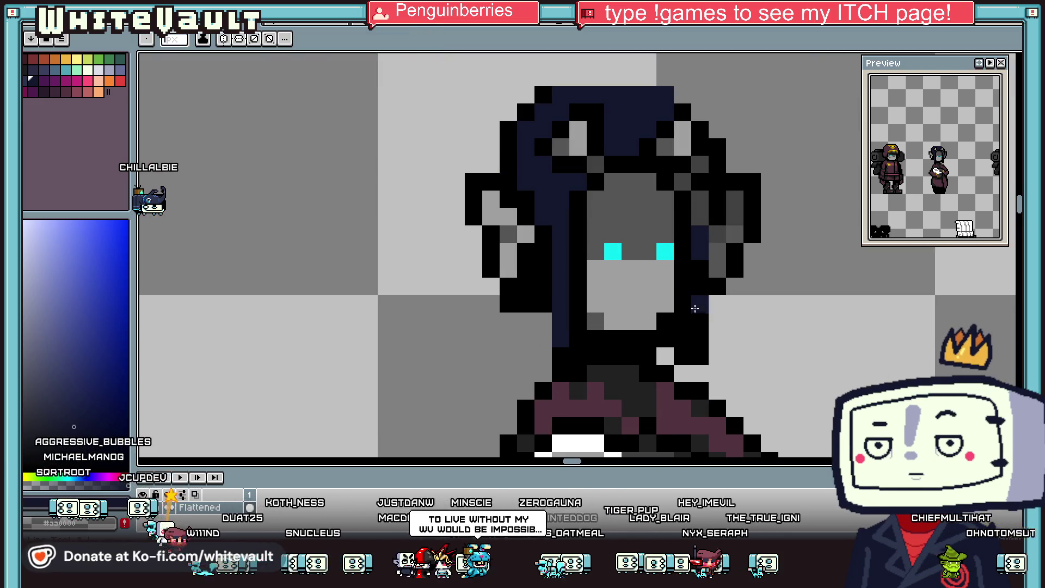
{"action": "left_click_drag", "start_coordinate": [699, 264], "coordinate": [699, 333]}
{"action": "left_click", "coordinate": [719, 289], "text": "alt"}
{"action": "left_click_drag", "start_coordinate": [718, 234], "coordinate": [717, 357]}
{"action": "left_click", "coordinate": [700, 272], "text": "alt"}
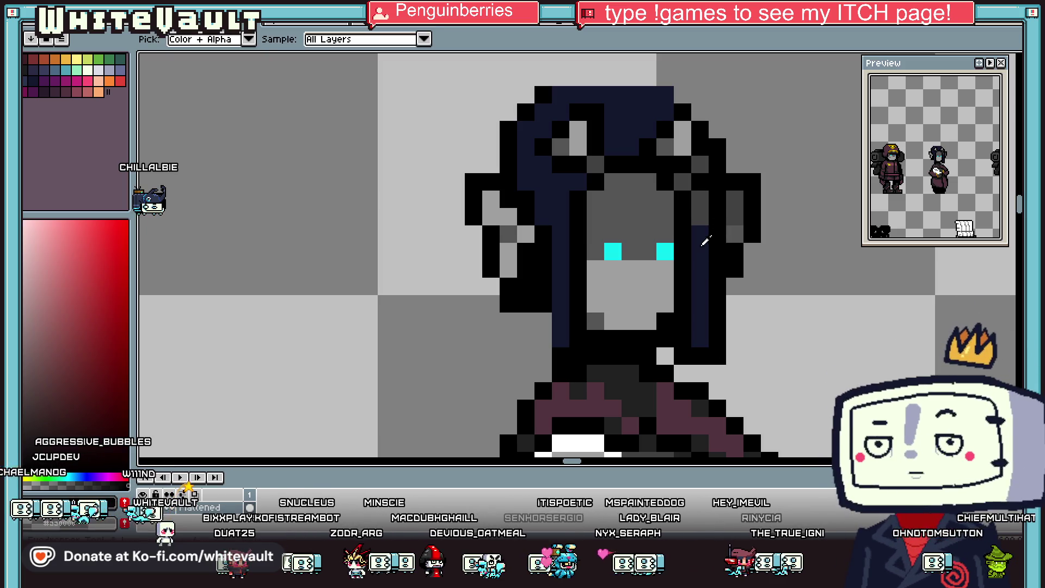
{"action": "left_click_drag", "start_coordinate": [699, 226], "coordinate": [708, 195]}
{"action": "scroll", "coordinate": [695, 185], "scroll_direction": "down", "scroll_amount": 5}
{"action": "scroll", "coordinate": [700, 190], "scroll_direction": "up", "scroll_amount": 4}
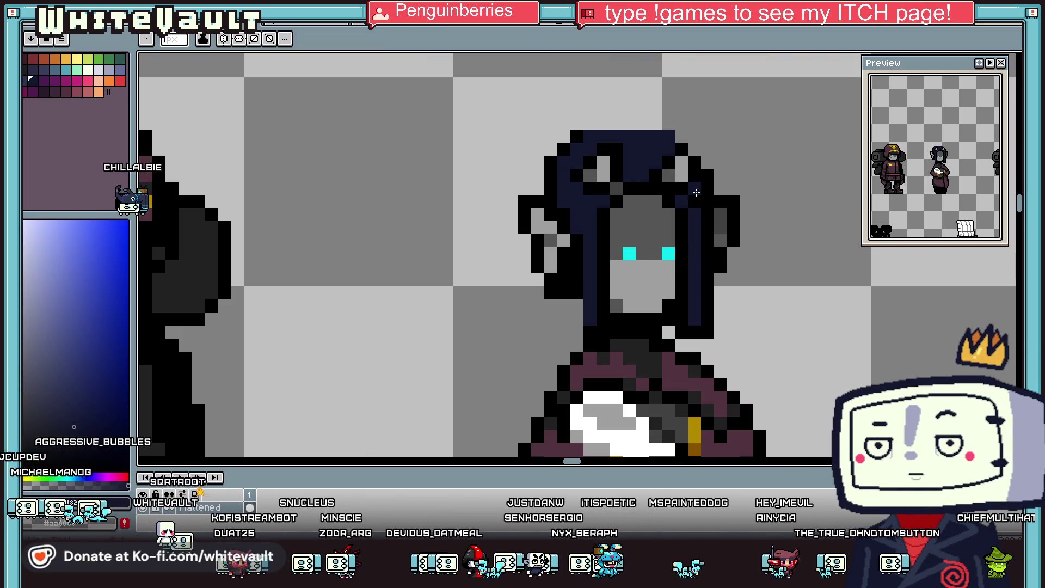
Step: Draw a navy lock down the left side of the face with a black outline column
{"action": "left_click", "coordinate": [537, 279]}
{"action": "left_click_drag", "start_coordinate": [538, 286], "coordinate": [551, 329]}
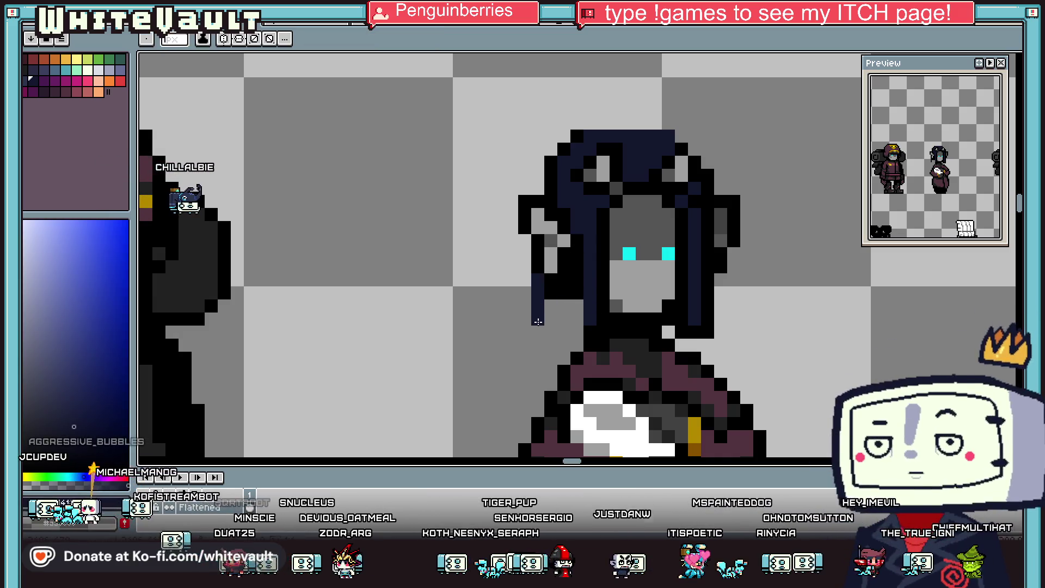
{"action": "left_click", "coordinate": [539, 280], "text": "alt"}
{"action": "left_click_drag", "start_coordinate": [539, 285], "coordinate": [538, 321]}
{"action": "left_click", "coordinate": [566, 321], "text": "alt"}
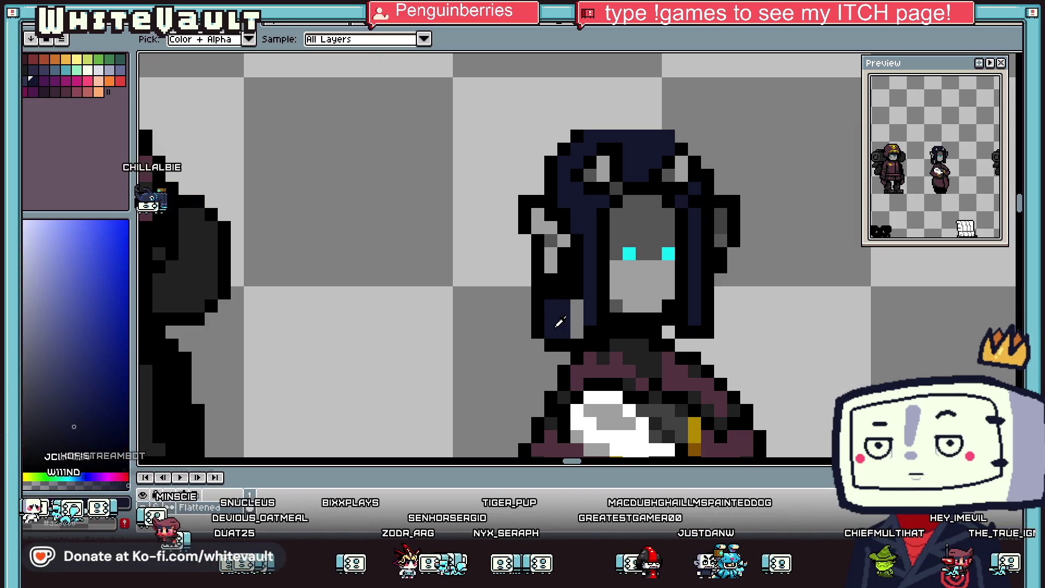
{"action": "scroll", "coordinate": [575, 335], "scroll_direction": "down", "scroll_amount": 3}
{"action": "scroll", "coordinate": [599, 321], "scroll_direction": "up", "scroll_amount": 1}
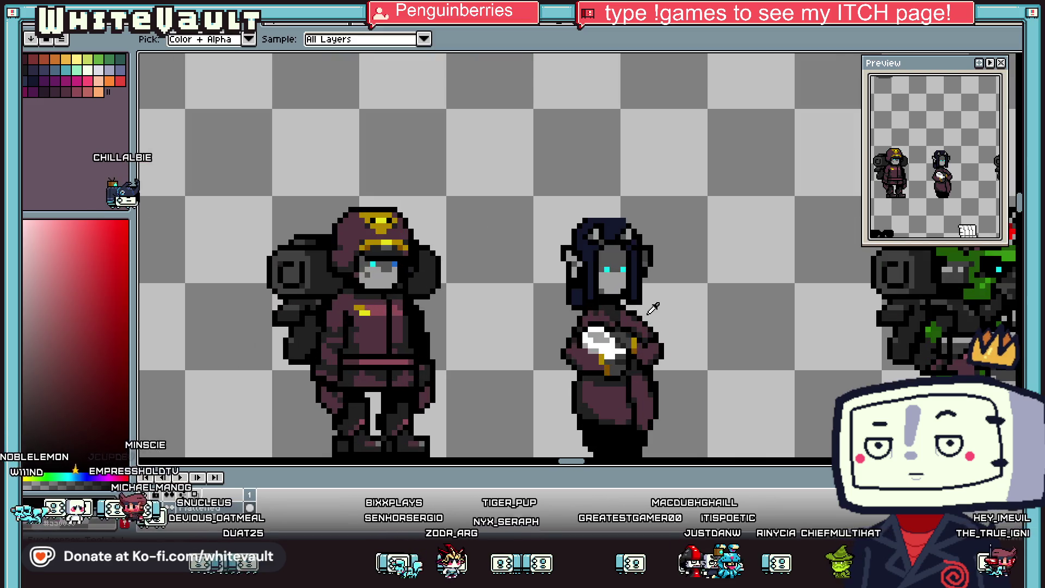
{"action": "scroll", "coordinate": [615, 311], "scroll_direction": "up", "scroll_amount": 1}
{"action": "scroll", "coordinate": [630, 304], "scroll_direction": "up", "scroll_amount": 1}
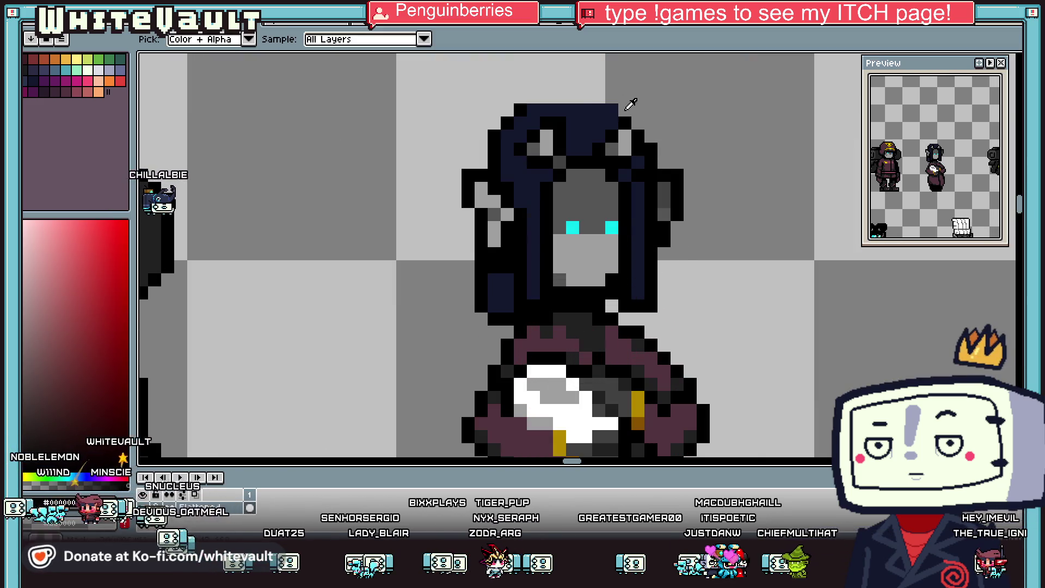
{"action": "left_click", "coordinate": [536, 101]}
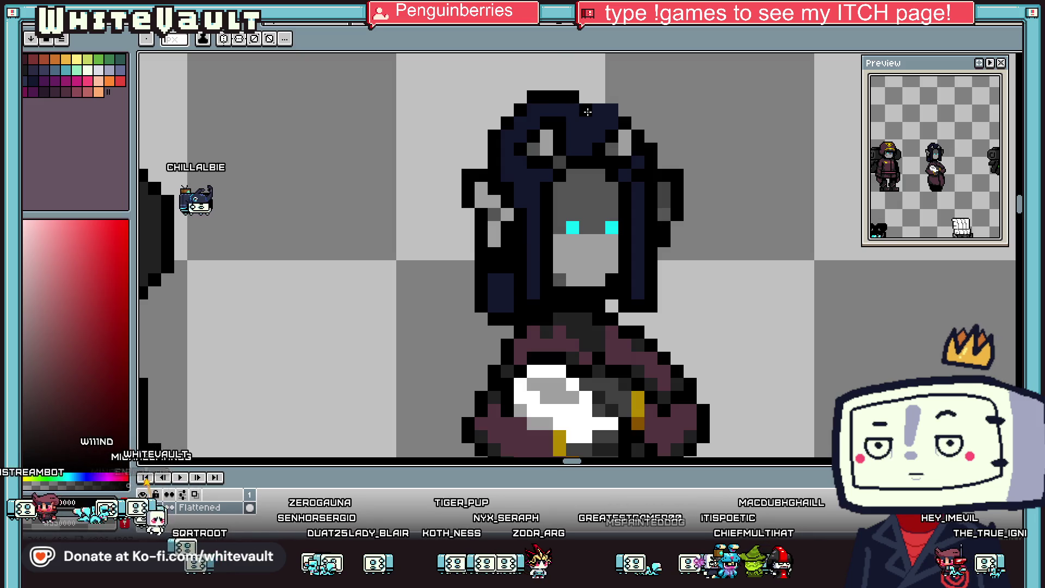
{"action": "scroll", "coordinate": [620, 98], "scroll_direction": "down", "scroll_amount": 3}
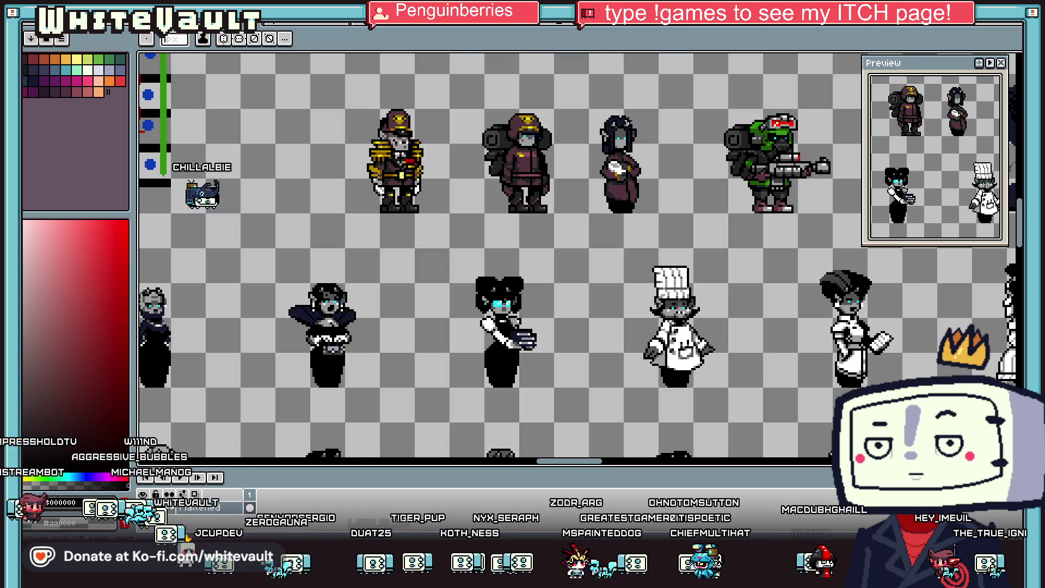
Step: Sample navy from the hair and paint a navy pixel at the top of the hair
{"action": "scroll", "coordinate": [618, 125], "scroll_direction": "up", "scroll_amount": 3}
{"action": "left_click", "coordinate": [616, 125], "text": "alt"}
{"action": "left_click", "coordinate": [607, 119]}
{"action": "scroll", "coordinate": [616, 143], "scroll_direction": "down", "scroll_amount": 3}
{"action": "scroll", "coordinate": [653, 167], "scroll_direction": "down", "scroll_amount": 2}
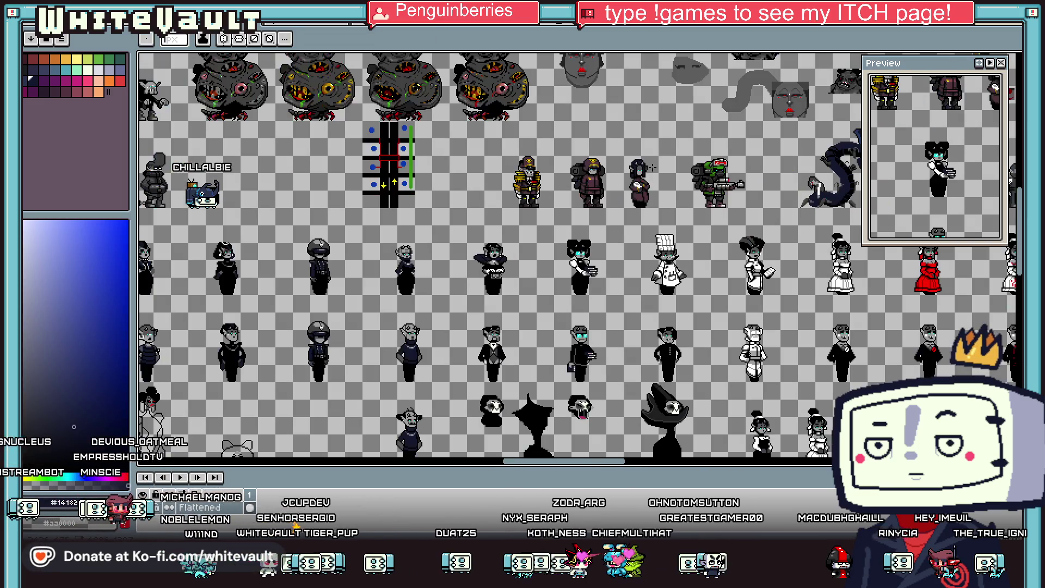
{"action": "scroll", "coordinate": [631, 179], "scroll_direction": "up", "scroll_amount": 3}
{"action": "scroll", "coordinate": [618, 187], "scroll_direction": "up", "scroll_amount": 2}
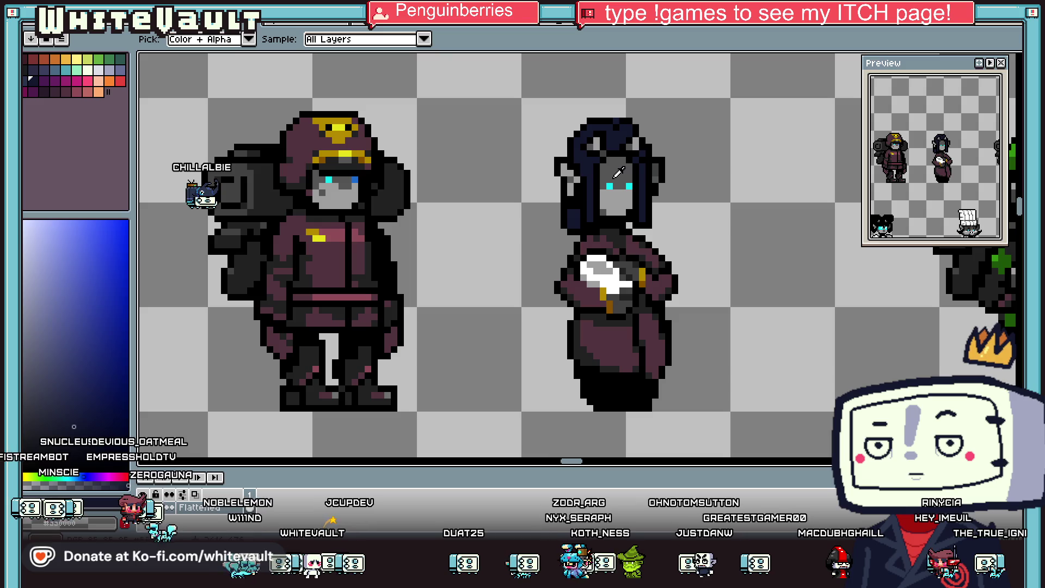
{"action": "scroll", "coordinate": [619, 172], "scroll_direction": "up", "scroll_amount": 2}
Step: Make black the current colour by sampling the outline, then review the finished hair
{"action": "left_click", "coordinate": [659, 142], "text": "alt"}
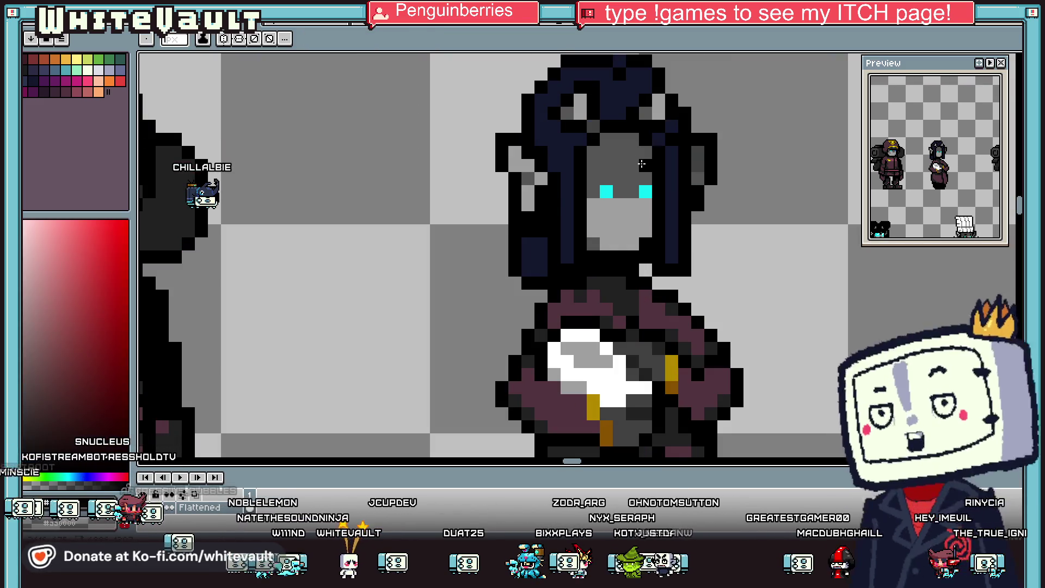
{"action": "scroll", "coordinate": [606, 161], "scroll_direction": "down", "scroll_amount": 2}
{"action": "scroll", "coordinate": [643, 185], "scroll_direction": "down", "scroll_amount": 1}
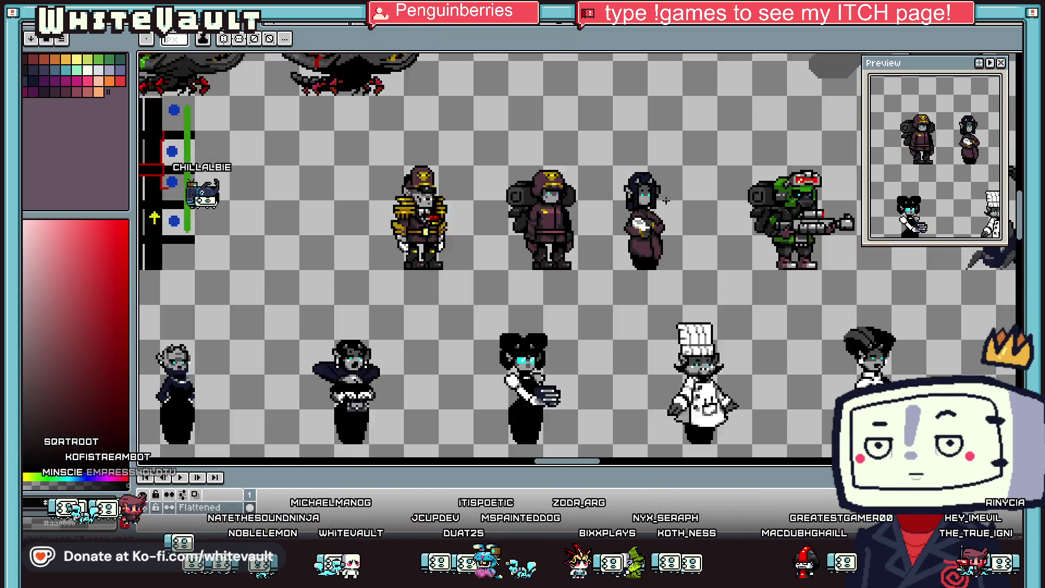
{"action": "scroll", "coordinate": [669, 201], "scroll_direction": "down", "scroll_amount": 1}
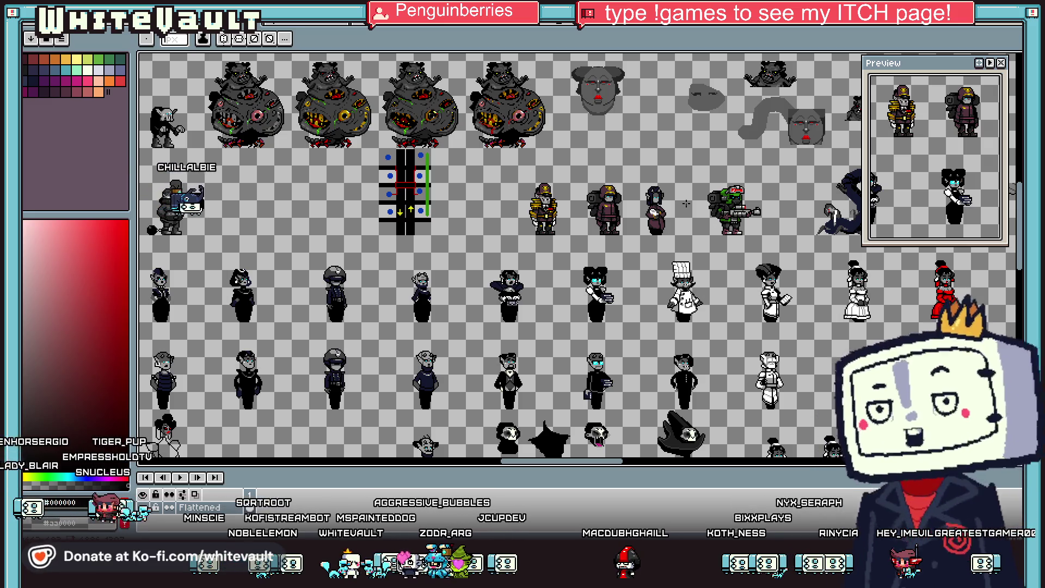
{"action": "scroll", "coordinate": [674, 191], "scroll_direction": "up", "scroll_amount": 3}
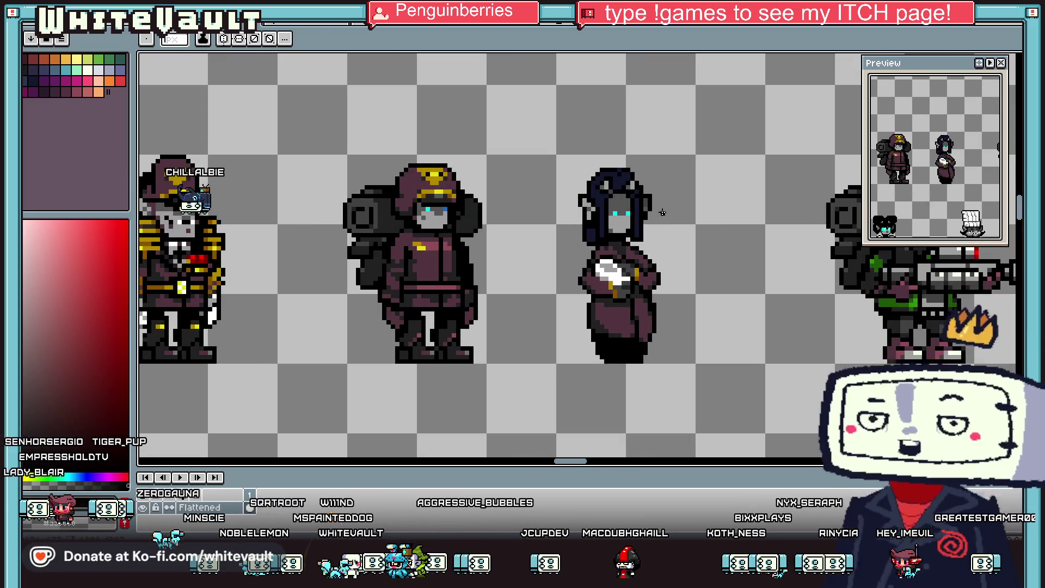
{"action": "scroll", "coordinate": [597, 192], "scroll_direction": "up", "scroll_amount": 2}
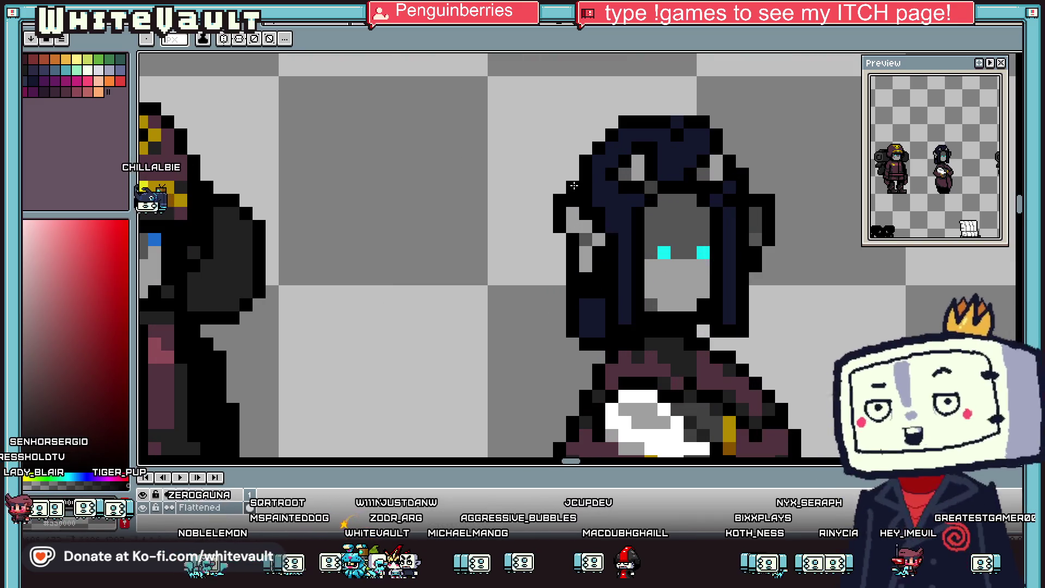
{"action": "scroll", "coordinate": [577, 176], "scroll_direction": "down", "scroll_amount": 4}
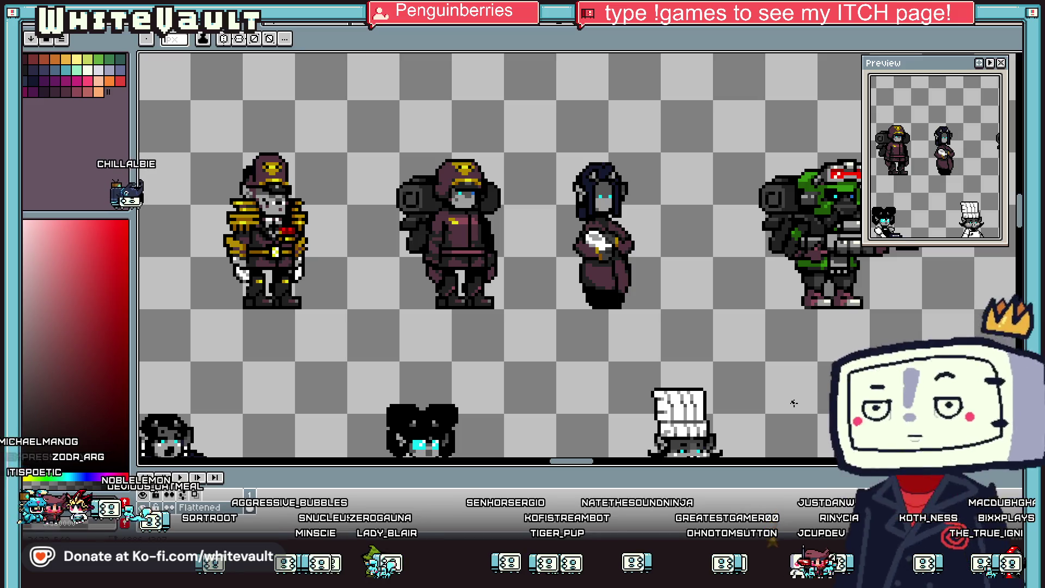
{"action": "scroll", "coordinate": [772, 374], "scroll_direction": "down", "scroll_amount": 3}
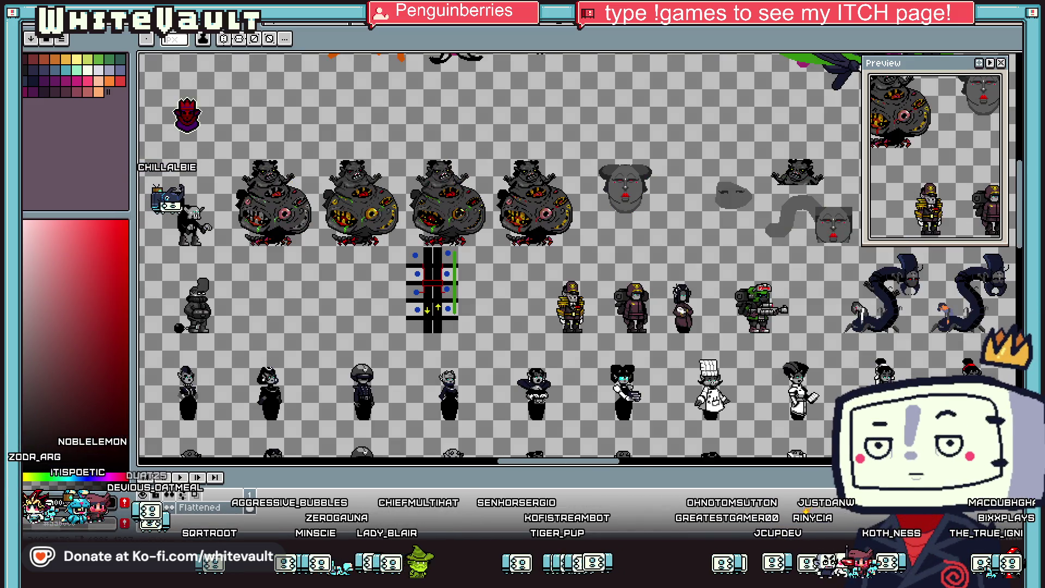
{"action": "scroll", "coordinate": [671, 317], "scroll_direction": "up", "scroll_amount": 3}
{"action": "scroll", "coordinate": [660, 320], "scroll_direction": "up", "scroll_amount": 1}
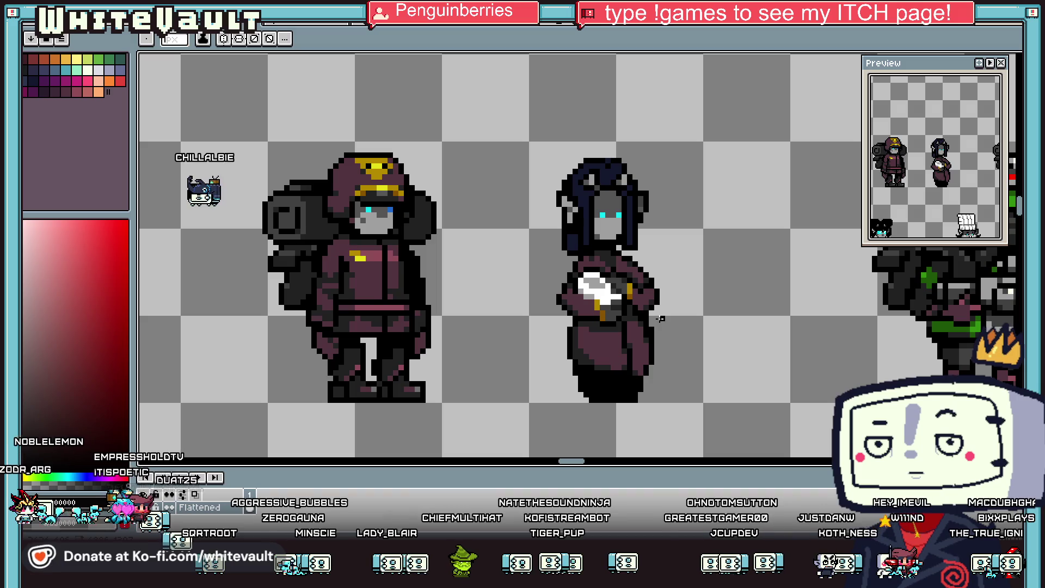
{"action": "scroll", "coordinate": [610, 316], "scroll_direction": "up", "scroll_amount": 2}
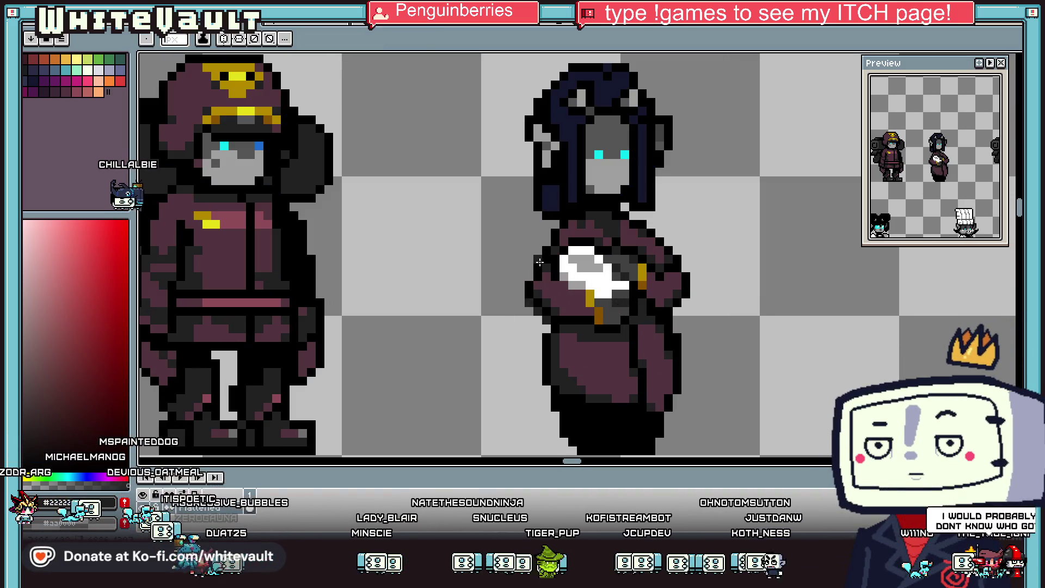
{"action": "scroll", "coordinate": [547, 240], "scroll_direction": "down", "scroll_amount": 4}
{"action": "scroll", "coordinate": [547, 240], "scroll_direction": "down", "scroll_amount": 1}
{"action": "scroll", "coordinate": [637, 281], "scroll_direction": "up", "scroll_amount": 4}
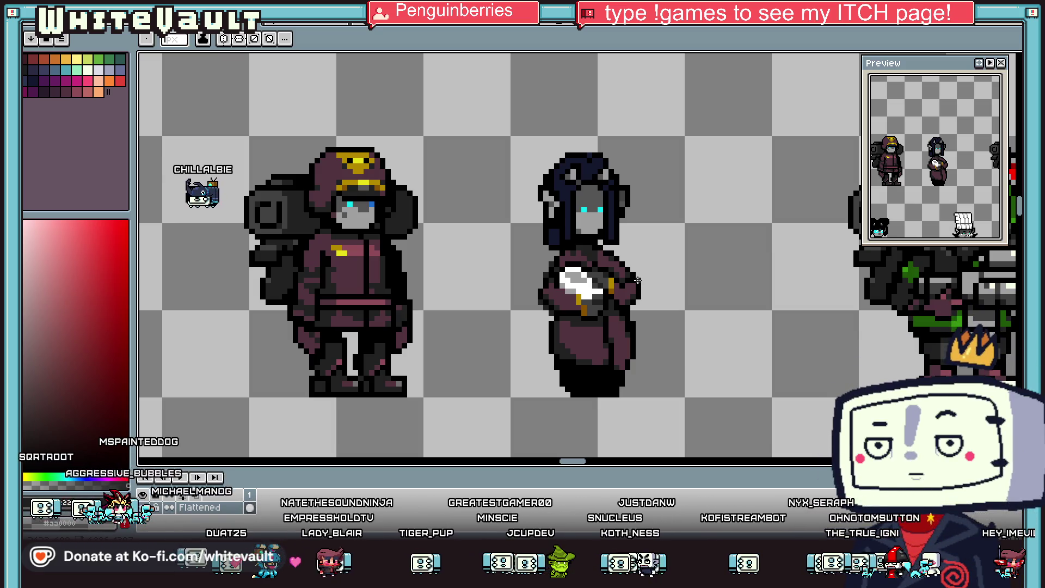
{"action": "scroll", "coordinate": [638, 280], "scroll_direction": "down", "scroll_amount": 3}
{"action": "scroll", "coordinate": [620, 299], "scroll_direction": "up", "scroll_amount": 1}
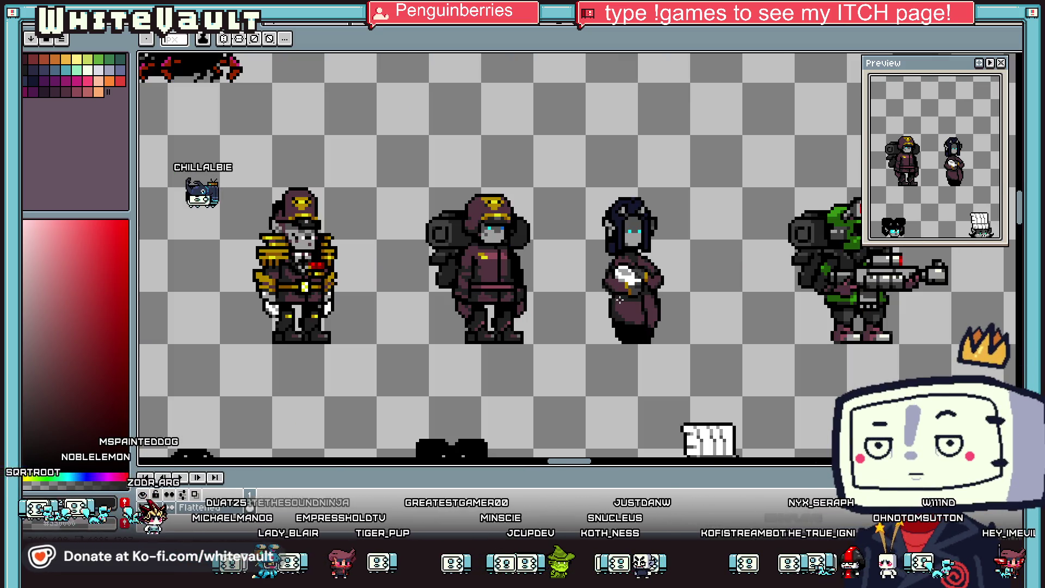
{"action": "scroll", "coordinate": [612, 295], "scroll_direction": "up", "scroll_amount": 2}
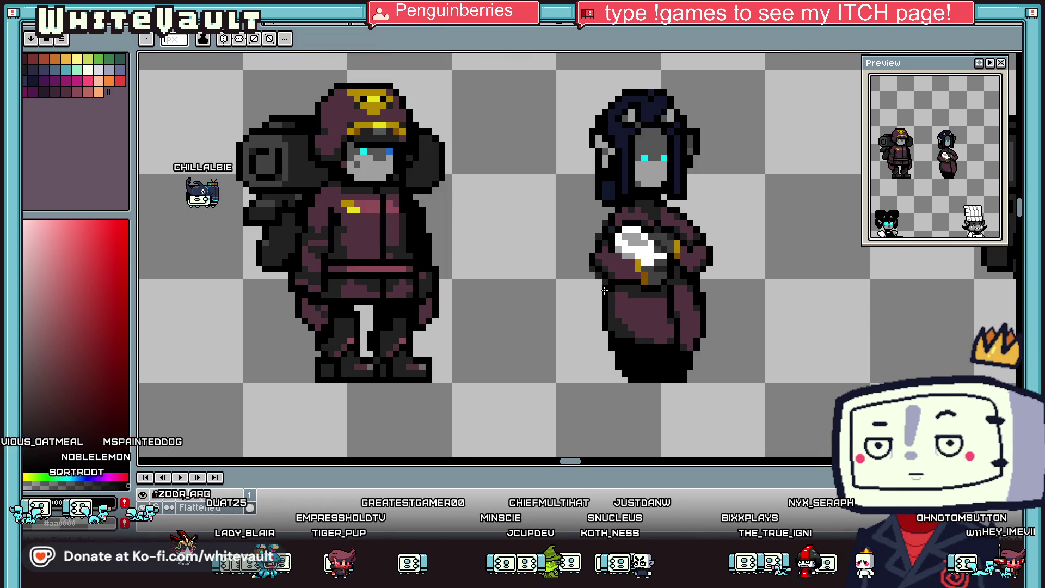
{"action": "key", "text": "i"}
{"action": "key", "text": "b"}
{"action": "left_click", "coordinate": [605, 325], "text": "alt"}
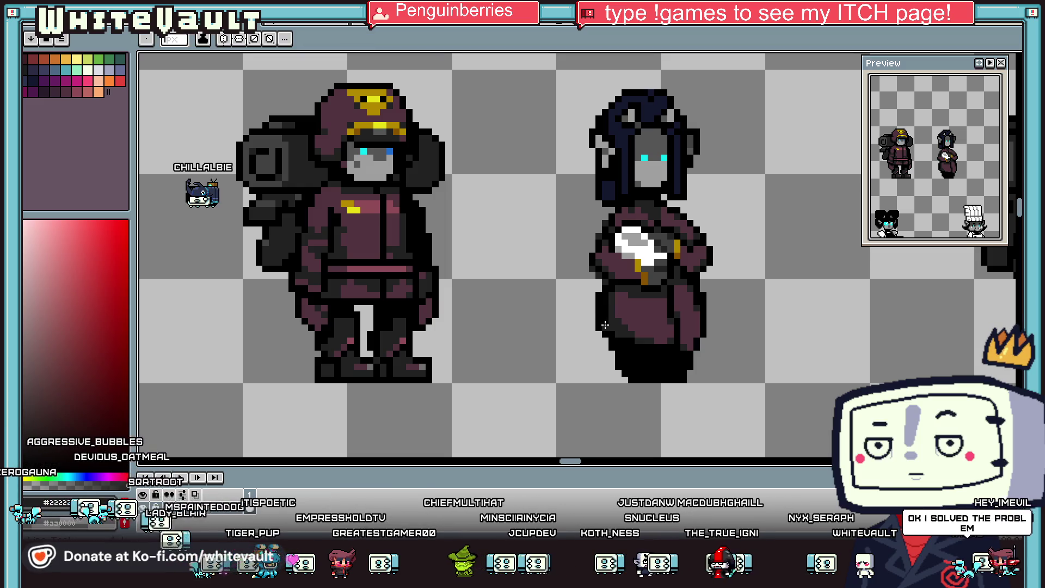
{"action": "scroll", "coordinate": [610, 289], "scroll_direction": "down", "scroll_amount": 4}
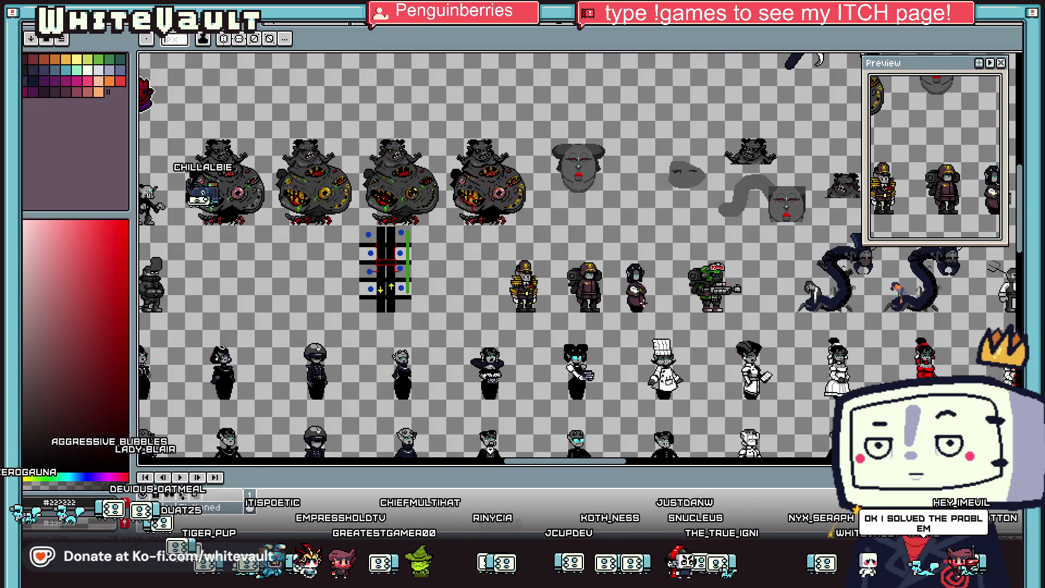
{"action": "scroll", "coordinate": [645, 302], "scroll_direction": "up", "scroll_amount": 4}
{"action": "key", "text": "m"}
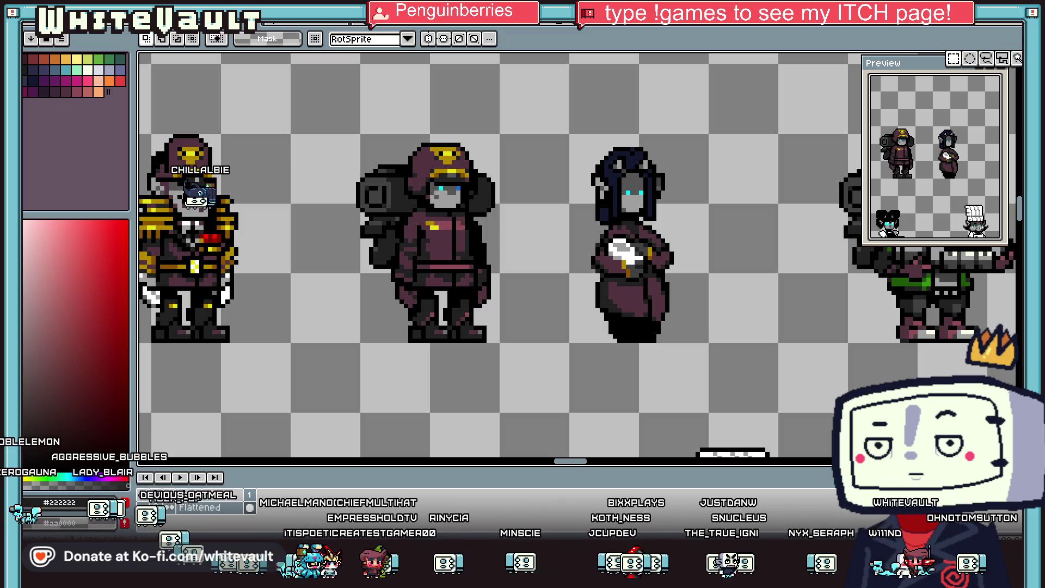
{"action": "mouse_move", "coordinate": [546, 117]}
{"action": "left_mouse_down"}
{"action": "mouse_move", "coordinate": [764, 398]}
{"action": "mouse_move", "coordinate": [661, 374]}
{"action": "left_mouse_up"}
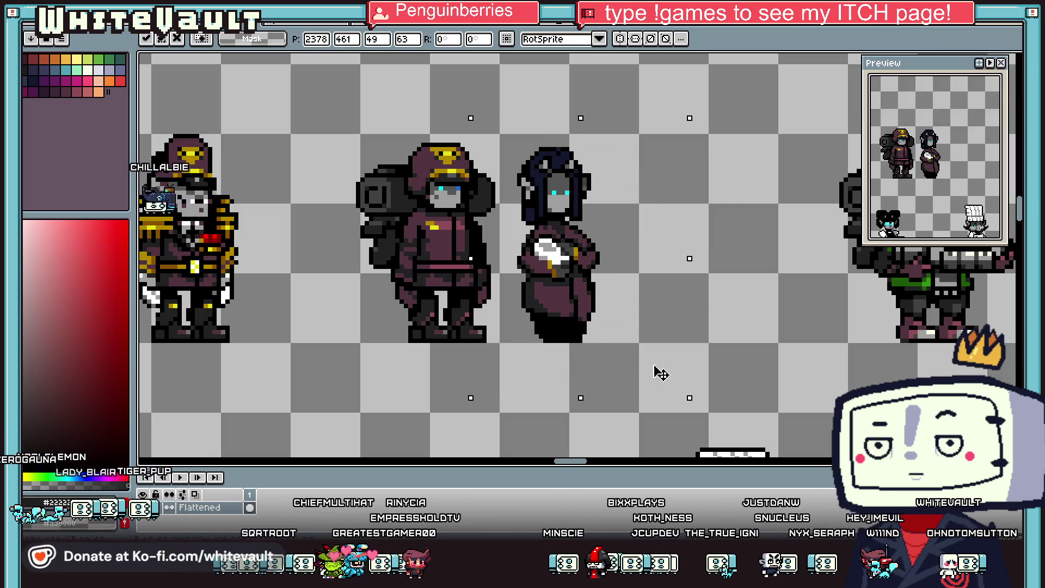
{"action": "key", "text": "Return"}
{"action": "scroll", "coordinate": [650, 357], "scroll_direction": "down", "scroll_amount": 4}
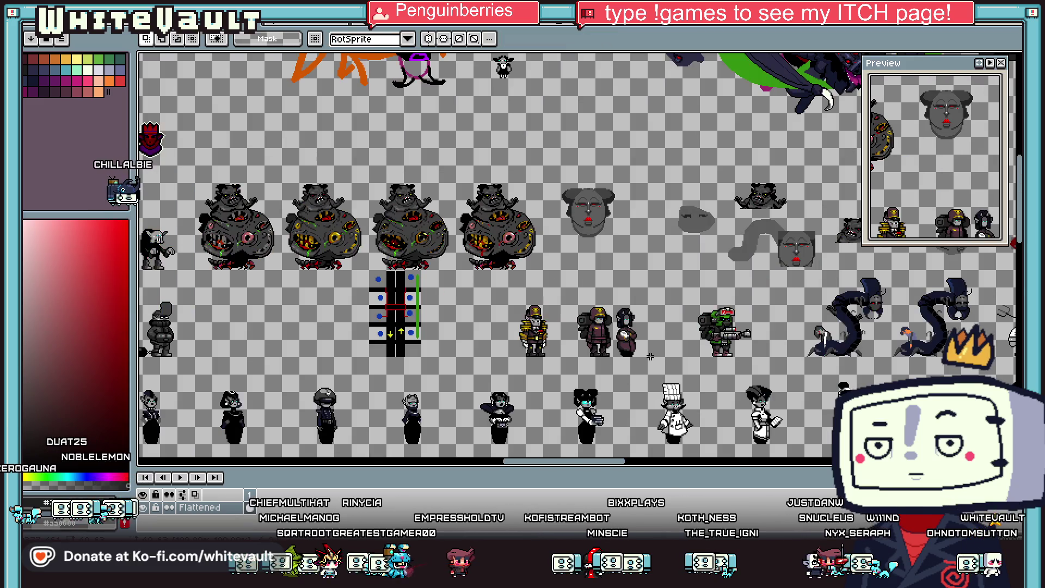
{"action": "scroll", "coordinate": [595, 349], "scroll_direction": "up", "scroll_amount": 2}
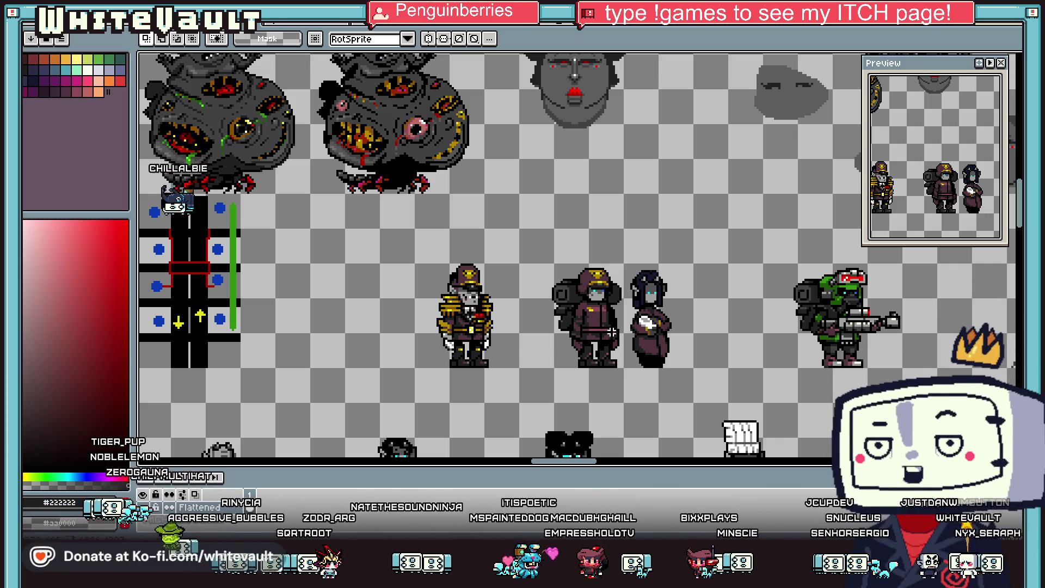
{"action": "scroll", "coordinate": [612, 332], "scroll_direction": "down", "scroll_amount": 2}
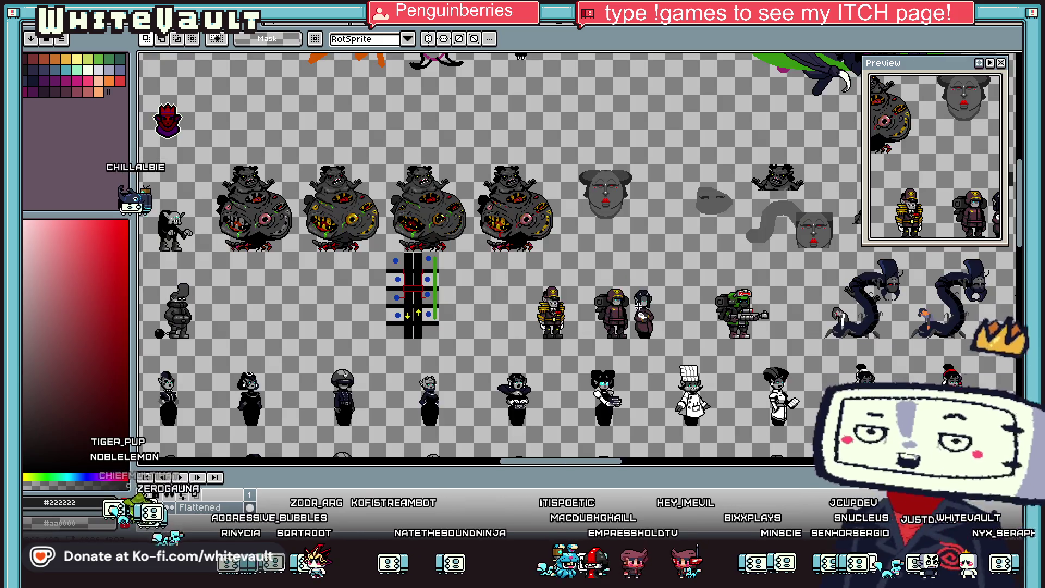
{"action": "scroll", "coordinate": [653, 332], "scroll_direction": "up", "scroll_amount": 2}
{"action": "scroll", "coordinate": [653, 331], "scroll_direction": "down", "scroll_amount": 2}
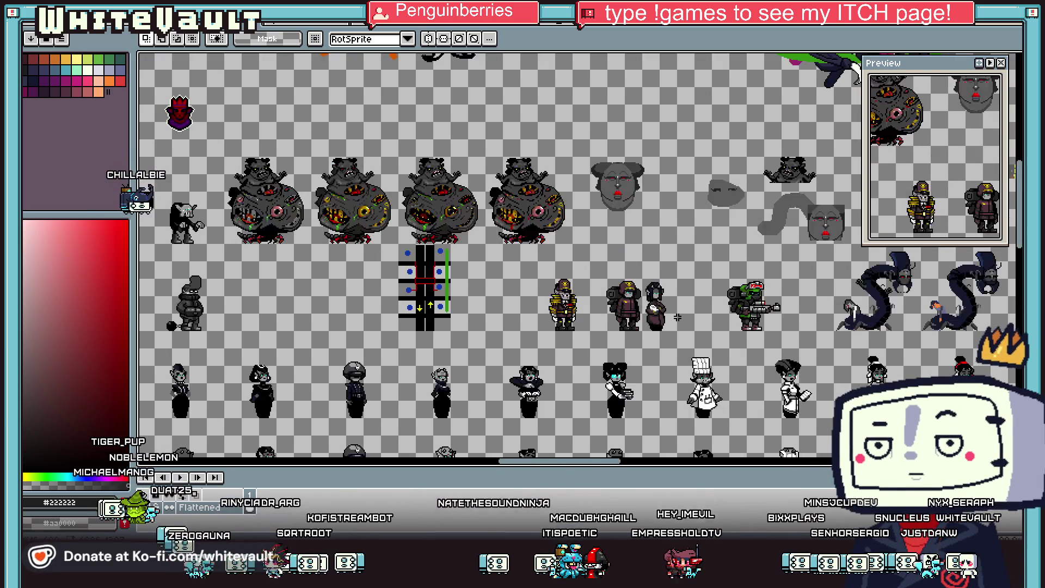
{"action": "scroll", "coordinate": [742, 336], "scroll_direction": "up", "scroll_amount": 2}
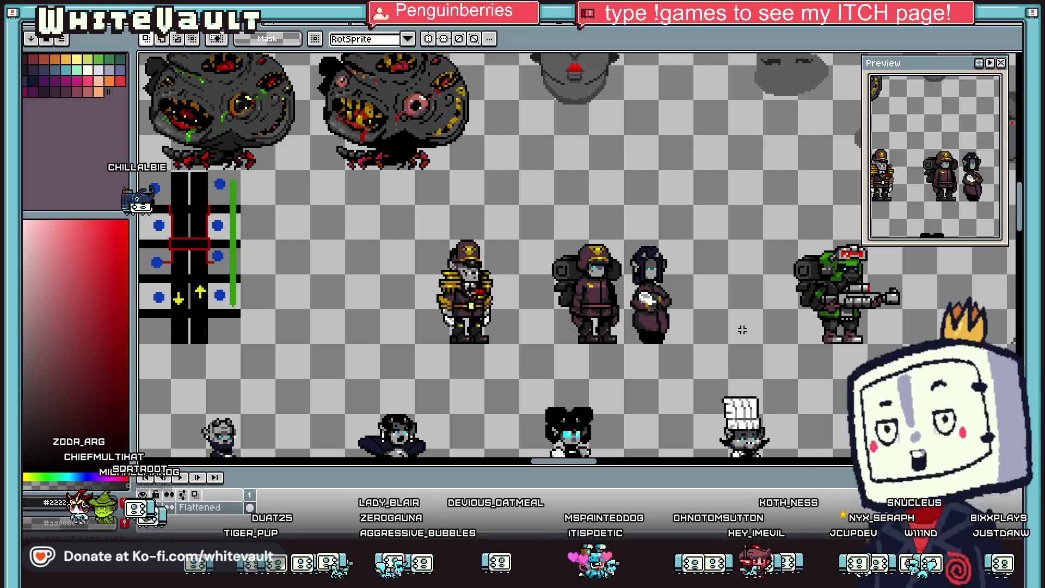
{"action": "left_click", "coordinate": [31, 16]}
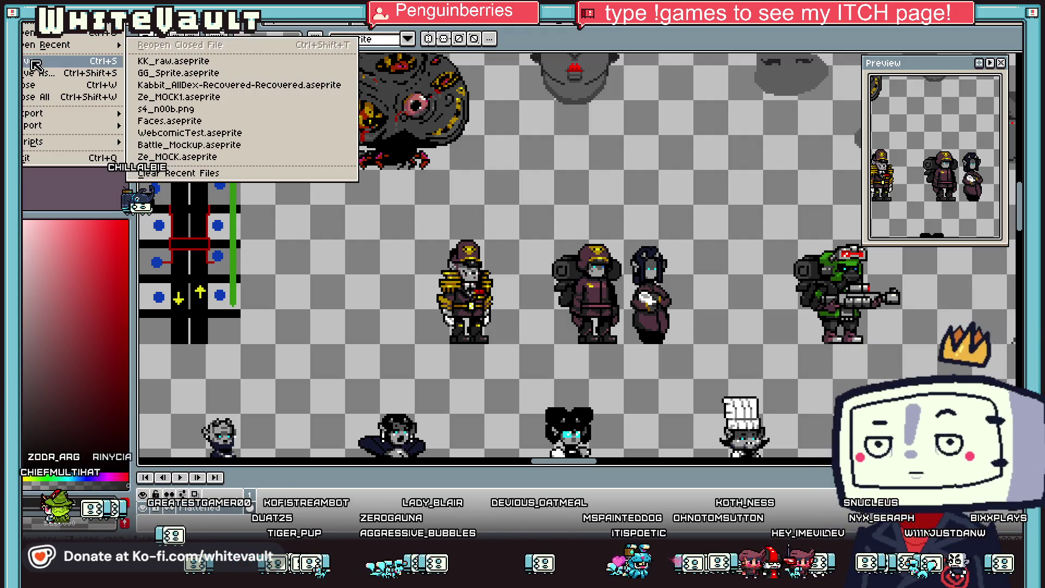
{"action": "mouse_move", "coordinate": [49, 45]}
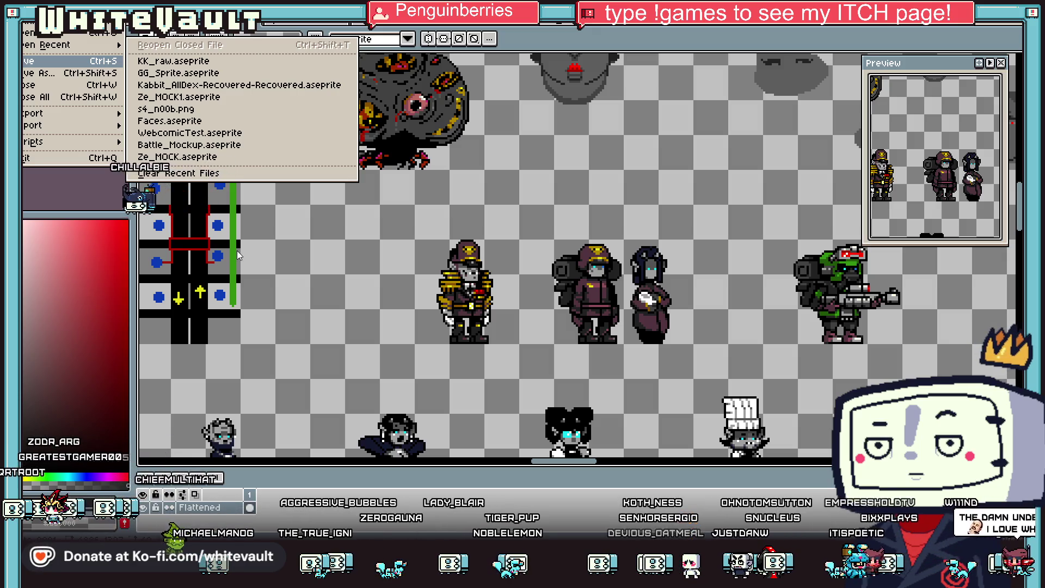
{"action": "left_click", "coordinate": [513, 327]}
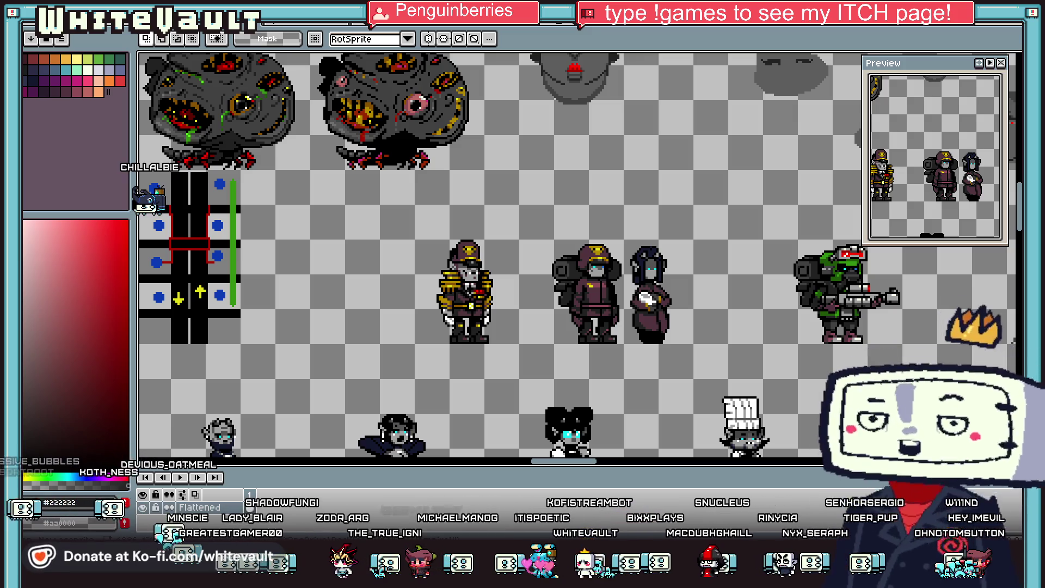
{"action": "scroll", "coordinate": [700, 332], "scroll_direction": "up", "scroll_amount": 1}
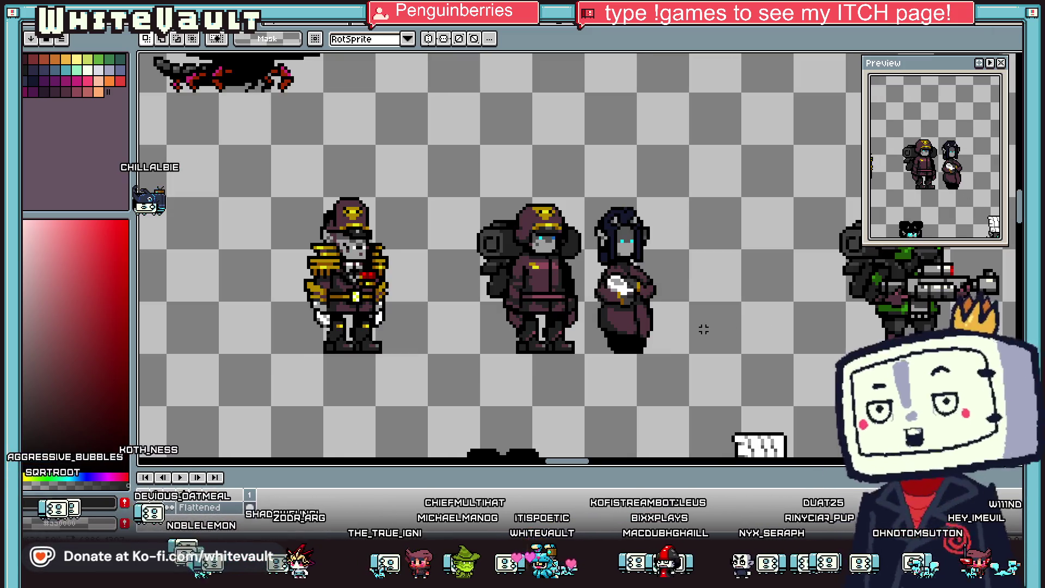
Step: Select the white apron pixels on the maid and nudge them up one pixel
{"action": "scroll", "coordinate": [701, 343], "scroll_direction": "down", "scroll_amount": 1}
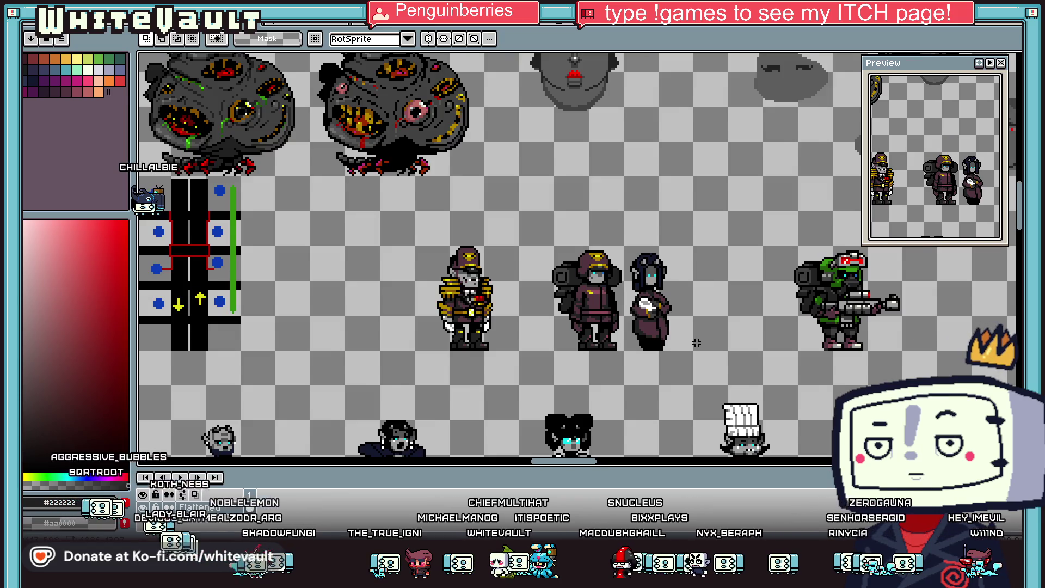
{"action": "scroll", "coordinate": [697, 343], "scroll_direction": "down", "scroll_amount": 1}
{"action": "scroll", "coordinate": [689, 342], "scroll_direction": "up", "scroll_amount": 2}
{"action": "scroll", "coordinate": [626, 283], "scroll_direction": "up", "scroll_amount": 2}
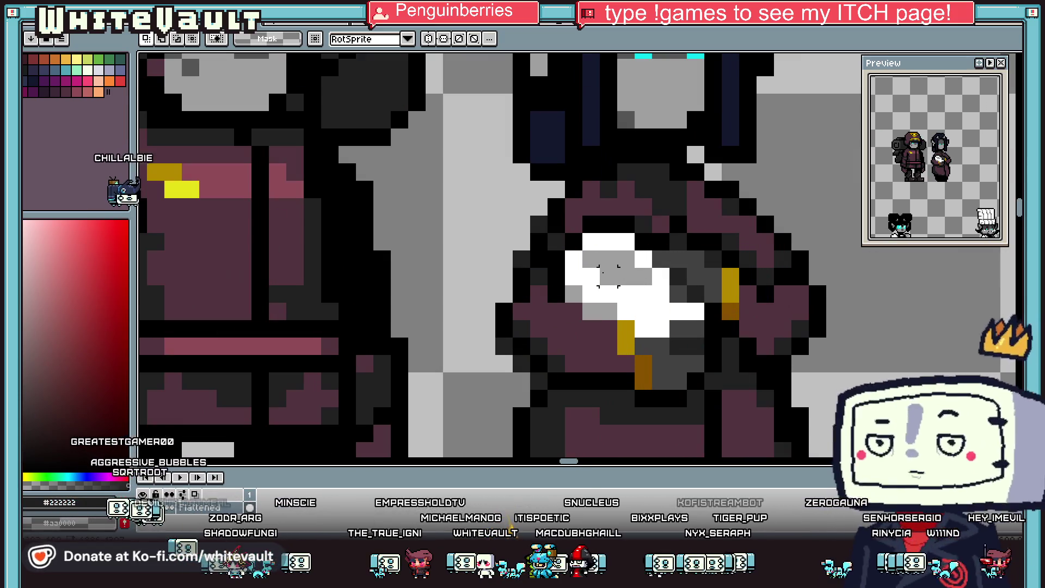
{"action": "left_click_drag", "start_coordinate": [624, 281], "coordinate": [653, 303]}
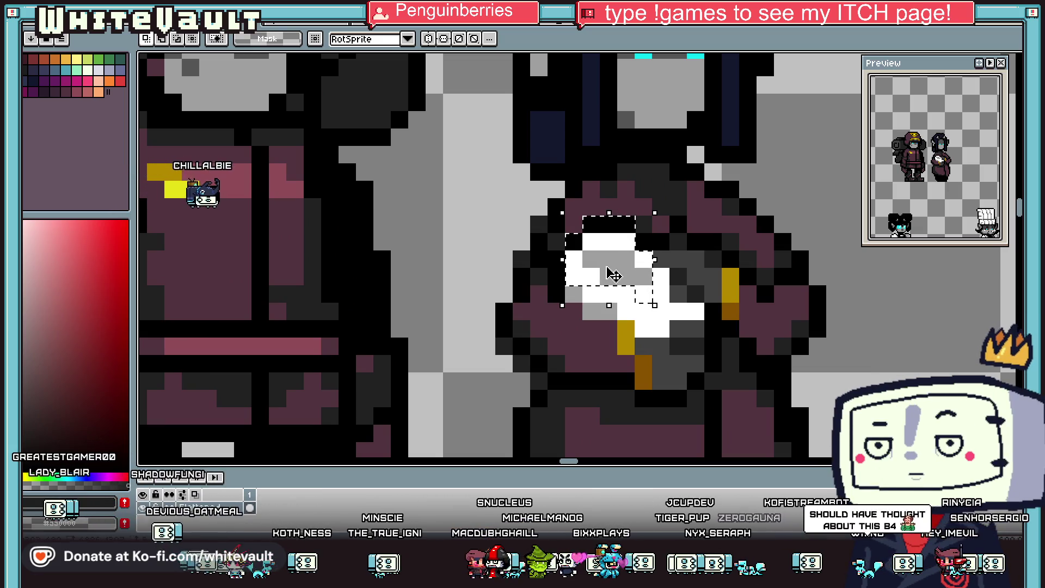
{"action": "key", "text": "Up"}
{"action": "key", "text": "Return"}
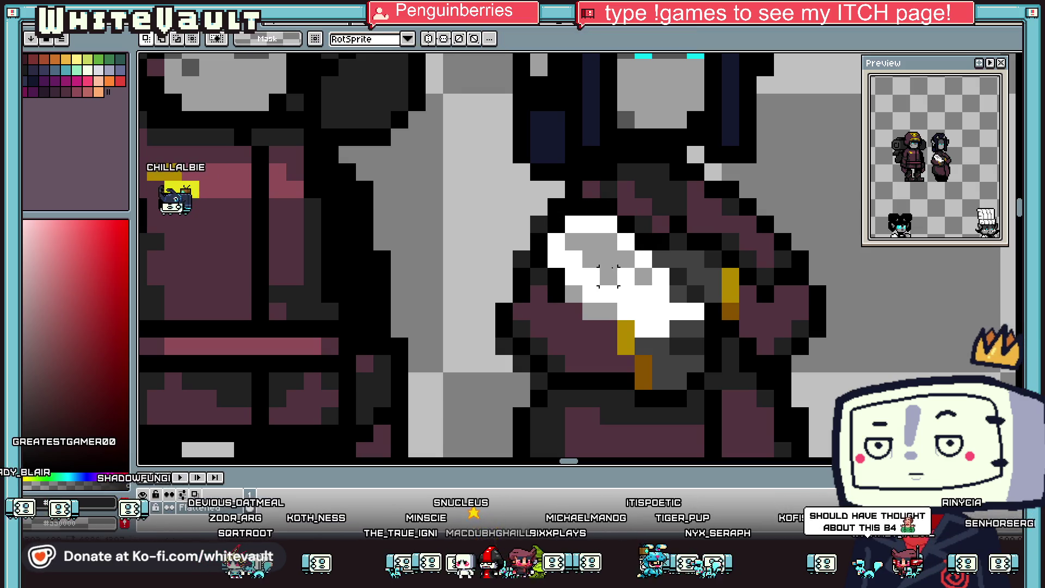
{"action": "scroll", "coordinate": [756, 298], "scroll_direction": "down", "scroll_amount": 4}
{"action": "scroll", "coordinate": [756, 298], "scroll_direction": "down", "scroll_amount": 2}
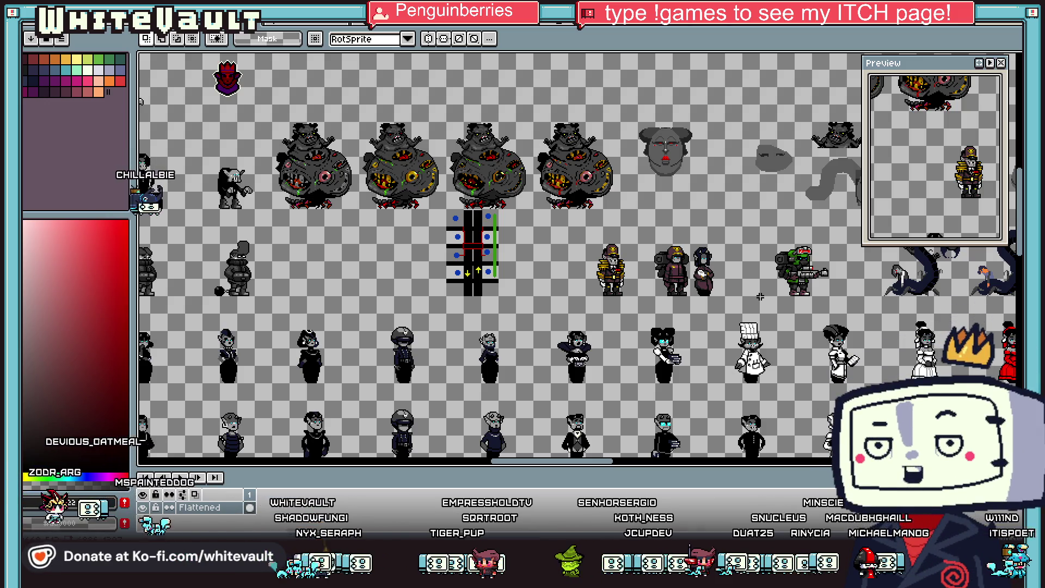
{"action": "scroll", "coordinate": [756, 302], "scroll_direction": "up", "scroll_amount": 1}
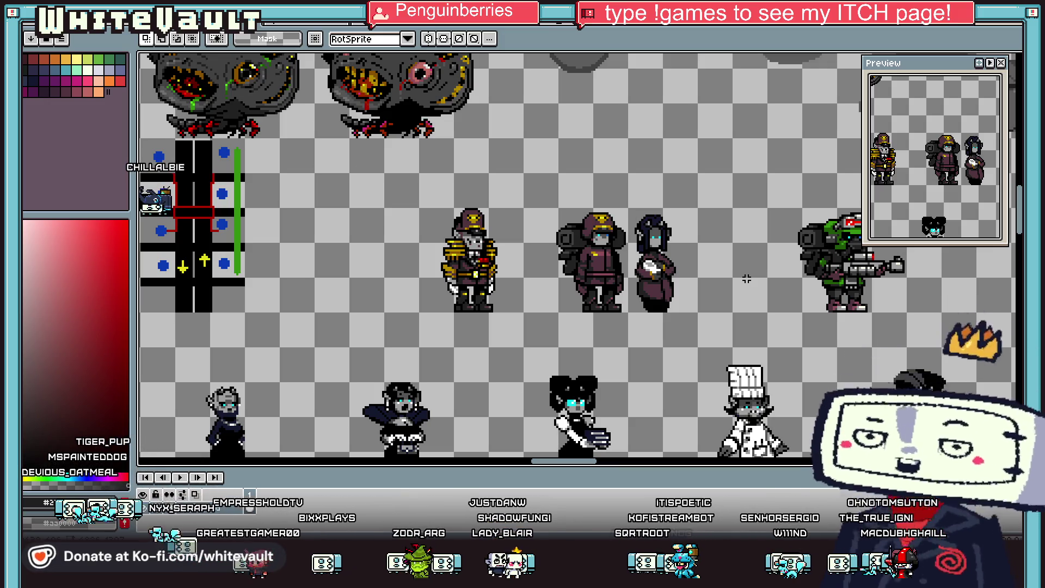
{"action": "scroll", "coordinate": [712, 243], "scroll_direction": "down", "scroll_amount": 1}
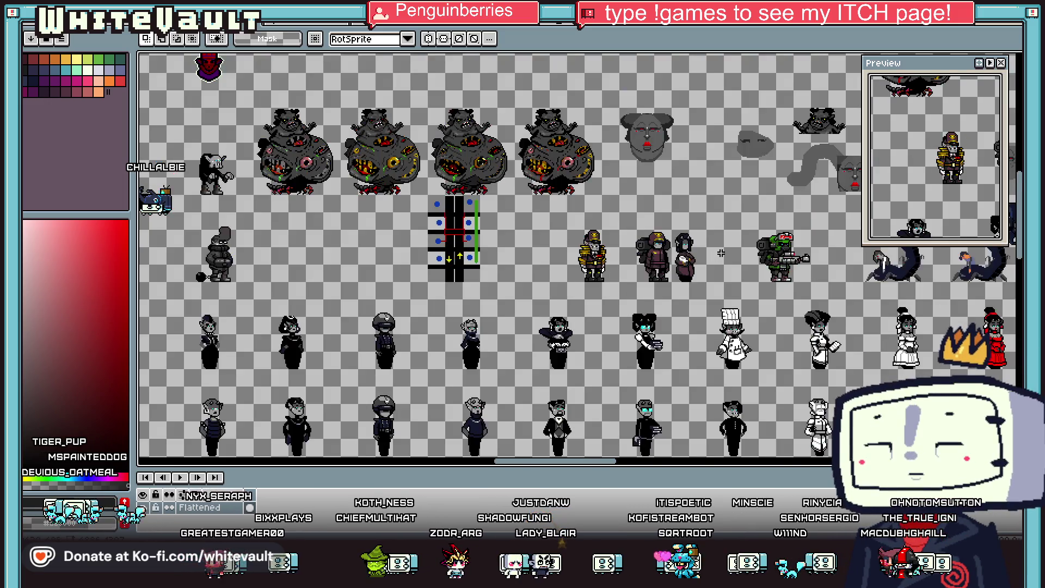
{"action": "scroll", "coordinate": [719, 249], "scroll_direction": "up", "scroll_amount": 1}
{"action": "scroll", "coordinate": [720, 253], "scroll_direction": "down", "scroll_amount": 1}
{"action": "scroll", "coordinate": [710, 243], "scroll_direction": "down", "scroll_amount": 1}
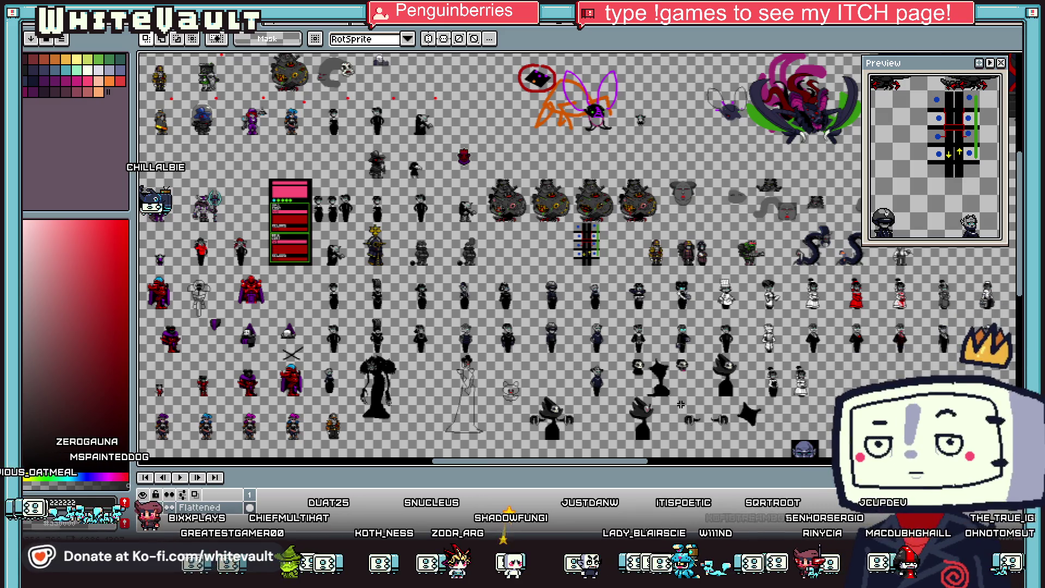
{"action": "scroll", "coordinate": [572, 381], "scroll_direction": "left", "scroll_amount": 5}
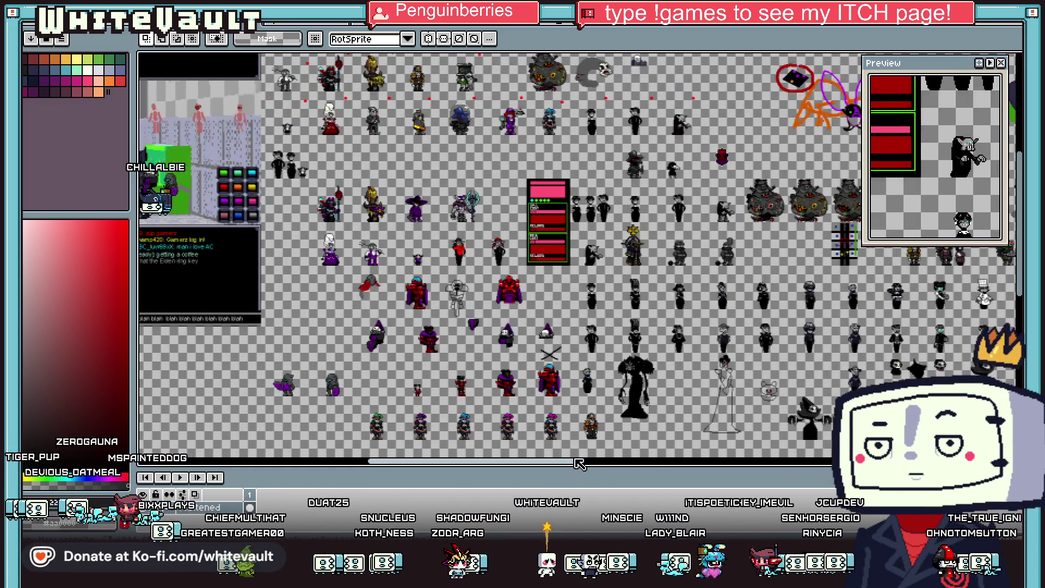
{"action": "scroll", "coordinate": [523, 269], "scroll_direction": "up", "scroll_amount": 1}
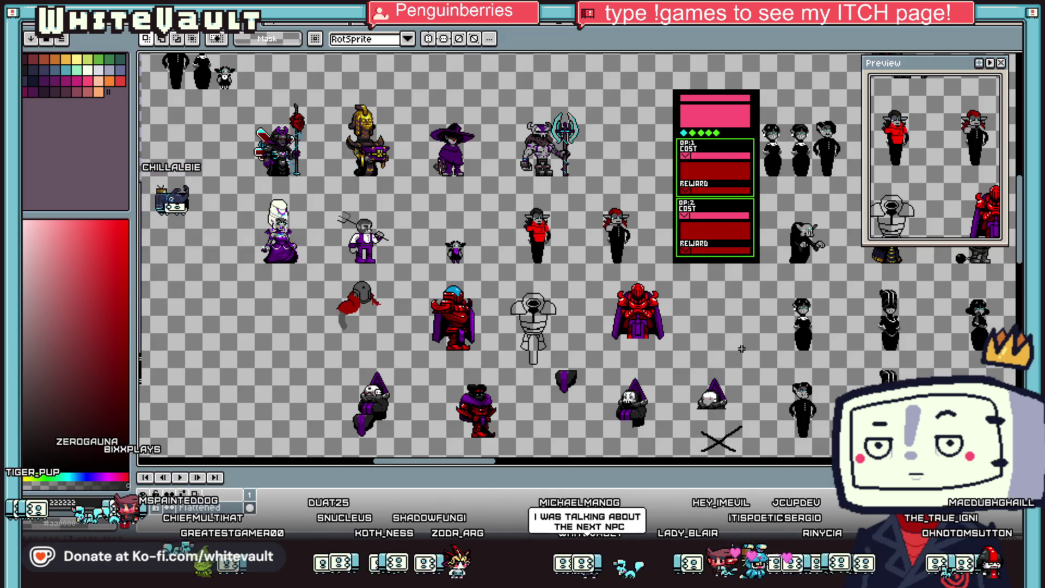
{"action": "scroll", "coordinate": [741, 349], "scroll_direction": "down", "scroll_amount": 1}
{"action": "scroll", "coordinate": [707, 354], "scroll_direction": "right", "scroll_amount": 2}
{"action": "scroll", "coordinate": [871, 283], "scroll_direction": "right", "scroll_amount": 7}
{"action": "scroll", "coordinate": [577, 256], "scroll_direction": "down", "scroll_amount": 1}
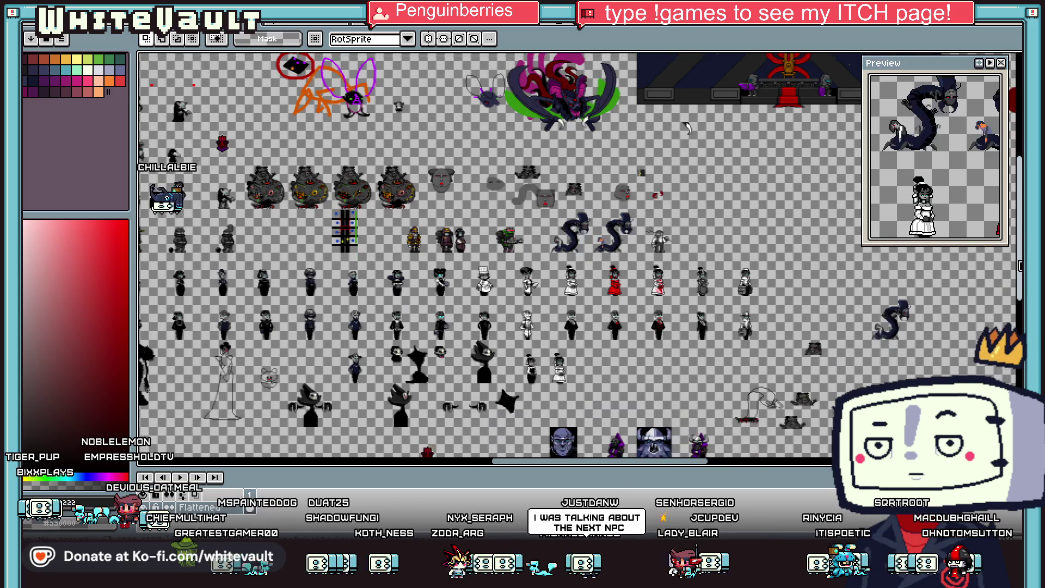
{"action": "scroll", "coordinate": [577, 256], "scroll_direction": "down", "scroll_amount": 2}
{"action": "scroll", "coordinate": [577, 256], "scroll_direction": "up", "scroll_amount": 1}
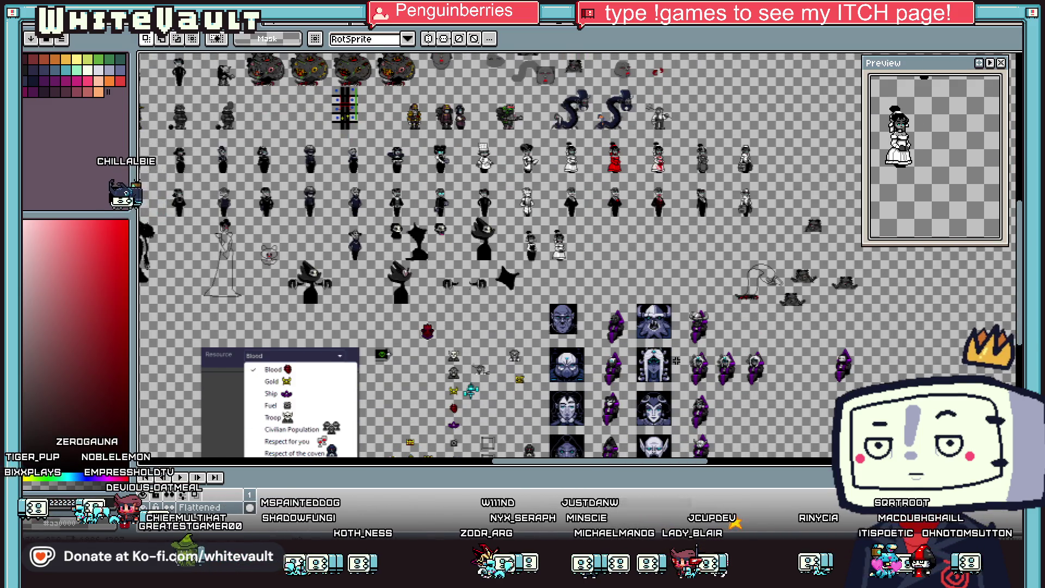
{"action": "left_click_drag", "start_coordinate": [574, 462], "coordinate": [718, 465]}
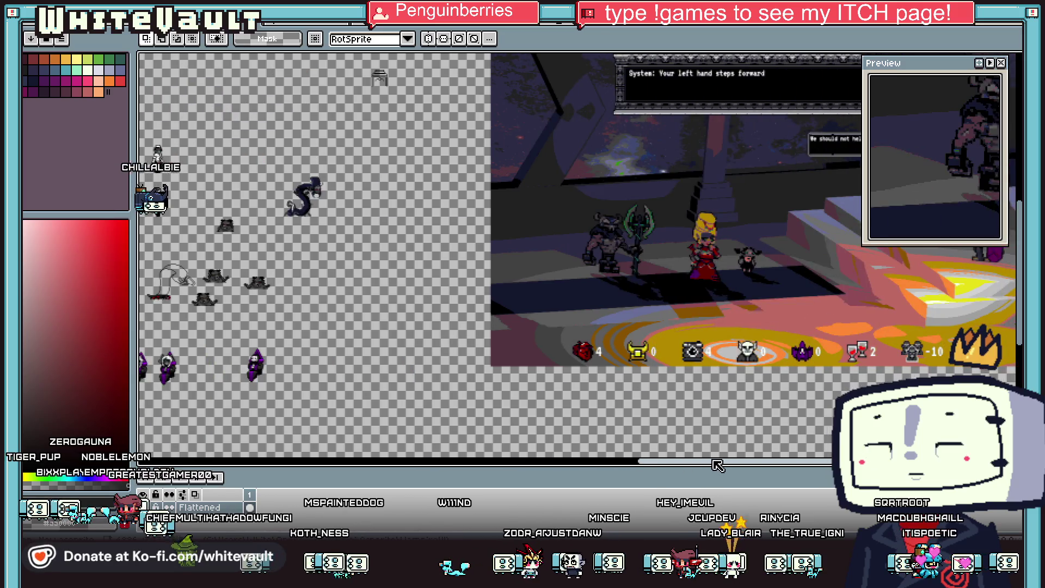
{"action": "scroll", "coordinate": [666, 374], "scroll_direction": "down", "scroll_amount": 1}
{"action": "scroll", "coordinate": [667, 374], "scroll_direction": "down", "scroll_amount": 1}
{"action": "scroll", "coordinate": [666, 374], "scroll_direction": "down", "scroll_amount": 1}
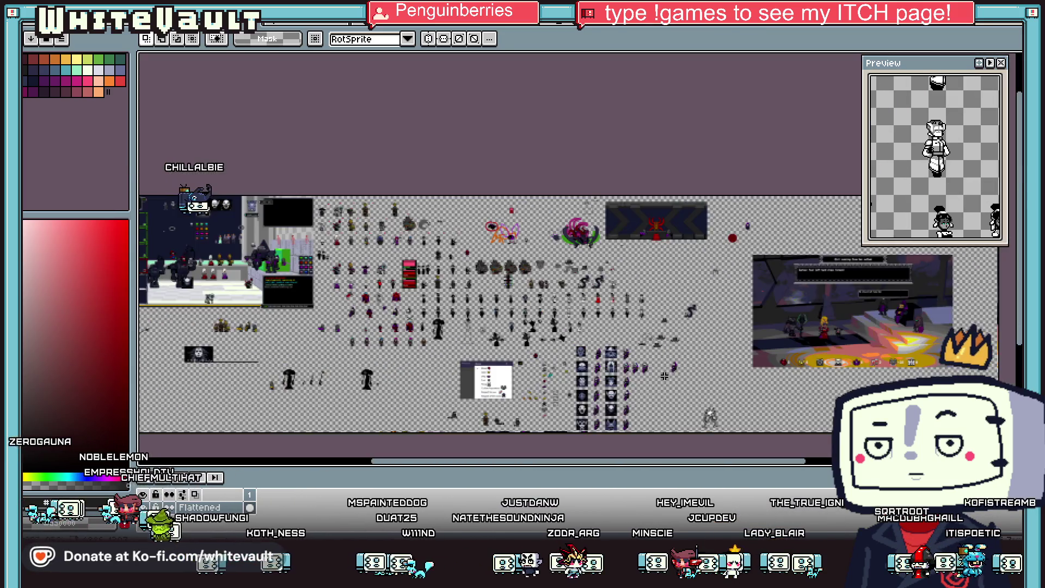
{"action": "scroll", "coordinate": [634, 399], "scroll_direction": "up", "scroll_amount": 1}
{"action": "scroll", "coordinate": [588, 309], "scroll_direction": "up", "scroll_amount": 1}
{"action": "scroll", "coordinate": [610, 309], "scroll_direction": "up", "scroll_amount": 1}
{"action": "scroll", "coordinate": [653, 310], "scroll_direction": "down", "scroll_amount": 1}
{"action": "scroll", "coordinate": [704, 310], "scroll_direction": "down", "scroll_amount": 2}
{"action": "scroll", "coordinate": [707, 309], "scroll_direction": "up", "scroll_amount": 1}
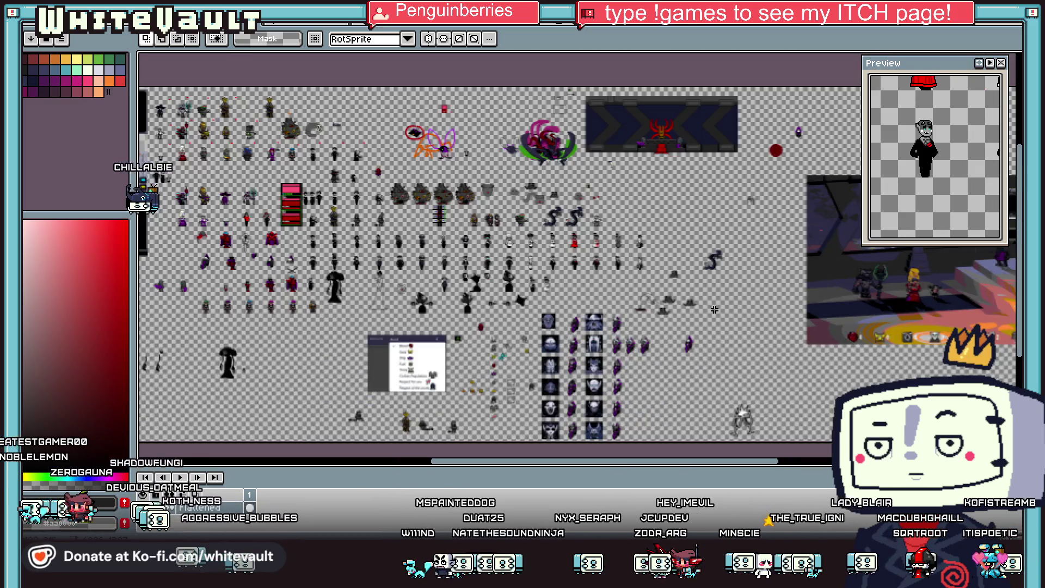
{"action": "scroll", "coordinate": [713, 306], "scroll_direction": "up", "scroll_amount": 1}
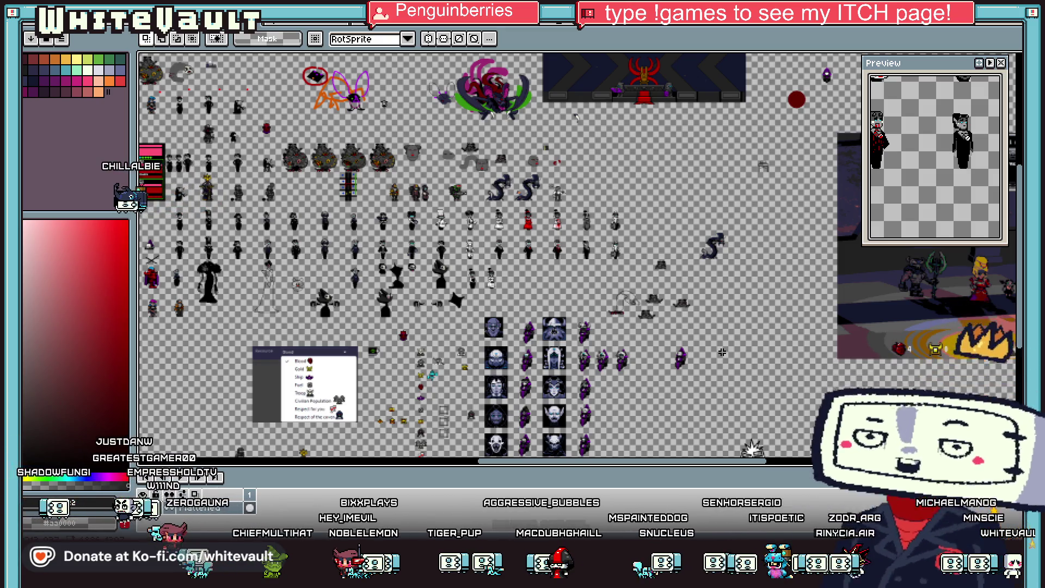
{"action": "scroll", "coordinate": [644, 246], "scroll_direction": "up", "scroll_amount": 1}
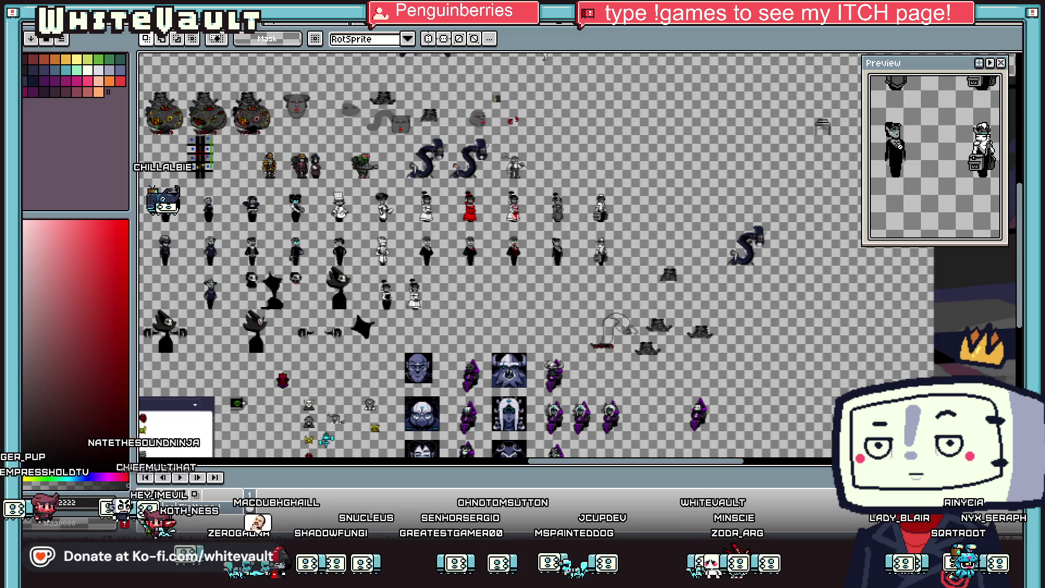
{"action": "scroll", "coordinate": [474, 317], "scroll_direction": "down", "scroll_amount": 1}
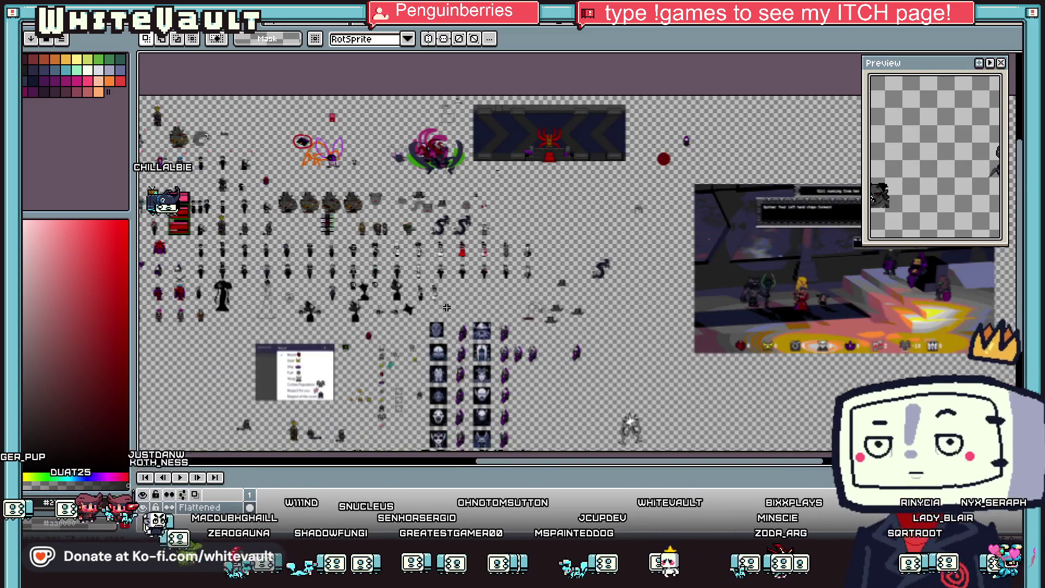
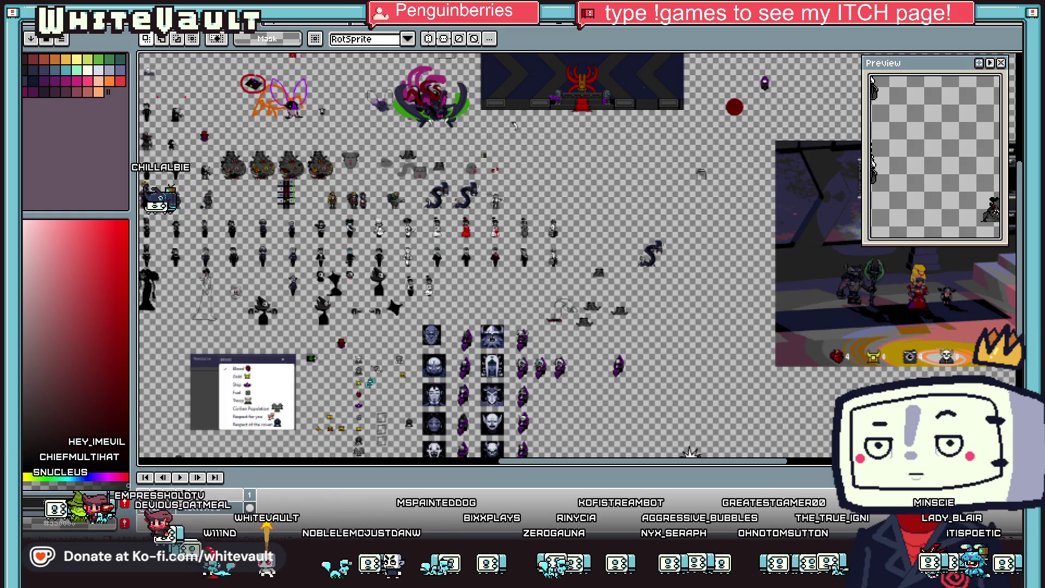
Step: Copy the whole purple top-hat character from its own file and return to the sprite sheet
{"action": "key", "text": "ctrl+Tab"}
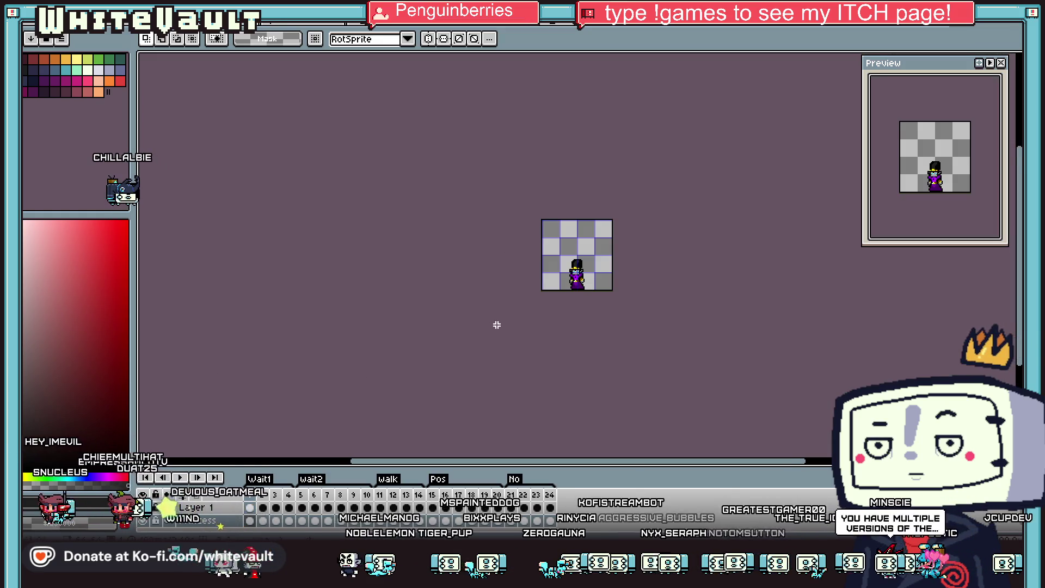
{"action": "scroll", "coordinate": [550, 289], "scroll_direction": "up", "scroll_amount": 2}
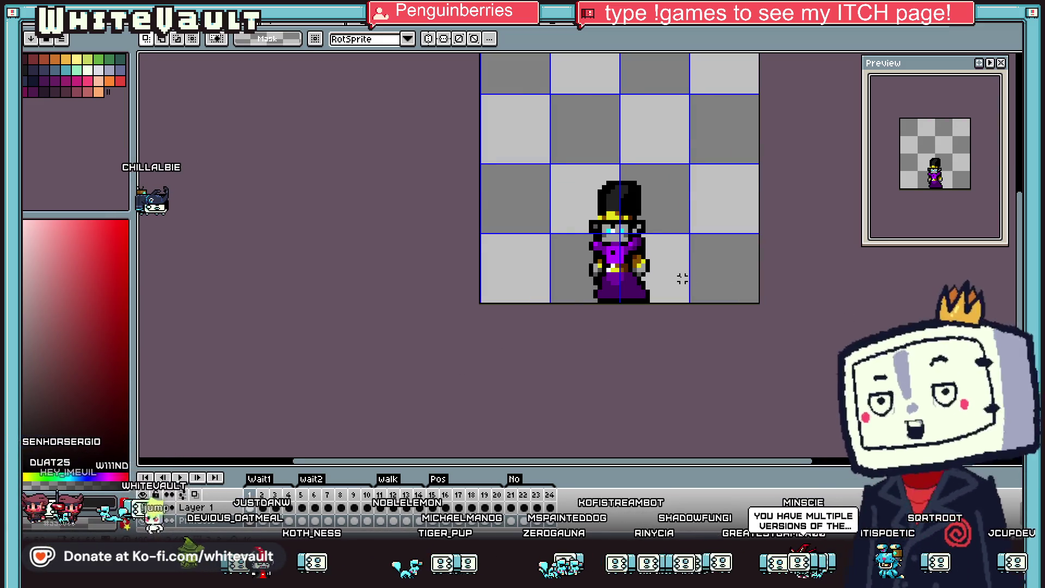
{"action": "left_click_drag", "start_coordinate": [681, 276], "coordinate": [693, 275]}
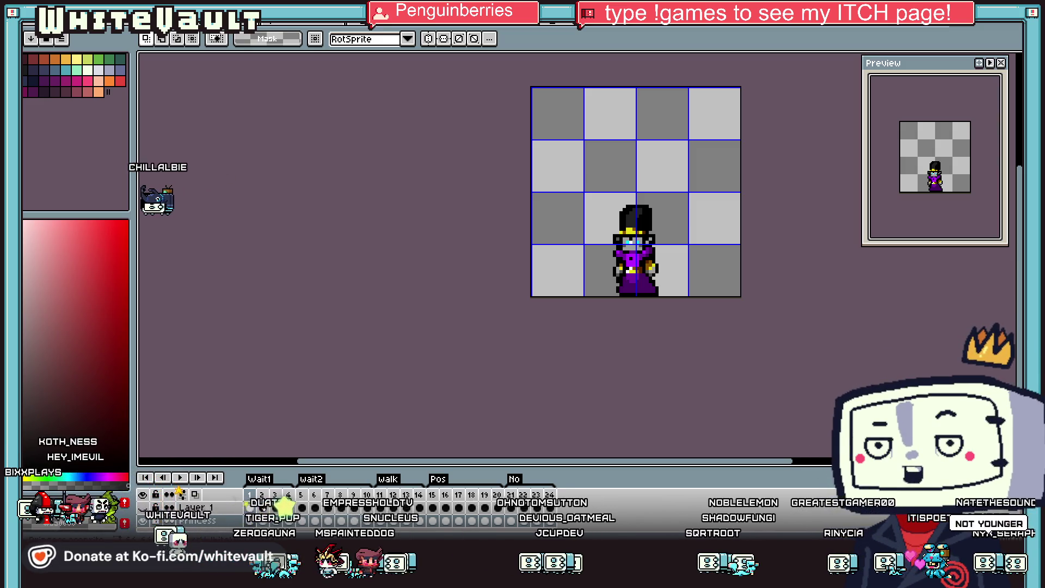
{"action": "left_click_drag", "start_coordinate": [540, 134], "coordinate": [751, 338]}
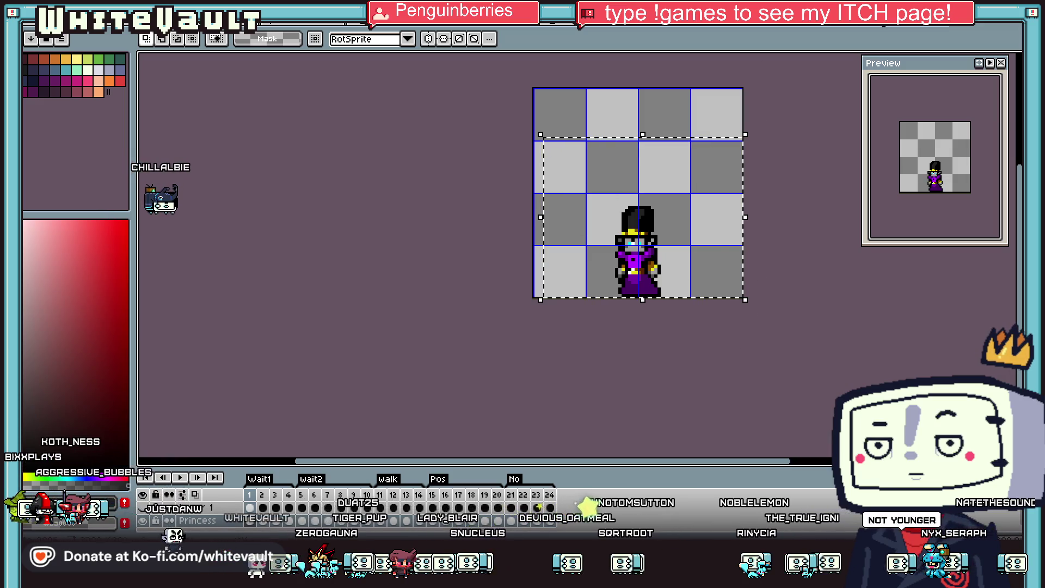
{"action": "left_click", "coordinate": [806, 27]}
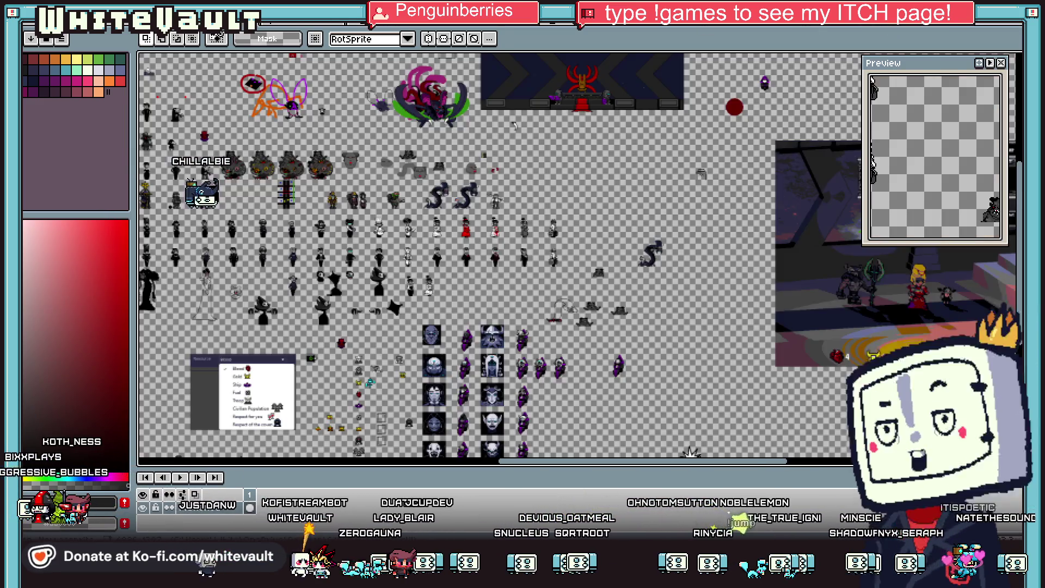
Step: Paste the top-hat character into the sprite sheet and drop it near the character row
{"action": "left_click", "coordinate": [806, 27]}
{"action": "scroll", "coordinate": [623, 395], "scroll_direction": "up", "scroll_amount": 1}
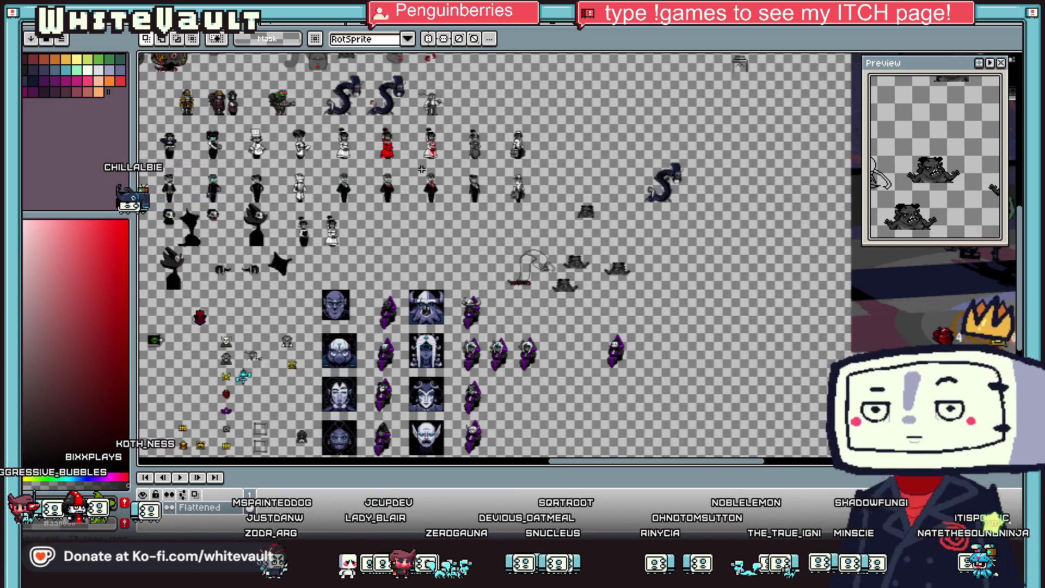
{"action": "scroll", "coordinate": [380, 98], "scroll_direction": "down", "scroll_amount": 2}
{"action": "scroll", "coordinate": [354, 104], "scroll_direction": "up", "scroll_amount": 1}
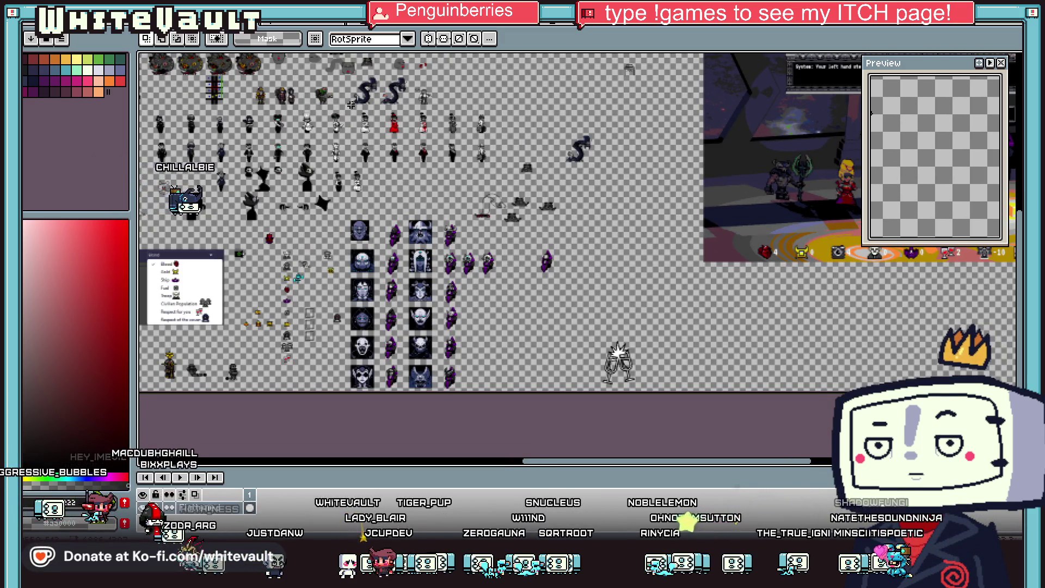
{"action": "scroll", "coordinate": [360, 127], "scroll_direction": "up", "scroll_amount": 3}
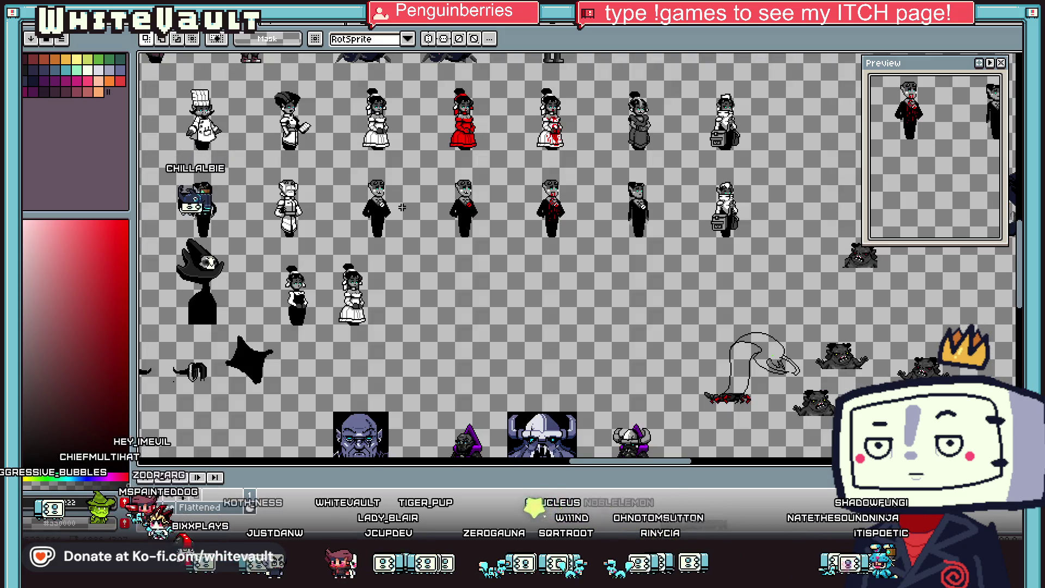
{"action": "key", "text": "ctrl+v"}
{"action": "mouse_move", "coordinate": [566, 234]}
{"action": "left_mouse_down"}
{"action": "mouse_move", "coordinate": [391, 106]}
{"action": "mouse_move", "coordinate": [536, 380]}
{"action": "left_mouse_up"}
{"action": "scroll", "coordinate": [536, 380], "scroll_direction": "up", "scroll_amount": 3}
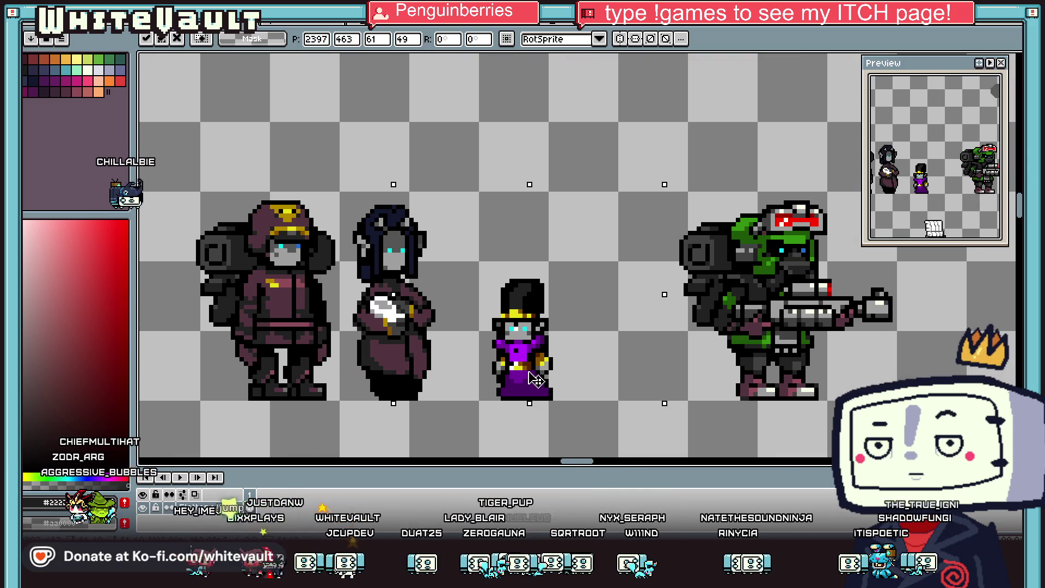
{"action": "key", "text": "Return"}
Step: Reposition the purple character between the dark-haired woman and the green armoured soldier
{"action": "mouse_move", "coordinate": [457, 256]}
{"action": "left_mouse_down"}
{"action": "mouse_move", "coordinate": [588, 429]}
{"action": "mouse_move", "coordinate": [569, 401]}
{"action": "left_mouse_up"}
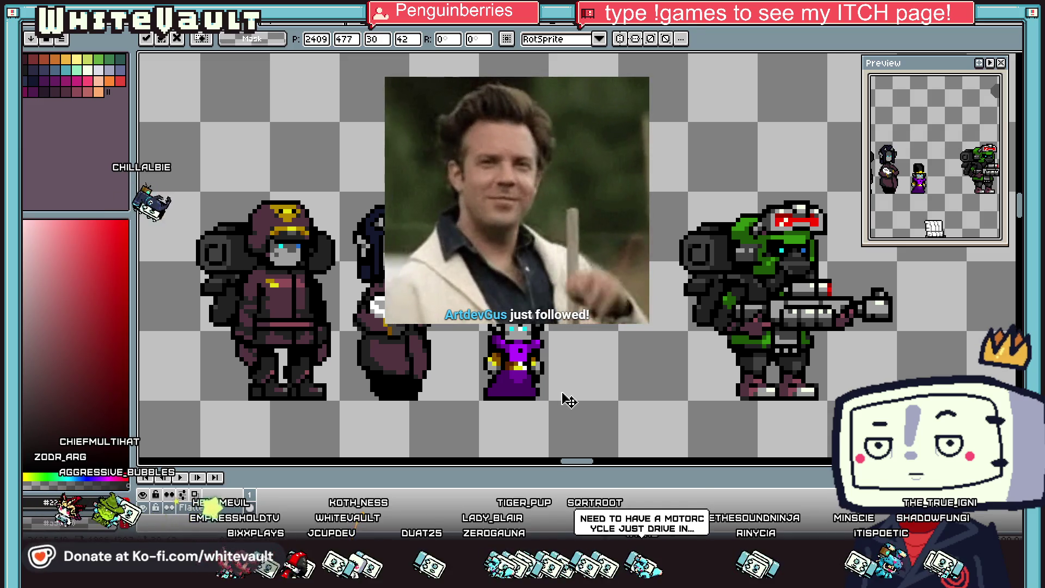
{"action": "key", "text": "Return"}
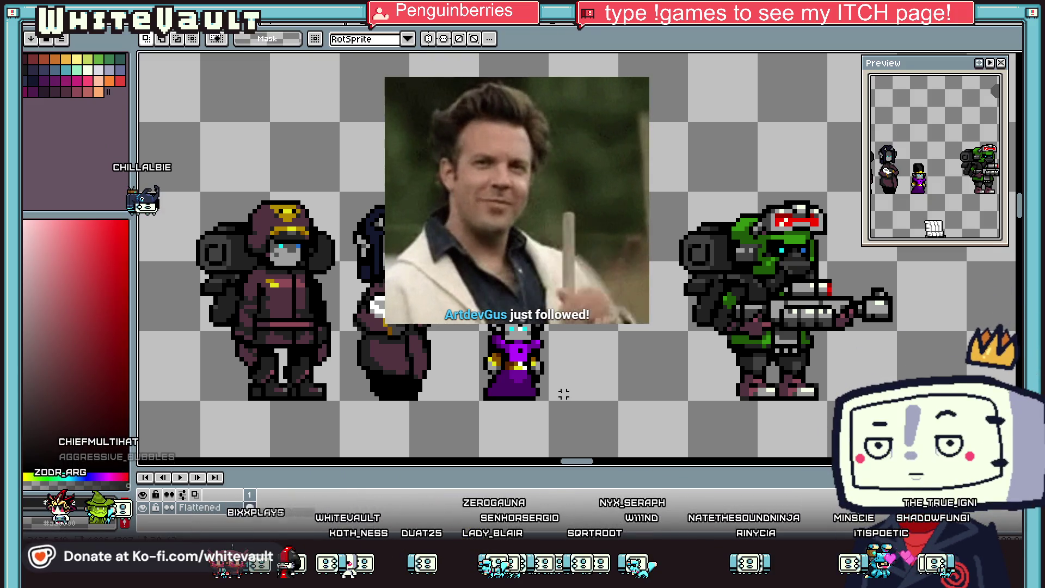
{"action": "scroll", "coordinate": [578, 360], "scroll_direction": "up", "scroll_amount": 1}
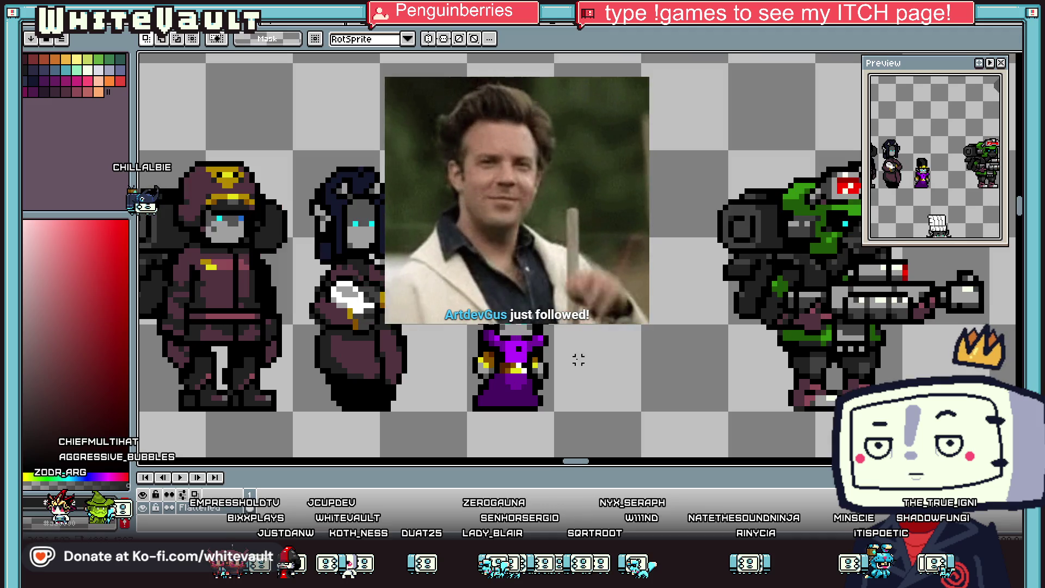
{"action": "key", "text": "i"}
{"action": "scroll", "coordinate": [546, 376], "scroll_direction": "up", "scroll_amount": 1}
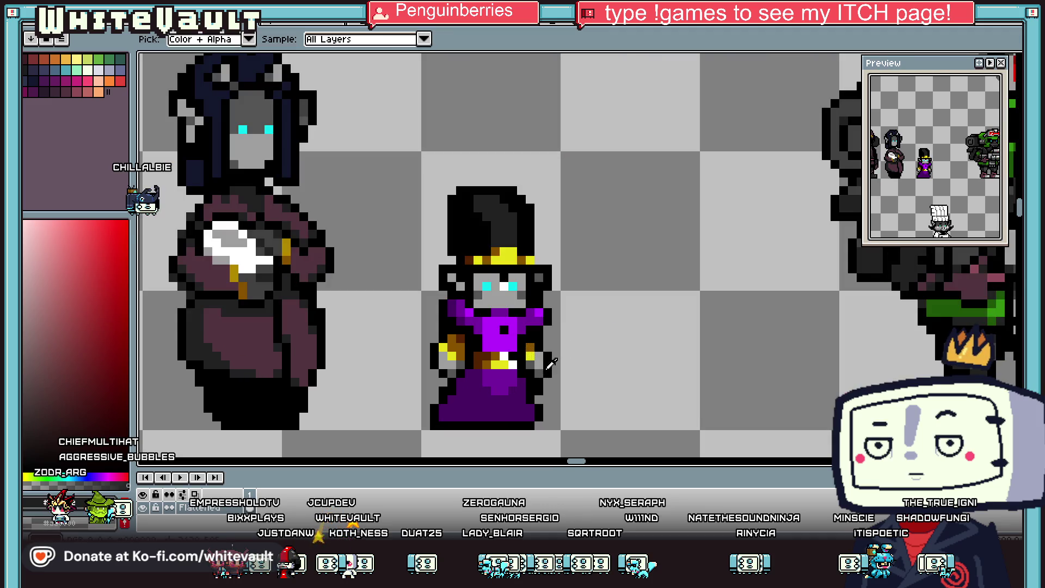
{"action": "scroll", "coordinate": [549, 363], "scroll_direction": "down", "scroll_amount": 2}
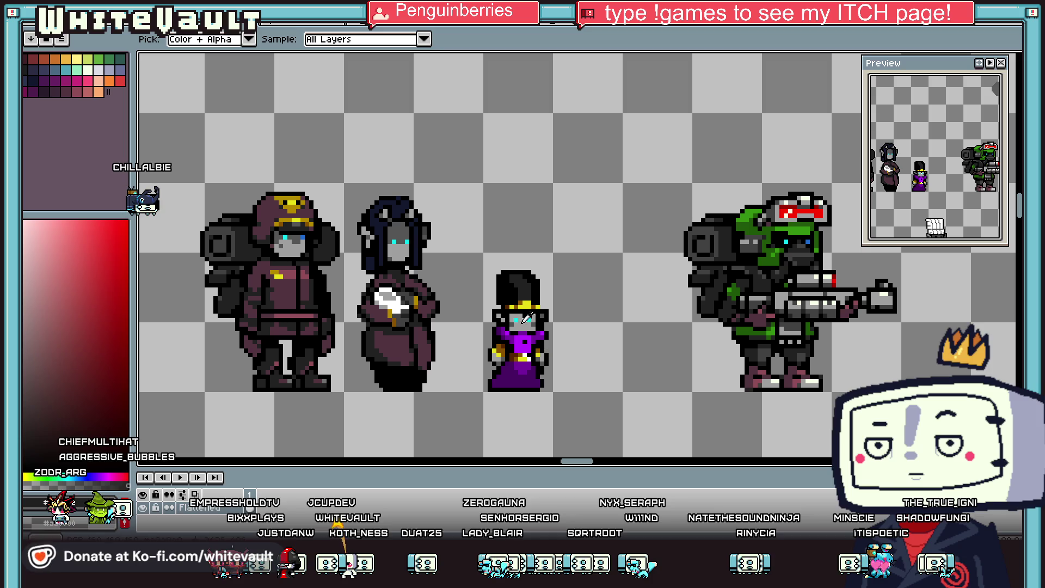
{"action": "scroll", "coordinate": [529, 320], "scroll_direction": "up", "scroll_amount": 1}
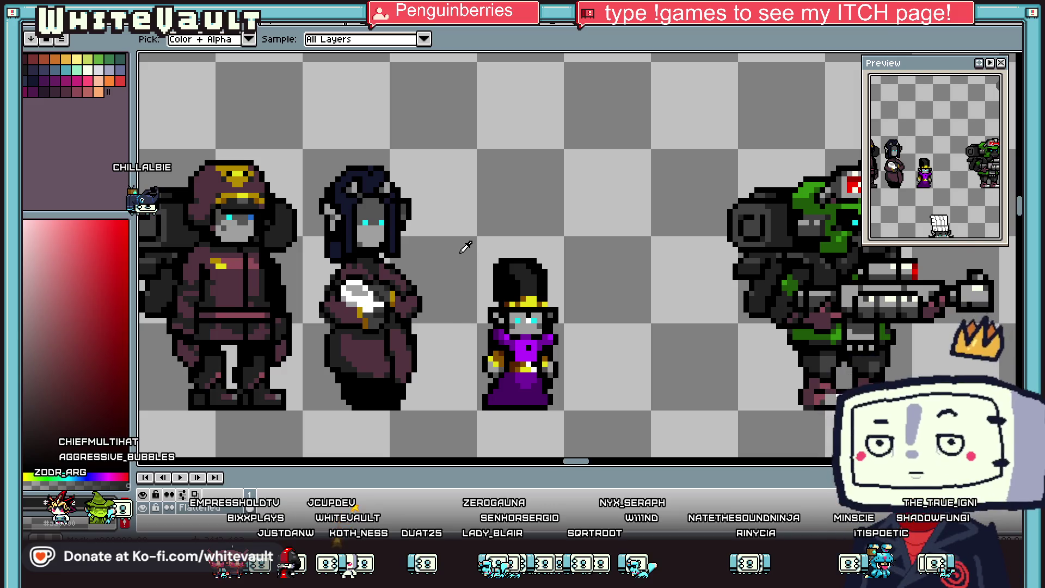
{"action": "scroll", "coordinate": [465, 248], "scroll_direction": "down", "scroll_amount": 1}
{"action": "scroll", "coordinate": [462, 267], "scroll_direction": "up", "scroll_amount": 1}
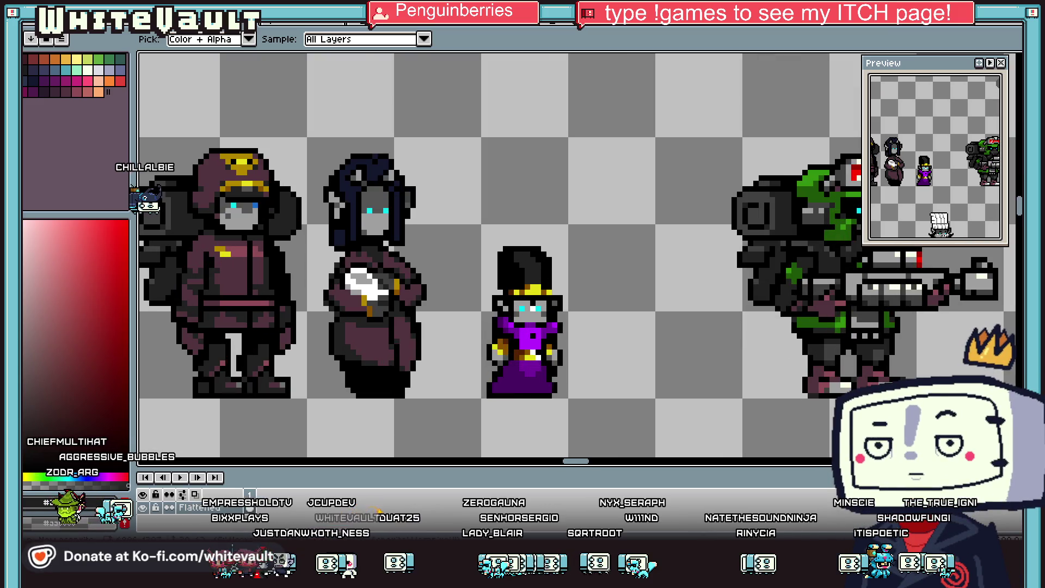
Step: Marquee-select the tall black hat on the purple character's head
{"action": "key", "text": "w"}
{"action": "scroll", "coordinate": [437, 220], "scroll_direction": "up", "scroll_amount": 1}
{"action": "left_click_drag", "start_coordinate": [428, 200], "coordinate": [702, 315]}
{"action": "scroll", "coordinate": [626, 333], "scroll_direction": "down", "scroll_amount": 2}
{"action": "scroll", "coordinate": [626, 333], "scroll_direction": "up", "scroll_amount": 1}
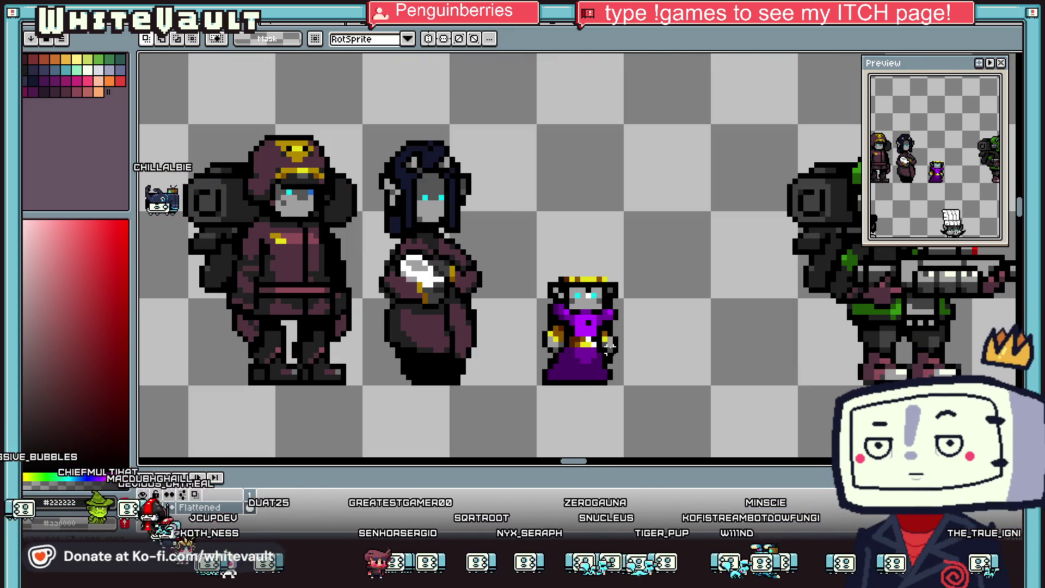
{"action": "left_click_drag", "start_coordinate": [521, 262], "coordinate": [702, 366]}
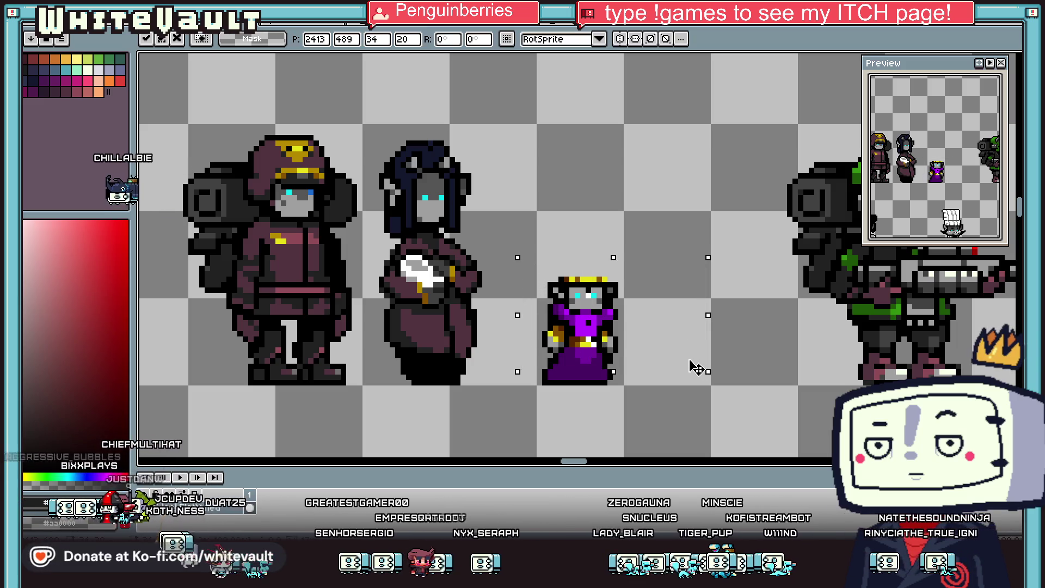
{"action": "scroll", "coordinate": [703, 366], "scroll_direction": "down", "scroll_amount": 1}
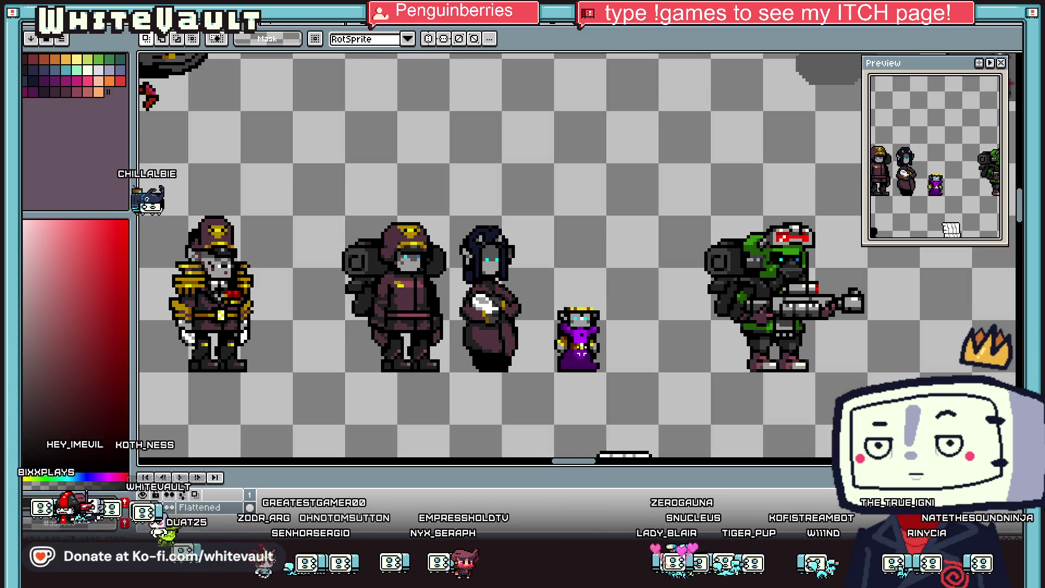
Step: Delete the hat, recolour the crown row grey and draw a black outline above the head
{"action": "key", "text": "i"}
{"action": "scroll", "coordinate": [585, 308], "scroll_direction": "up", "scroll_amount": 2}
{"action": "scroll", "coordinate": [585, 308], "scroll_direction": "up", "scroll_amount": 1}
{"action": "key", "text": "m"}
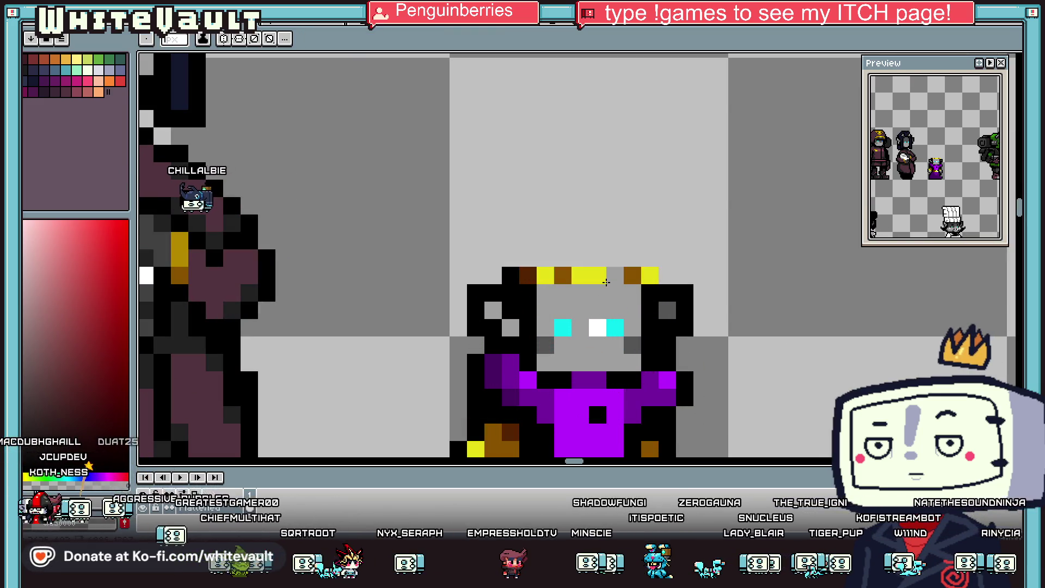
{"action": "left_click_drag", "start_coordinate": [520, 268], "coordinate": [624, 283]}
{"action": "key", "text": "Delete"}
{"action": "key", "text": "i"}
{"action": "key", "text": "b"}
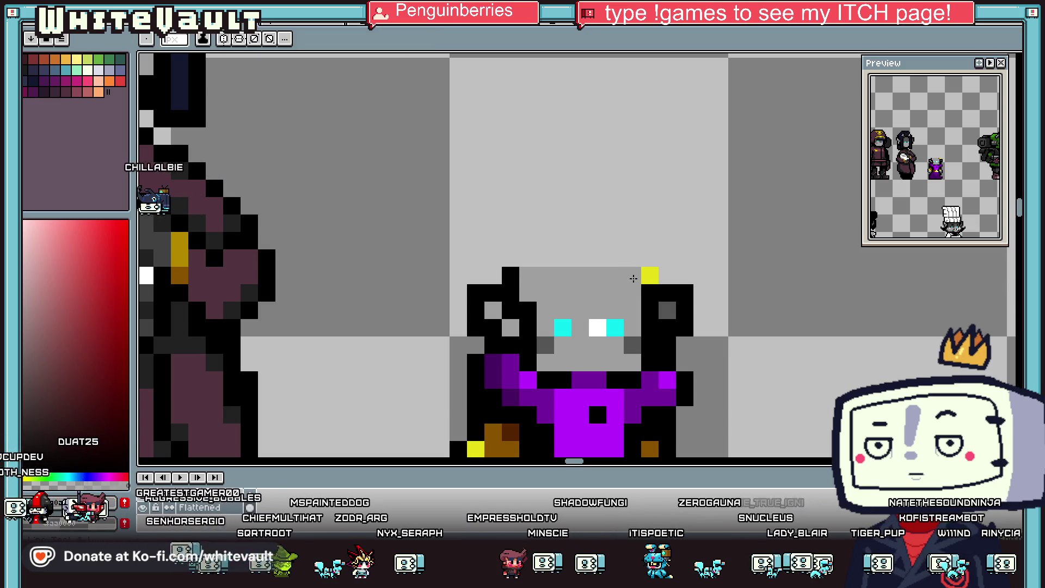
{"action": "left_click_drag", "start_coordinate": [631, 275], "coordinate": [535, 260]}
{"action": "key", "text": "i"}
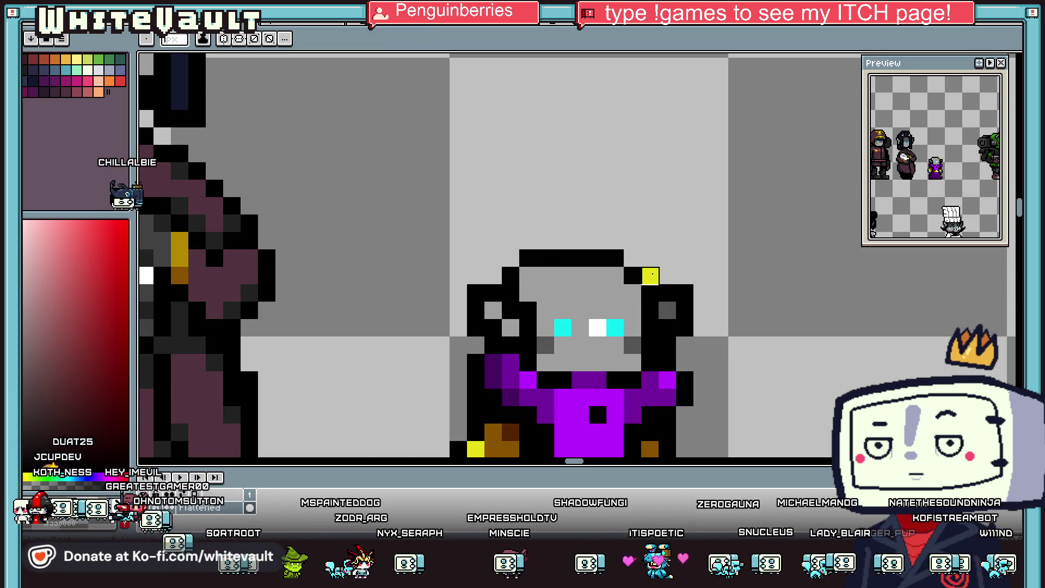
{"action": "scroll", "coordinate": [682, 318], "scroll_direction": "down", "scroll_amount": 3}
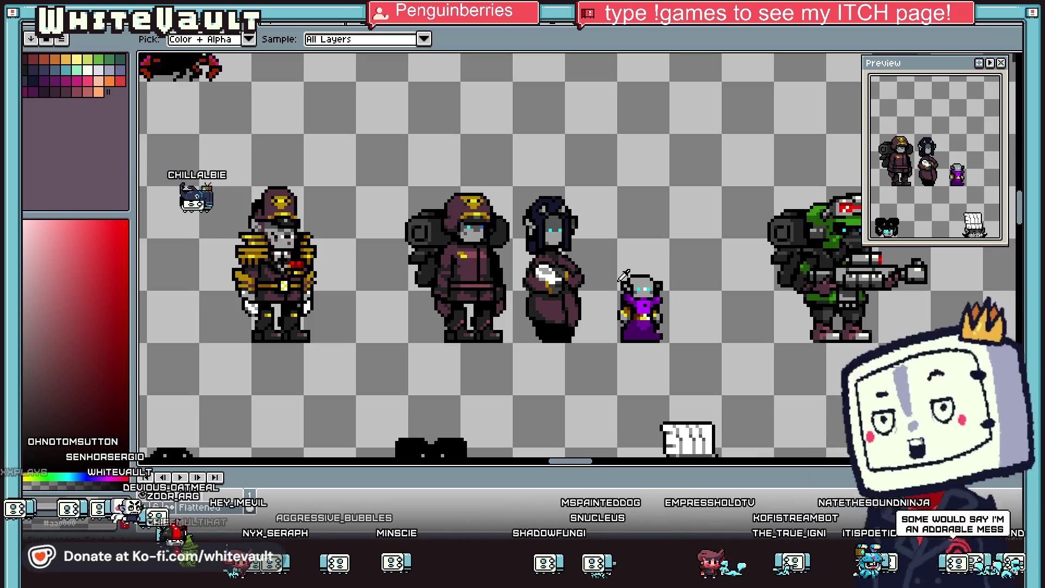
Step: Cut both hands off the purple character and move them out to its right
{"action": "scroll", "coordinate": [659, 292], "scroll_direction": "up", "scroll_amount": 2}
{"action": "scroll", "coordinate": [665, 302], "scroll_direction": "up", "scroll_amount": 1}
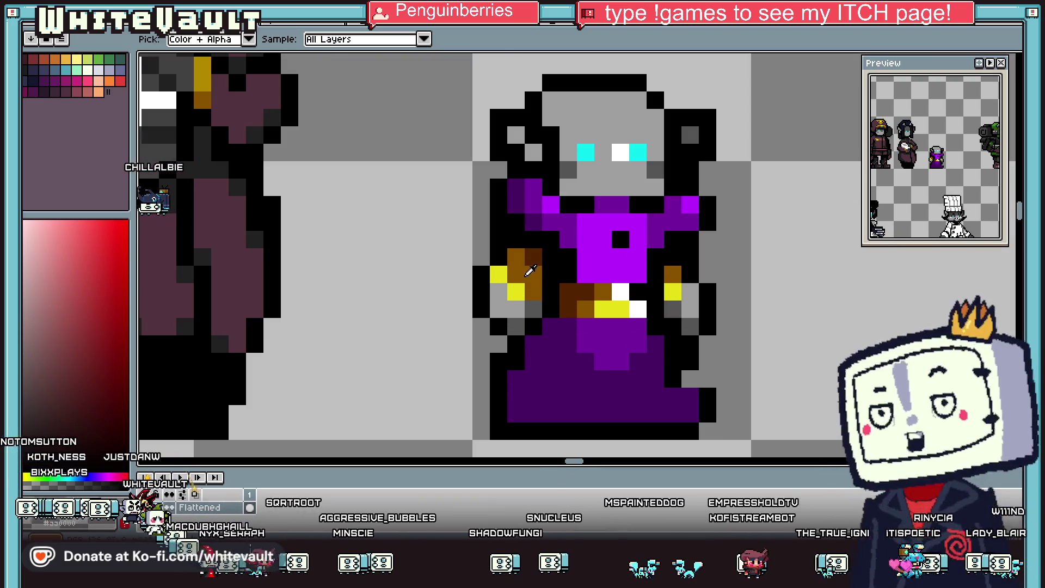
{"action": "key", "text": "m"}
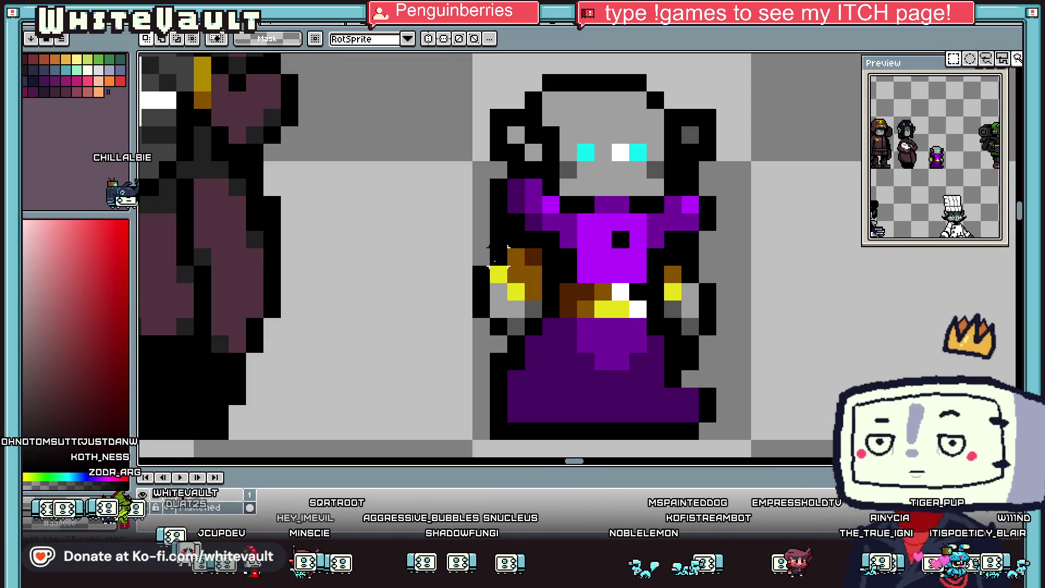
{"action": "mouse_move", "coordinate": [458, 250]}
{"action": "left_mouse_down"}
{"action": "mouse_move", "coordinate": [534, 327]}
{"action": "mouse_move", "coordinate": [887, 305]}
{"action": "left_mouse_up"}
{"action": "scroll", "coordinate": [533, 326], "scroll_direction": "down", "scroll_amount": 1}
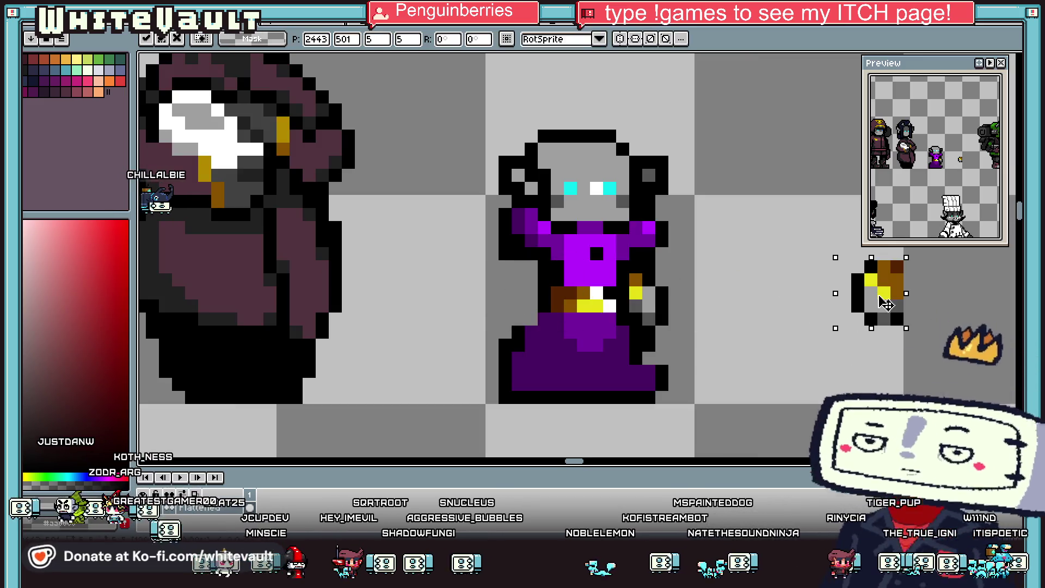
{"action": "left_click_drag", "start_coordinate": [626, 271], "coordinate": [806, 361]}
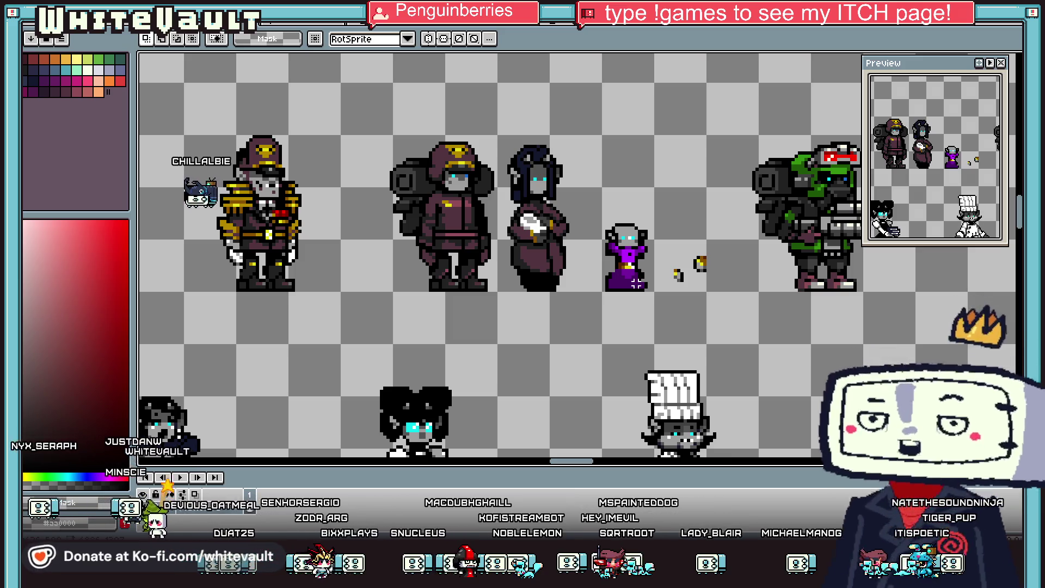
Step: Repaint the figure's right shoulder, neck and the area below it dark maroon
{"action": "key", "text": "i"}
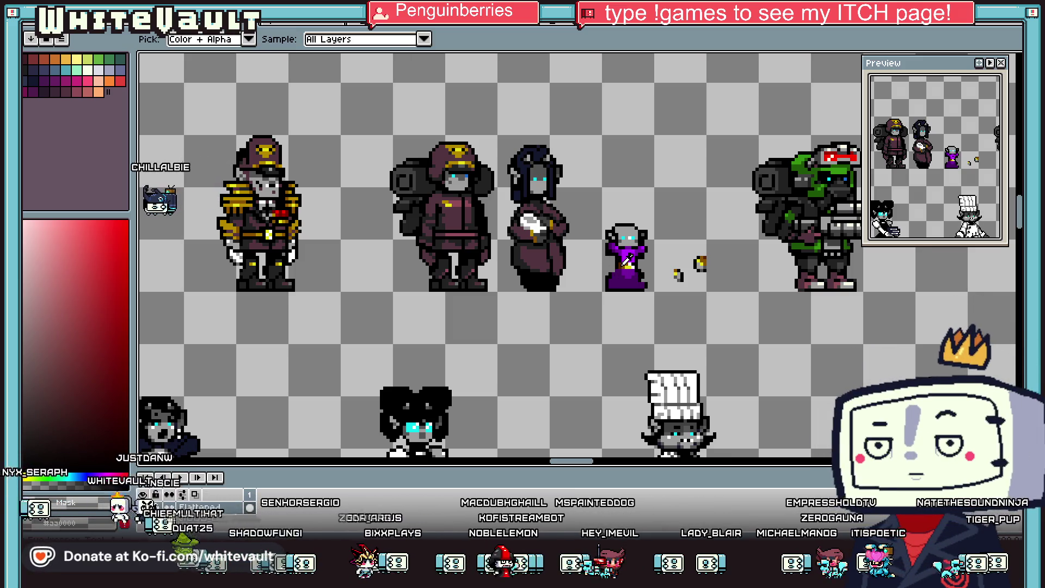
{"action": "scroll", "coordinate": [629, 270], "scroll_direction": "up", "scroll_amount": 2}
{"action": "left_click", "coordinate": [513, 236]}
{"action": "key", "text": "b"}
{"action": "scroll", "coordinate": [610, 226], "scroll_direction": "up", "scroll_amount": 1}
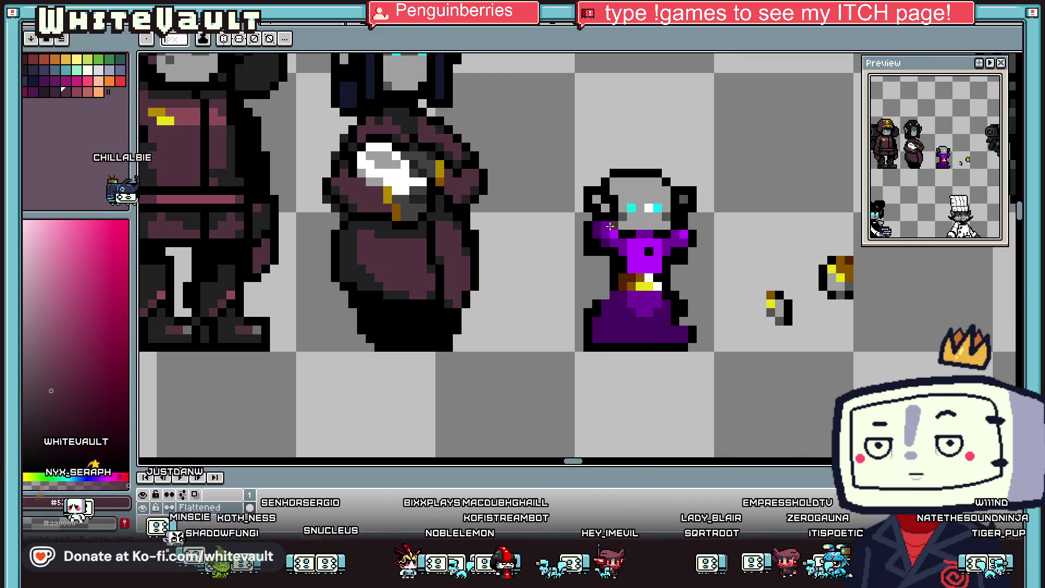
{"action": "scroll", "coordinate": [605, 235], "scroll_direction": "up", "scroll_amount": 1}
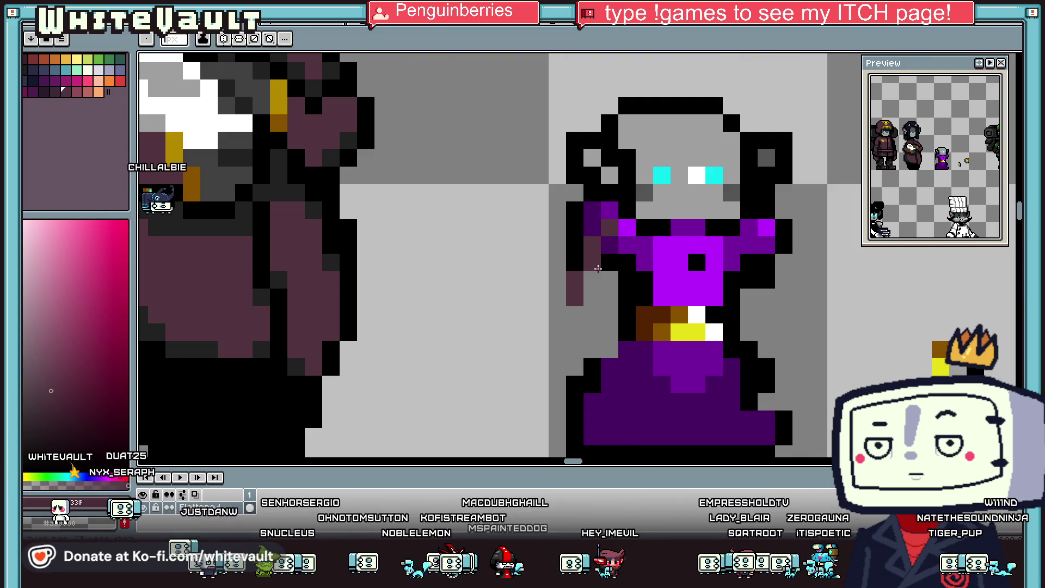
{"action": "left_click_drag", "start_coordinate": [757, 245], "coordinate": [749, 228]}
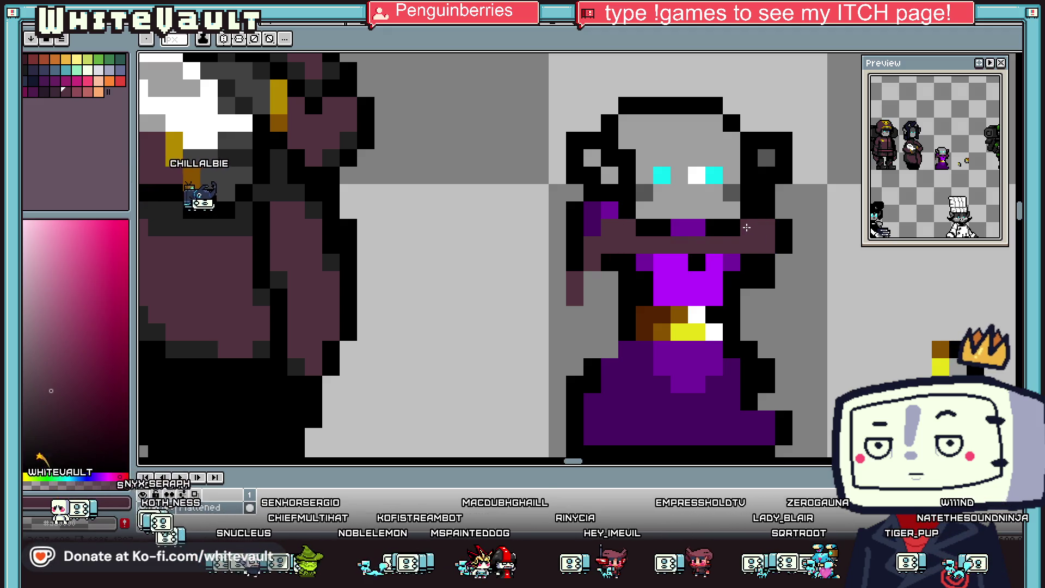
{"action": "left_click", "coordinate": [681, 228]}
{"action": "left_click", "coordinate": [648, 227], "text": "alt"}
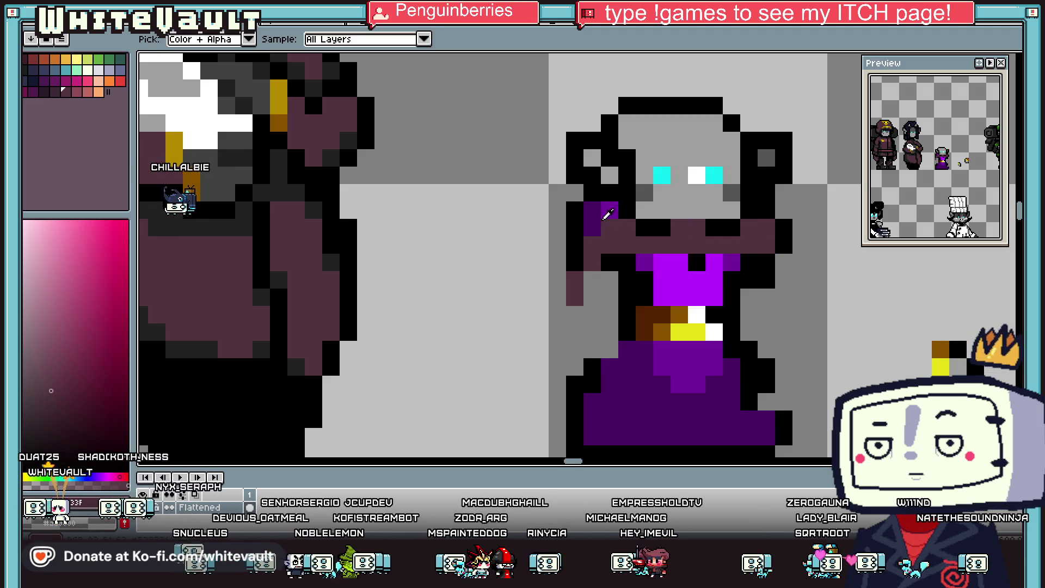
{"action": "left_click", "coordinate": [609, 210]}
{"action": "left_click_drag", "start_coordinate": [615, 212], "coordinate": [592, 228]}
{"action": "left_click", "coordinate": [602, 242], "text": "alt"}
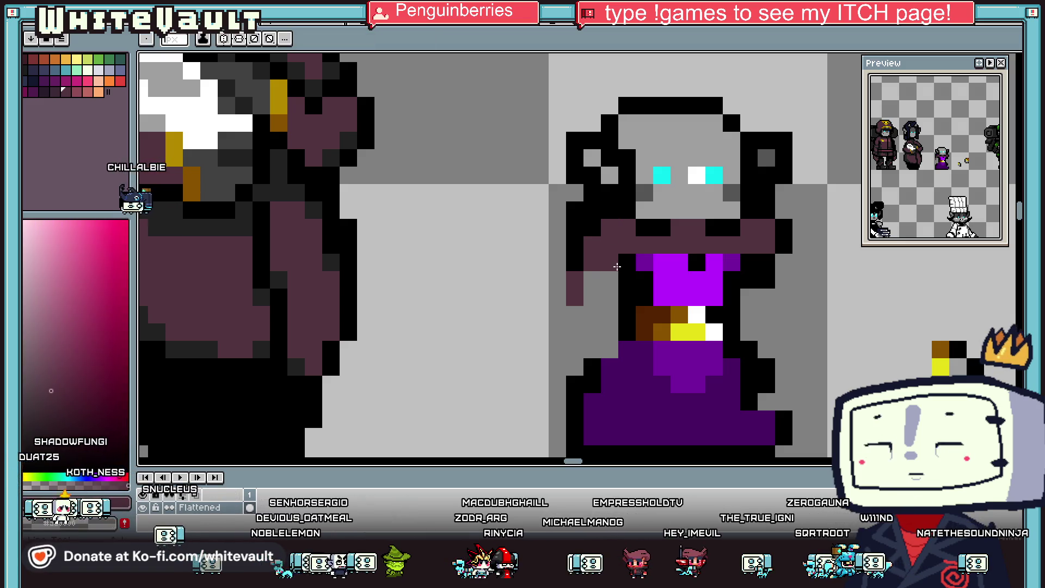
{"action": "left_click_drag", "start_coordinate": [626, 261], "coordinate": [633, 299]}
Step: Paint maroon columns down both sides and redraw the black outline along each edge
{"action": "left_click_drag", "start_coordinate": [610, 262], "coordinate": [610, 315]}
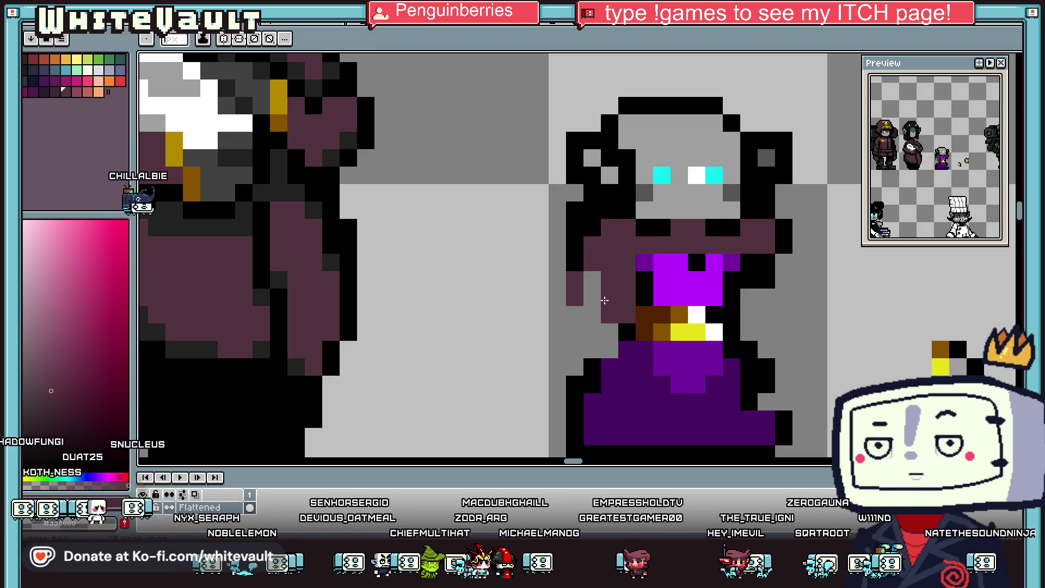
{"action": "left_click_drag", "start_coordinate": [574, 280], "coordinate": [609, 327]}
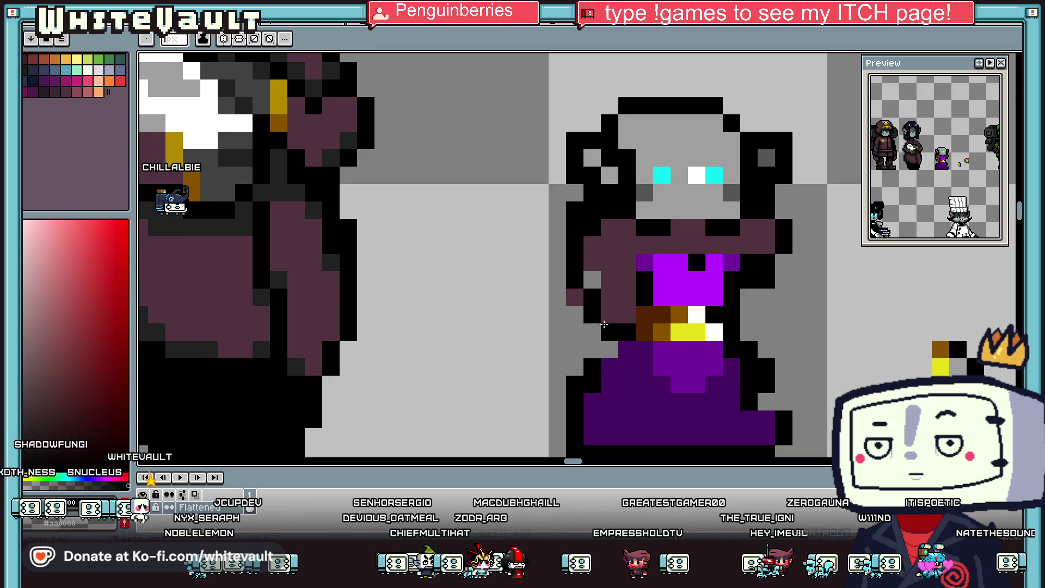
{"action": "right_click", "coordinate": [574, 297]}
{"action": "left_click", "coordinate": [592, 280]}
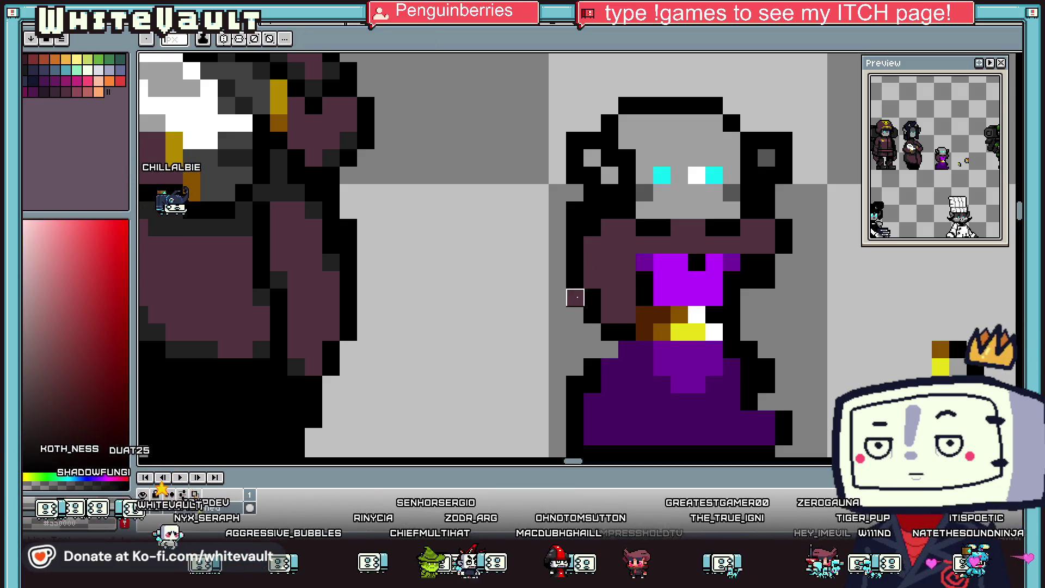
{"action": "left_click", "coordinate": [557, 297], "text": "alt"}
{"action": "left_click", "coordinate": [749, 240], "text": "alt"}
{"action": "left_click_drag", "start_coordinate": [749, 263], "coordinate": [750, 328]}
{"action": "left_click", "coordinate": [766, 271], "text": "alt"}
{"action": "scroll", "coordinate": [750, 329], "scroll_direction": "down", "scroll_amount": 3}
{"action": "scroll", "coordinate": [750, 329], "scroll_direction": "down", "scroll_amount": 2}
{"action": "scroll", "coordinate": [708, 244], "scroll_direction": "up", "scroll_amount": 3}
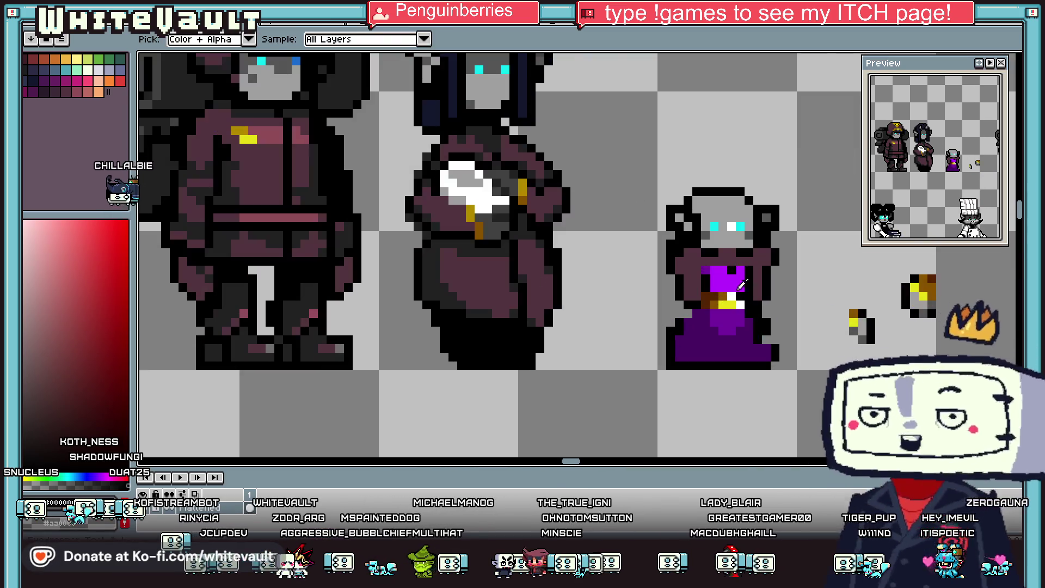
{"action": "scroll", "coordinate": [687, 208], "scroll_direction": "up", "scroll_amount": 3}
{"action": "left_click", "coordinate": [687, 208], "text": "alt"}
{"action": "left_click", "coordinate": [698, 249]}
{"action": "scroll", "coordinate": [642, 239], "scroll_direction": "down", "scroll_amount": 2}
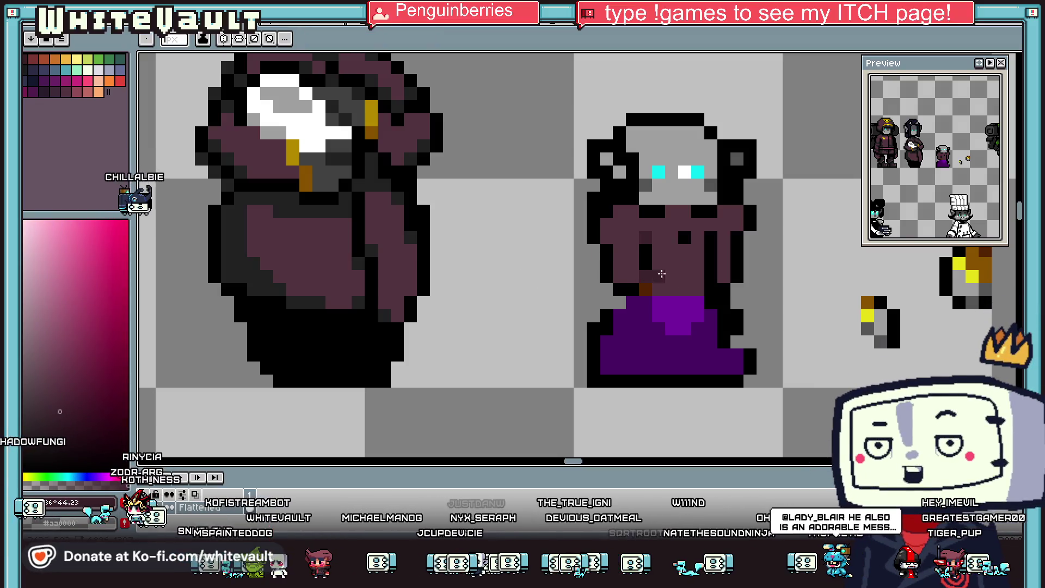
Step: Paint a dark grey #222222 band over the top row of the skirt
{"action": "scroll", "coordinate": [715, 291], "scroll_direction": "down", "scroll_amount": 3}
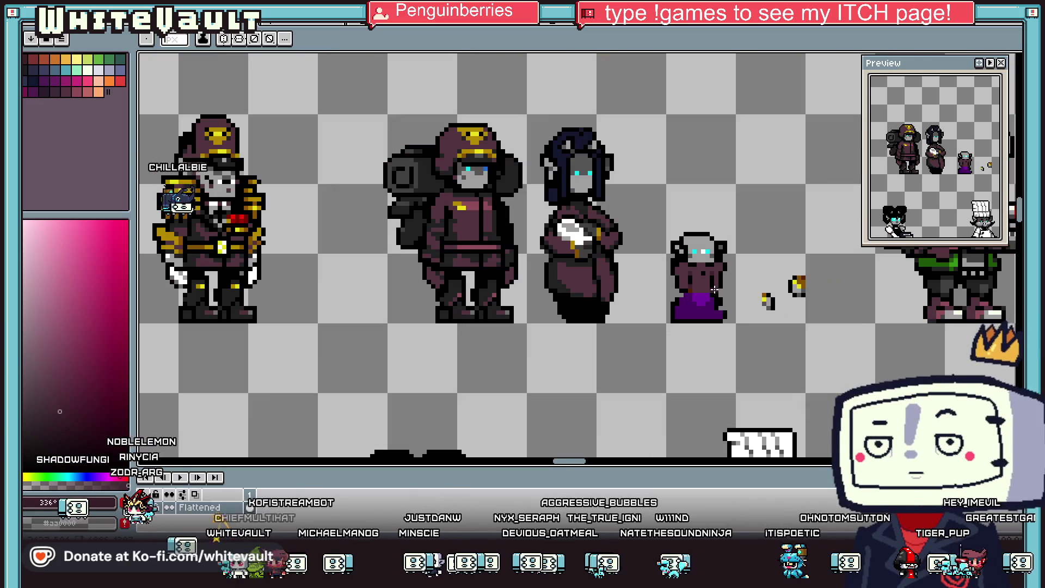
{"action": "key", "text": "i"}
{"action": "scroll", "coordinate": [713, 305], "scroll_direction": "up", "scroll_amount": 1}
{"action": "scroll", "coordinate": [707, 294], "scroll_direction": "up", "scroll_amount": 1}
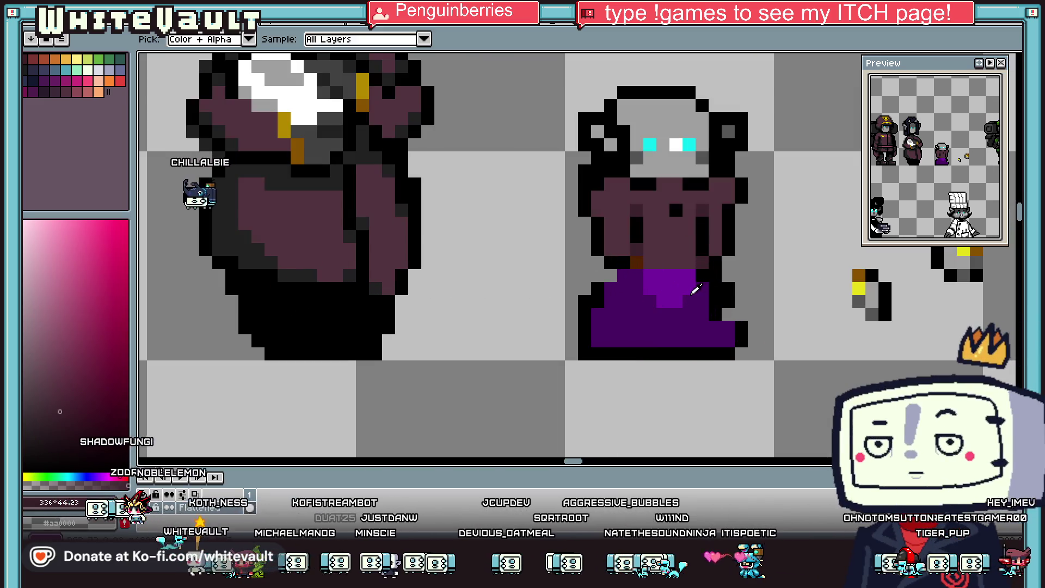
{"action": "left_click", "coordinate": [328, 274]}
{"action": "key", "text": "b"}
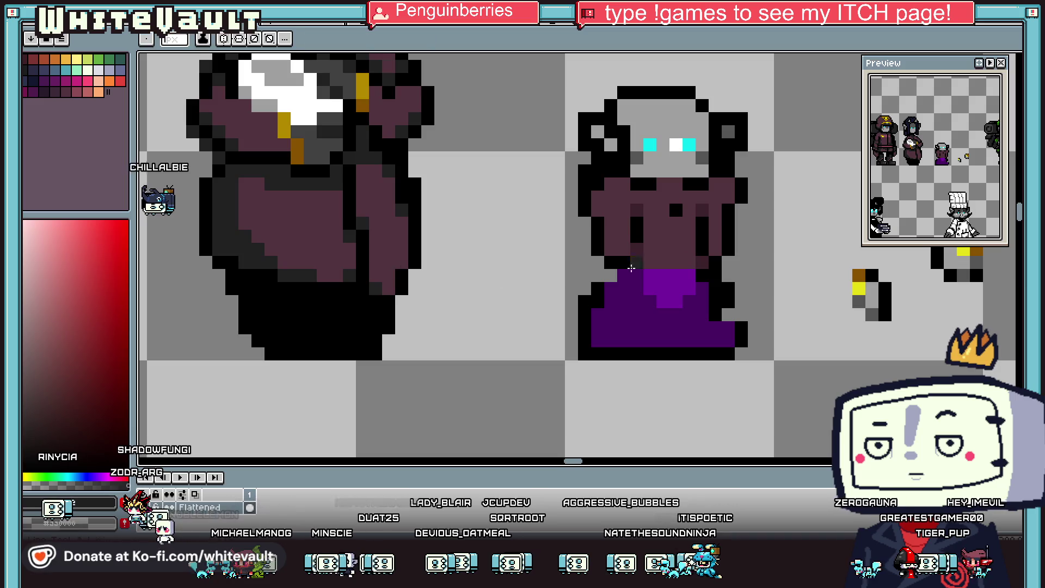
{"action": "scroll", "coordinate": [708, 283], "scroll_direction": "up", "scroll_amount": 1}
{"action": "scroll", "coordinate": [707, 283], "scroll_direction": "up", "scroll_amount": 1}
{"action": "left_click_drag", "start_coordinate": [609, 286], "coordinate": [814, 285]}
{"action": "left_click_drag", "start_coordinate": [831, 327], "coordinate": [574, 321]}
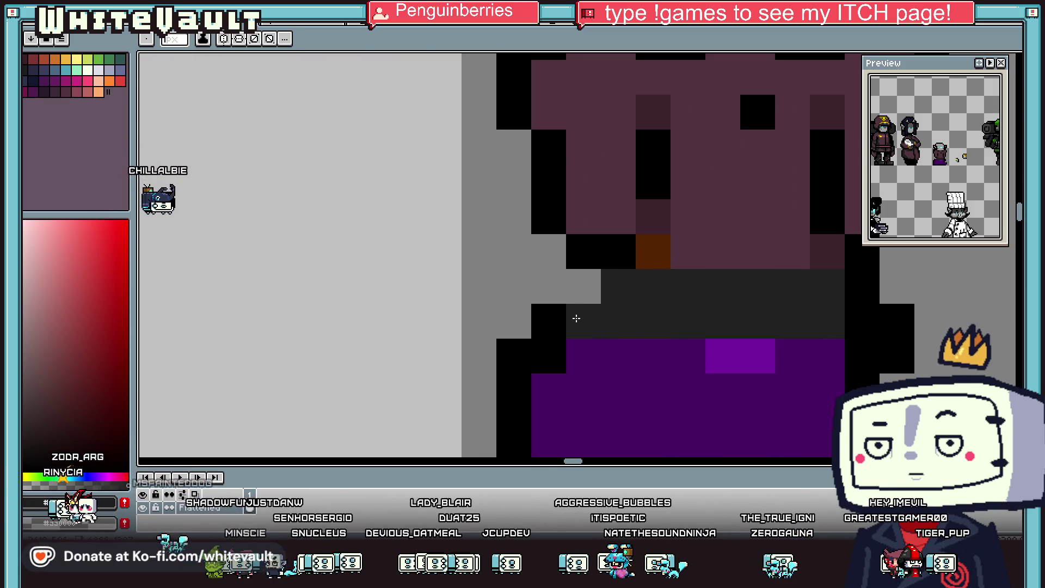
Step: Outline the skirt's left edge and bottom in dark grey and recolour the skirt maroon
{"action": "key", "text": "i"}
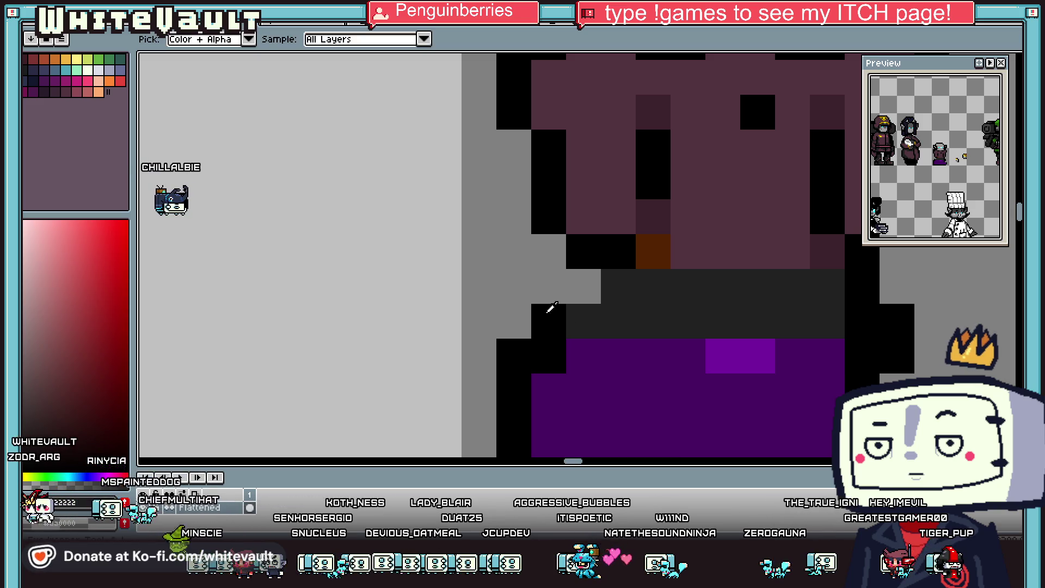
{"action": "scroll", "coordinate": [640, 284], "scroll_direction": "down", "scroll_amount": 3}
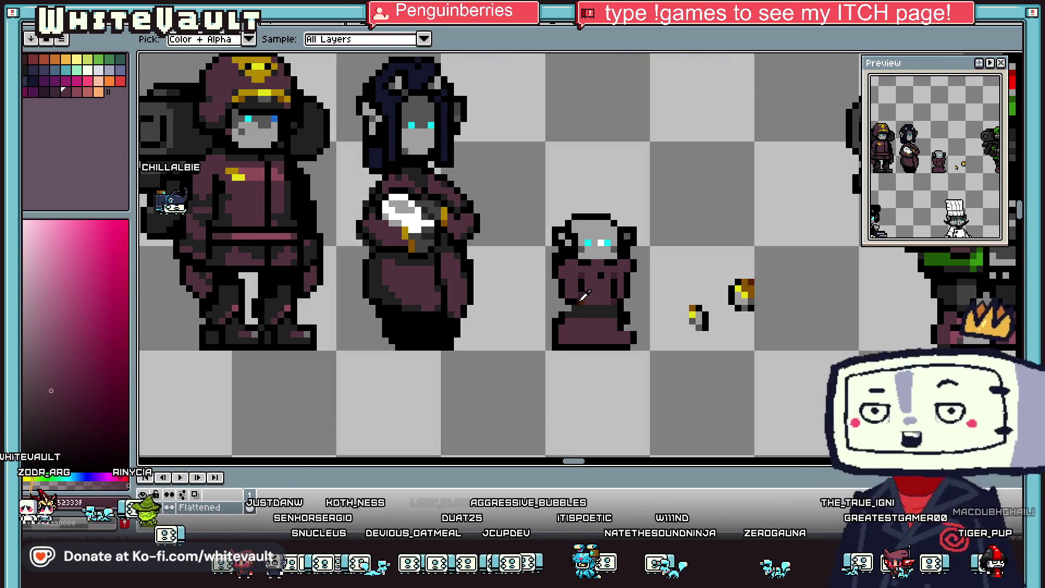
{"action": "scroll", "coordinate": [598, 305], "scroll_direction": "up", "scroll_amount": 2}
{"action": "key", "text": "b"}
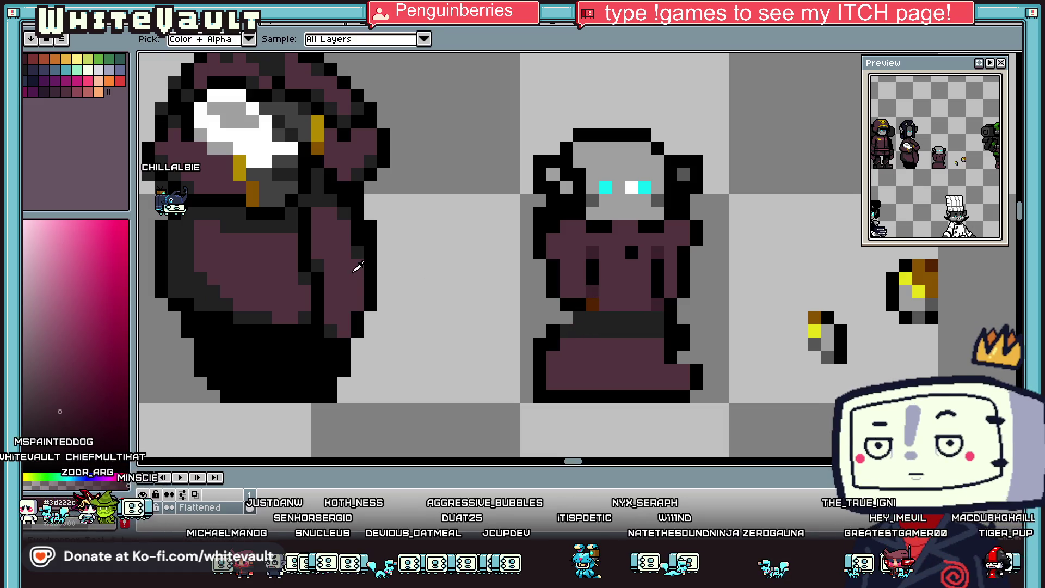
{"action": "left_click", "coordinate": [586, 313], "text": "alt"}
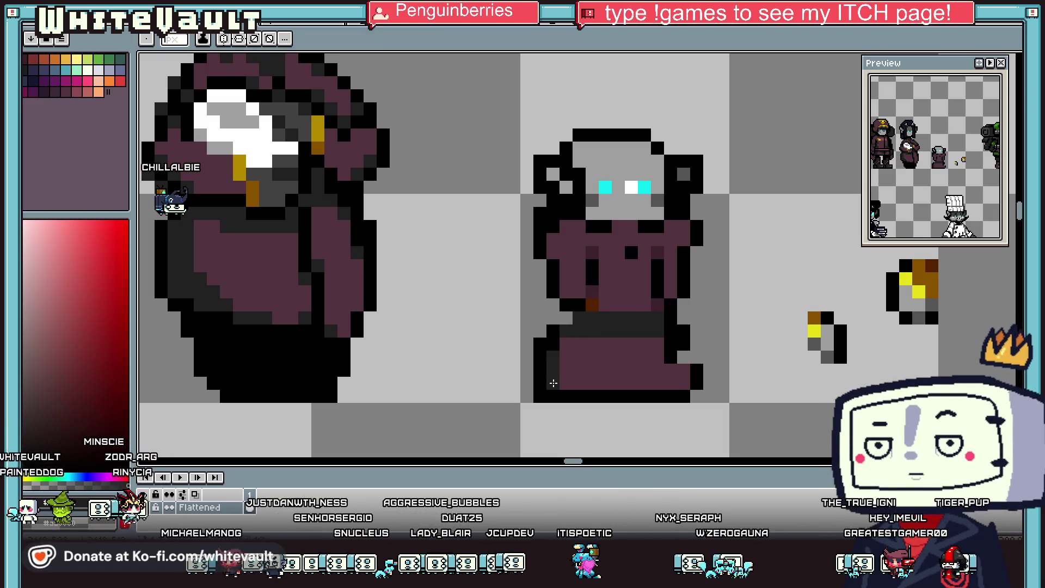
{"action": "left_click_drag", "start_coordinate": [563, 345], "coordinate": [679, 385]}
{"action": "left_click", "coordinate": [687, 356], "text": "alt"}
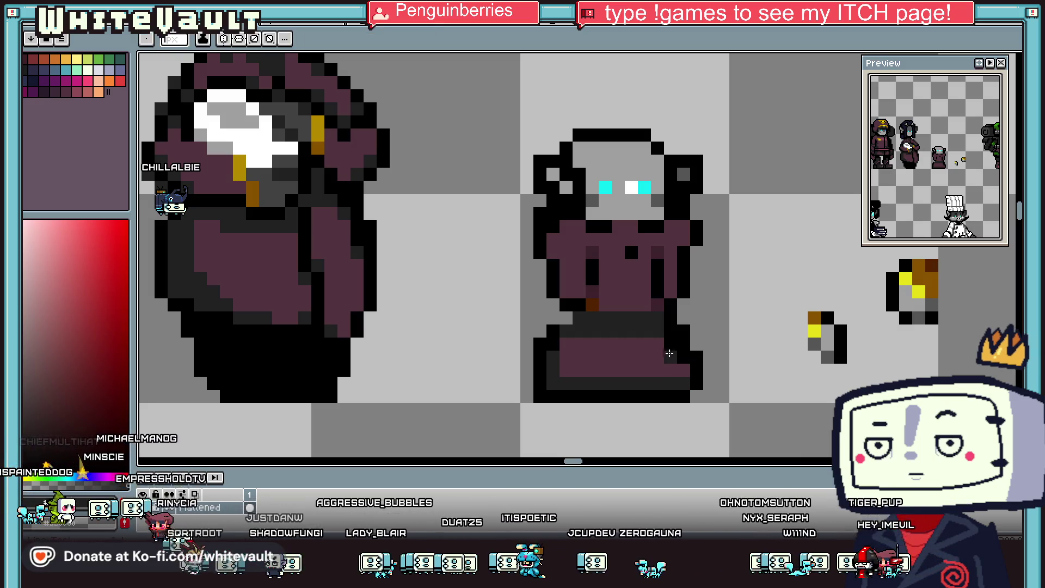
{"action": "left_click", "coordinate": [664, 359], "text": "alt"}
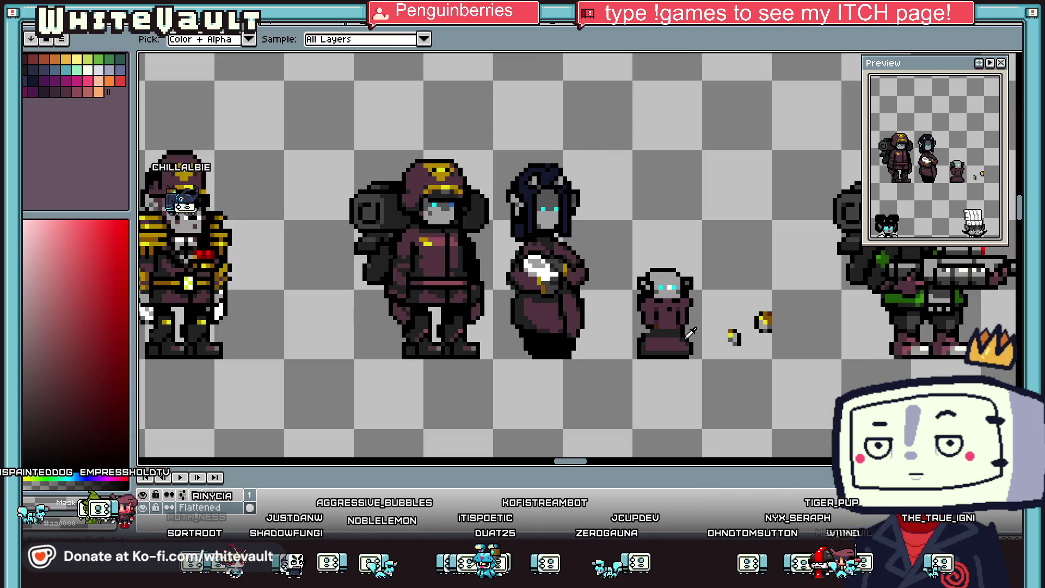
{"action": "scroll", "coordinate": [664, 359], "scroll_direction": "down", "scroll_amount": 3}
{"action": "scroll", "coordinate": [622, 321], "scroll_direction": "up", "scroll_amount": 3}
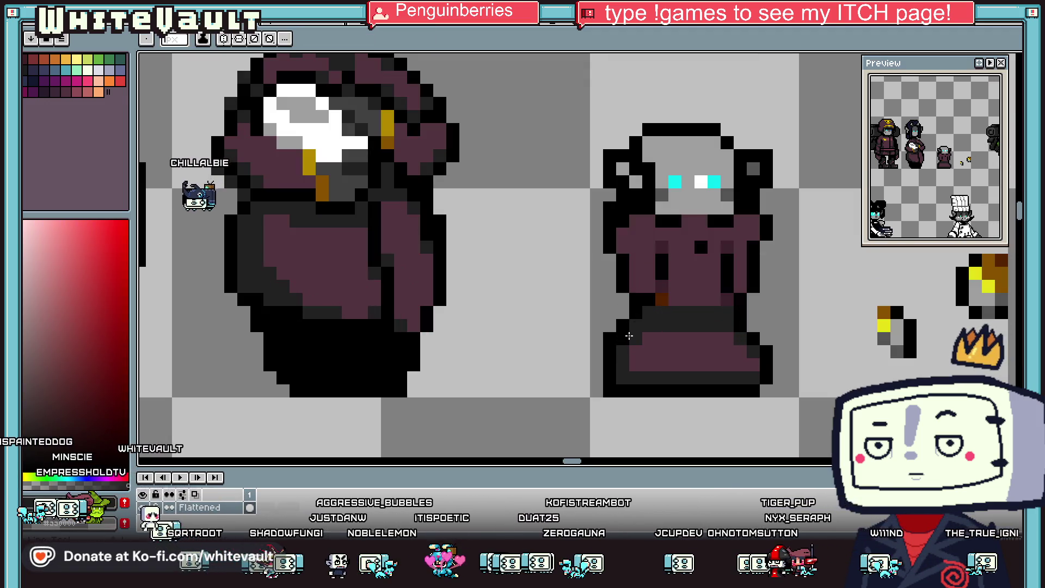
{"action": "left_click", "coordinate": [637, 338], "text": "alt"}
{"action": "left_click", "coordinate": [631, 325], "text": "alt"}
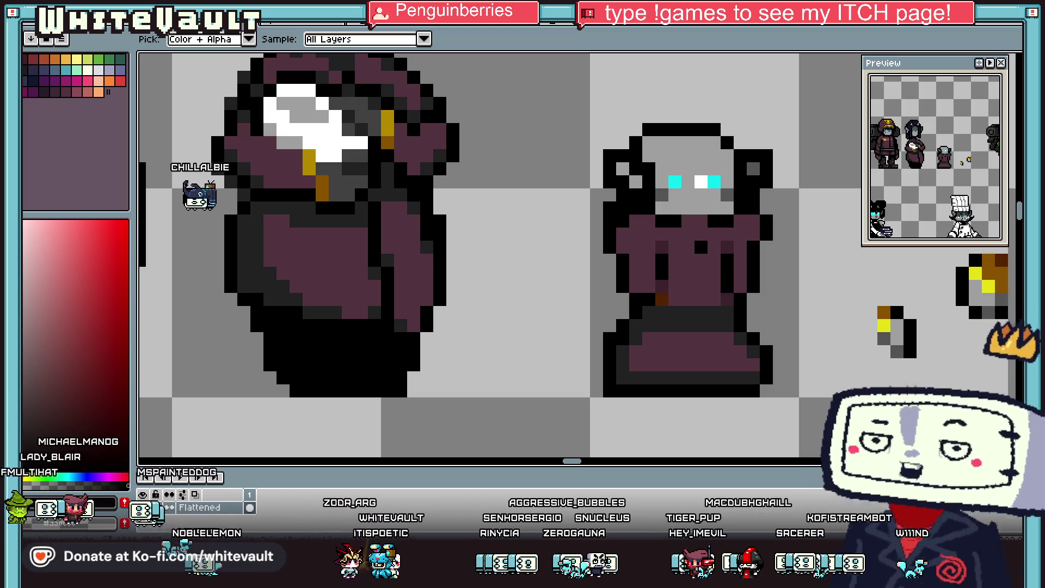
{"action": "key", "text": "minus"}
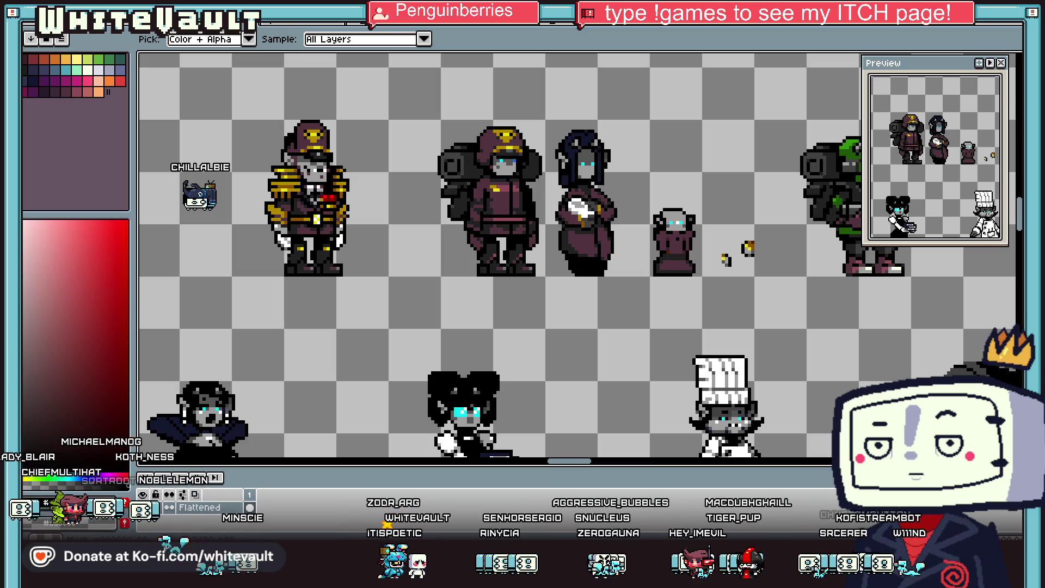
{"action": "scroll", "coordinate": [686, 207], "scroll_direction": "up", "scroll_amount": 2}
{"action": "left_click", "coordinate": [611, 201], "text": "alt"}
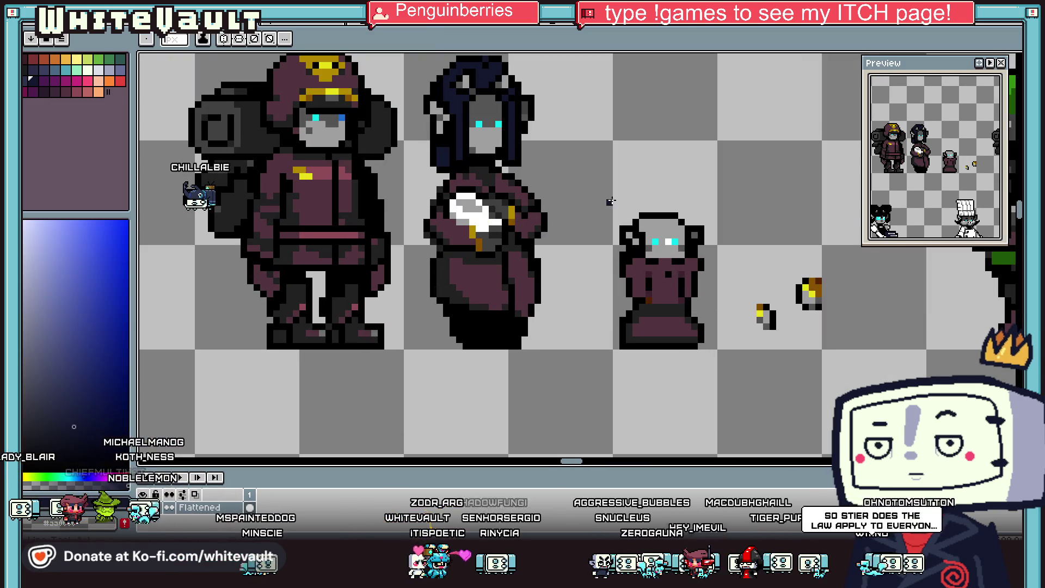
{"action": "scroll", "coordinate": [656, 221], "scroll_direction": "up", "scroll_amount": 3}
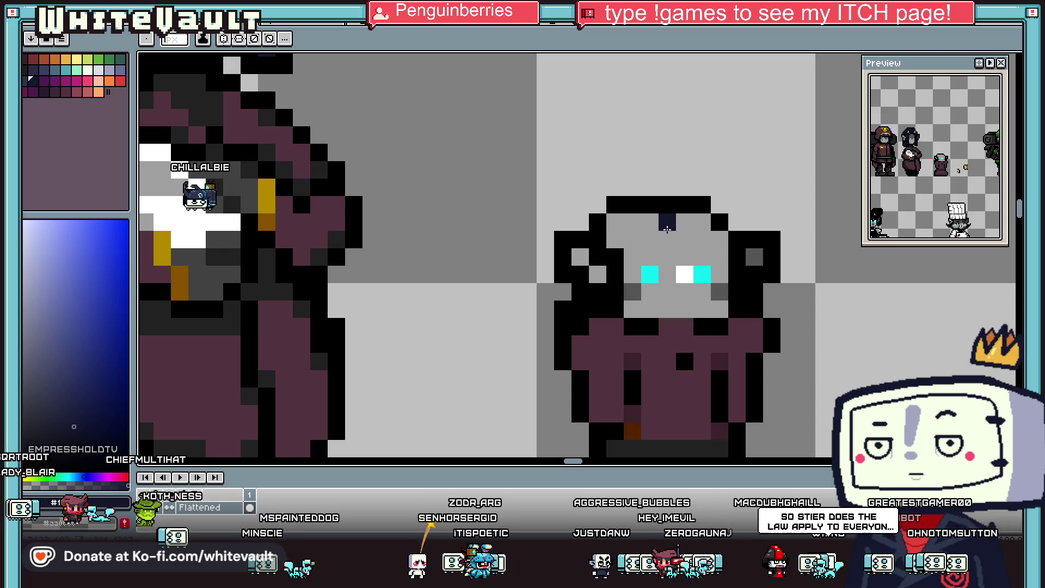
{"action": "left_click_drag", "start_coordinate": [615, 237], "coordinate": [615, 346]}
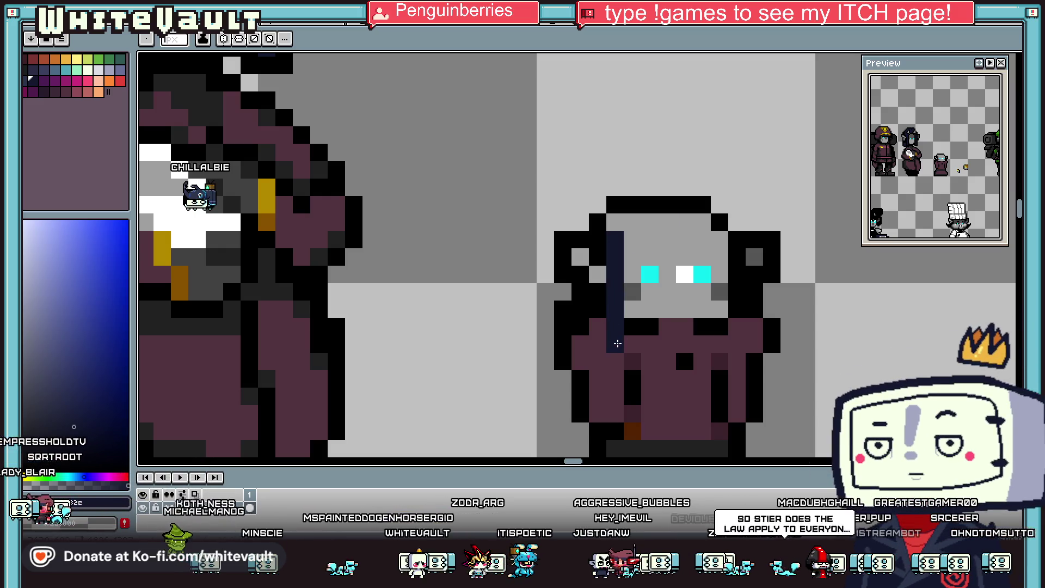
{"action": "left_click_drag", "start_coordinate": [719, 256], "coordinate": [719, 326]}
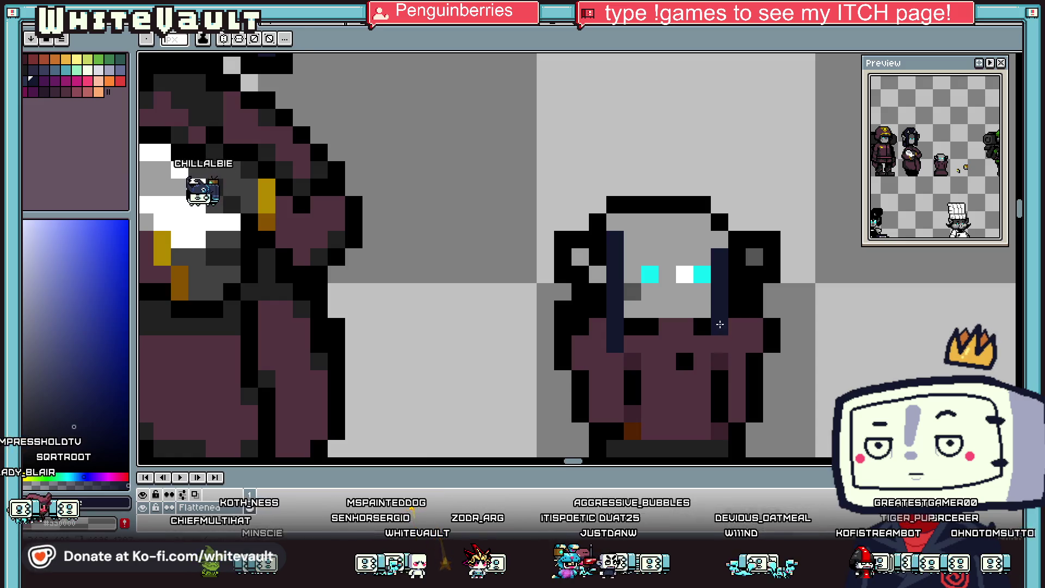
{"action": "scroll", "coordinate": [690, 272], "scroll_direction": "down", "scroll_amount": 2}
{"action": "scroll", "coordinate": [699, 256], "scroll_direction": "up", "scroll_amount": 1}
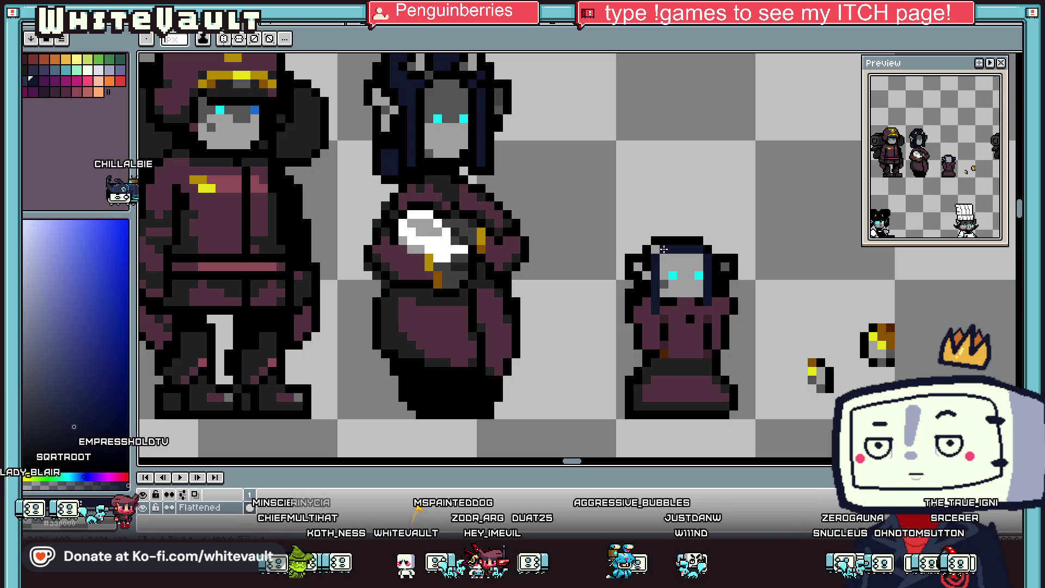
{"action": "left_click_drag", "start_coordinate": [672, 241], "coordinate": [646, 240]}
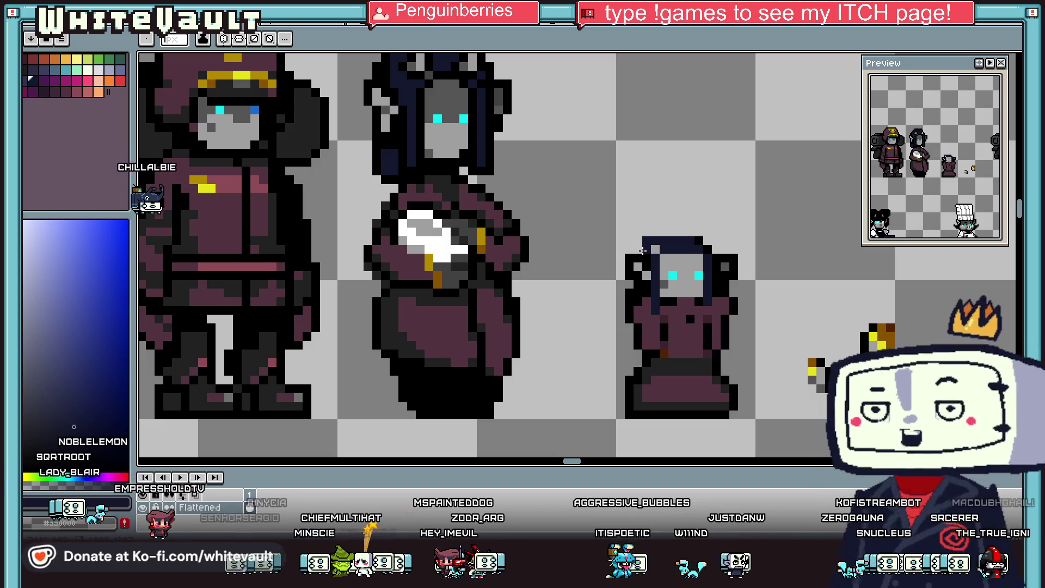
{"action": "key", "text": "i"}
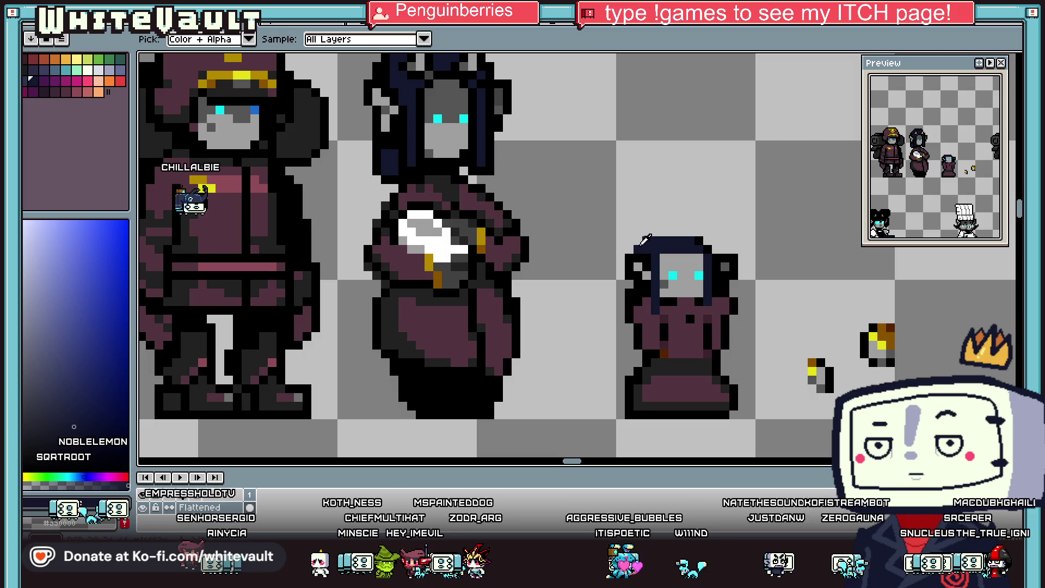
{"action": "key", "text": "b"}
{"action": "left_click", "coordinate": [638, 294], "text": "alt"}
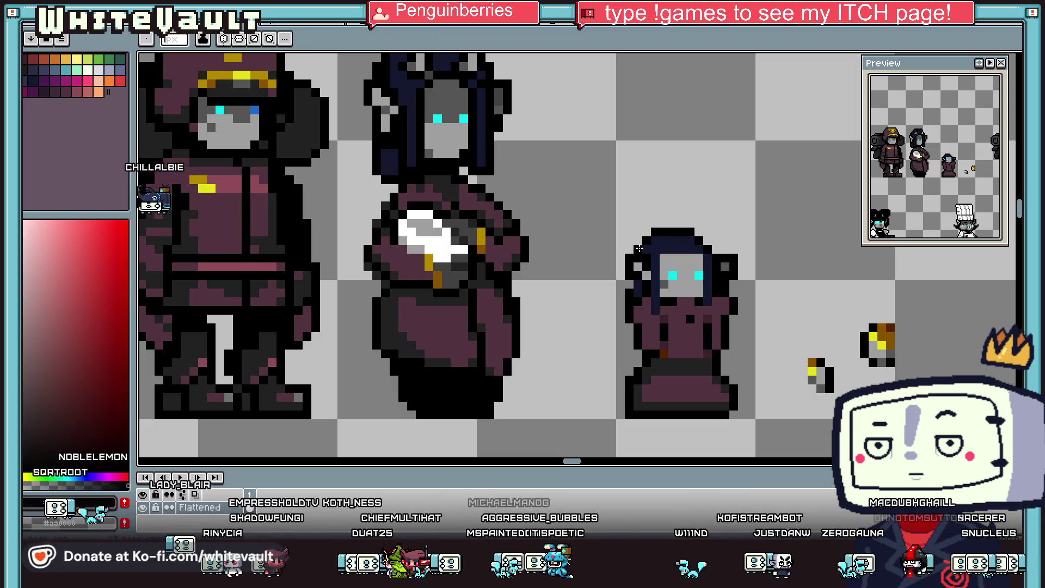
{"action": "scroll", "coordinate": [639, 248], "scroll_direction": "down", "scroll_amount": 4}
{"action": "scroll", "coordinate": [648, 301], "scroll_direction": "up", "scroll_amount": 4}
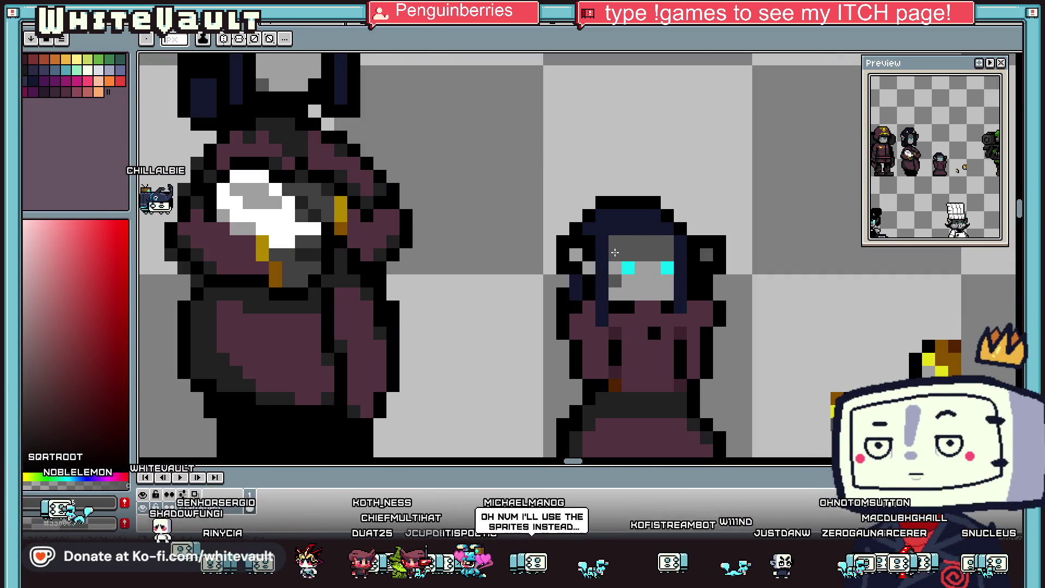
{"action": "scroll", "coordinate": [665, 255], "scroll_direction": "down", "scroll_amount": 2}
{"action": "scroll", "coordinate": [665, 255], "scroll_direction": "down", "scroll_amount": 2}
{"action": "scroll", "coordinate": [643, 260], "scroll_direction": "up", "scroll_amount": 3}
{"action": "scroll", "coordinate": [643, 260], "scroll_direction": "up", "scroll_amount": 1}
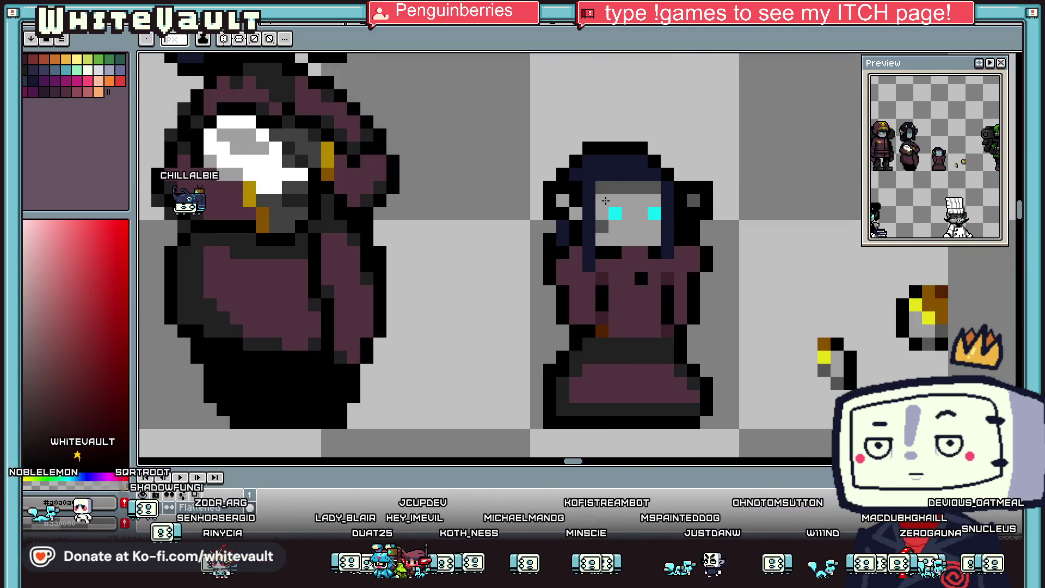
{"action": "scroll", "coordinate": [626, 205], "scroll_direction": "down", "scroll_amount": 3}
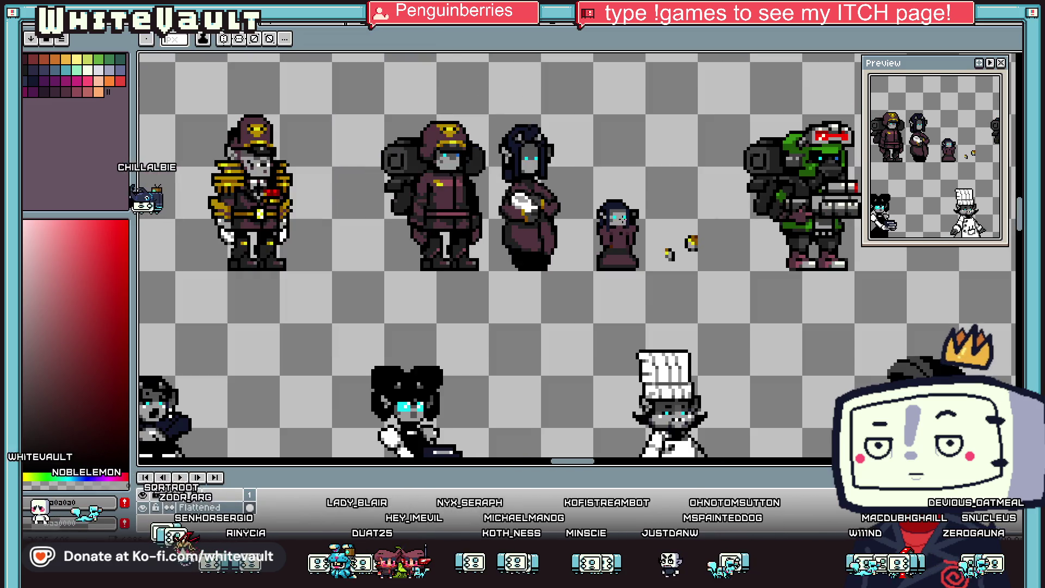
Step: Shade the small character's face between and above its cyan eyes in dark grey
{"action": "scroll", "coordinate": [628, 202], "scroll_direction": "up", "scroll_amount": 2}
{"action": "scroll", "coordinate": [628, 202], "scroll_direction": "up", "scroll_amount": 1}
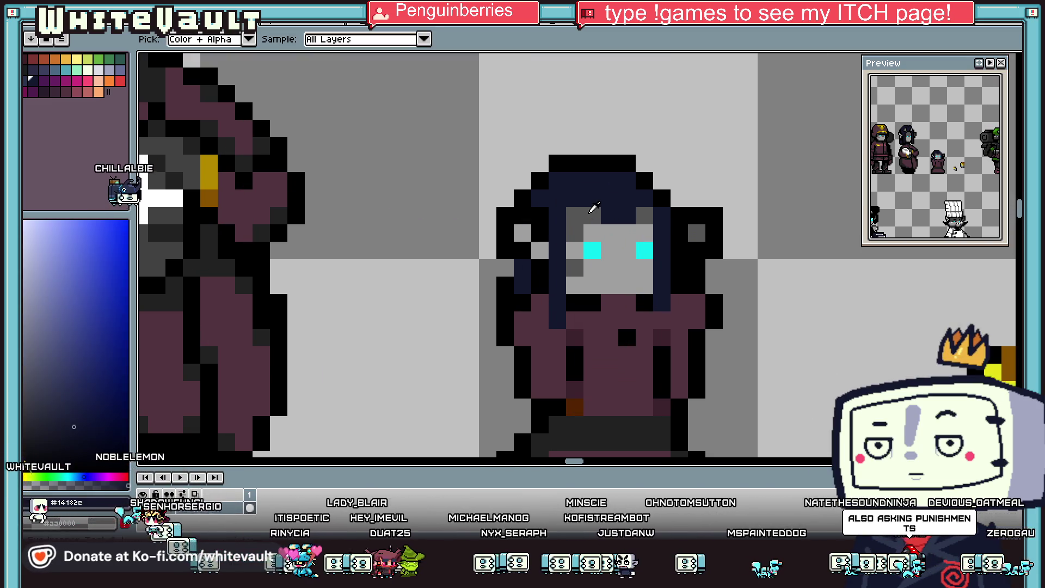
{"action": "left_click", "coordinate": [594, 228], "text": "alt"}
{"action": "mouse_move", "coordinate": [604, 233]}
{"action": "left_mouse_down"}
{"action": "mouse_move", "coordinate": [645, 233]}
{"action": "mouse_move", "coordinate": [618, 255]}
{"action": "left_mouse_up"}
{"action": "key", "text": "alt"}
{"action": "scroll", "coordinate": [623, 255], "scroll_direction": "down", "scroll_amount": 3}
{"action": "scroll", "coordinate": [626, 237], "scroll_direction": "up", "scroll_amount": 2}
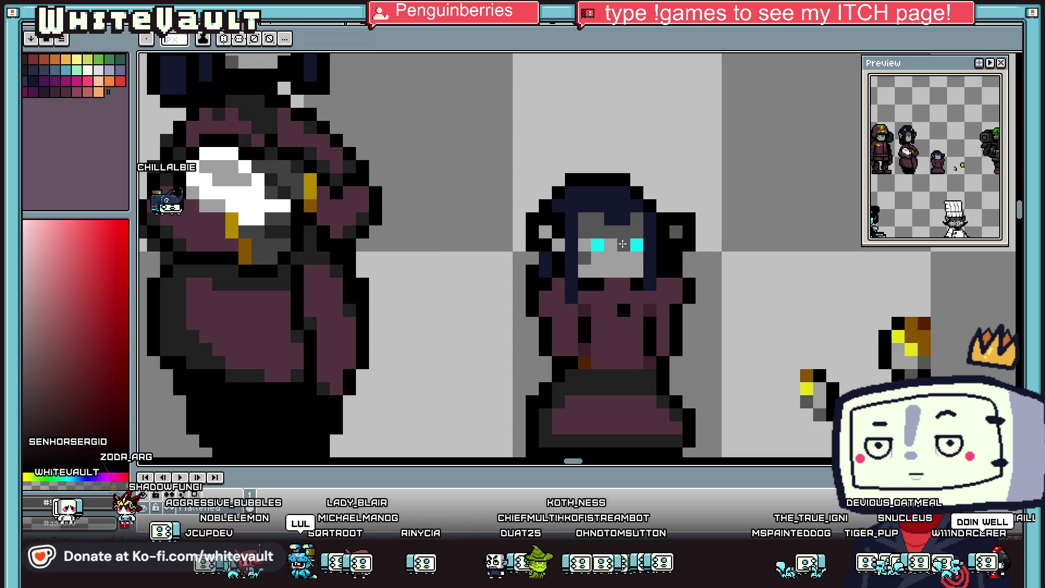
{"action": "scroll", "coordinate": [632, 245], "scroll_direction": "down", "scroll_amount": 3}
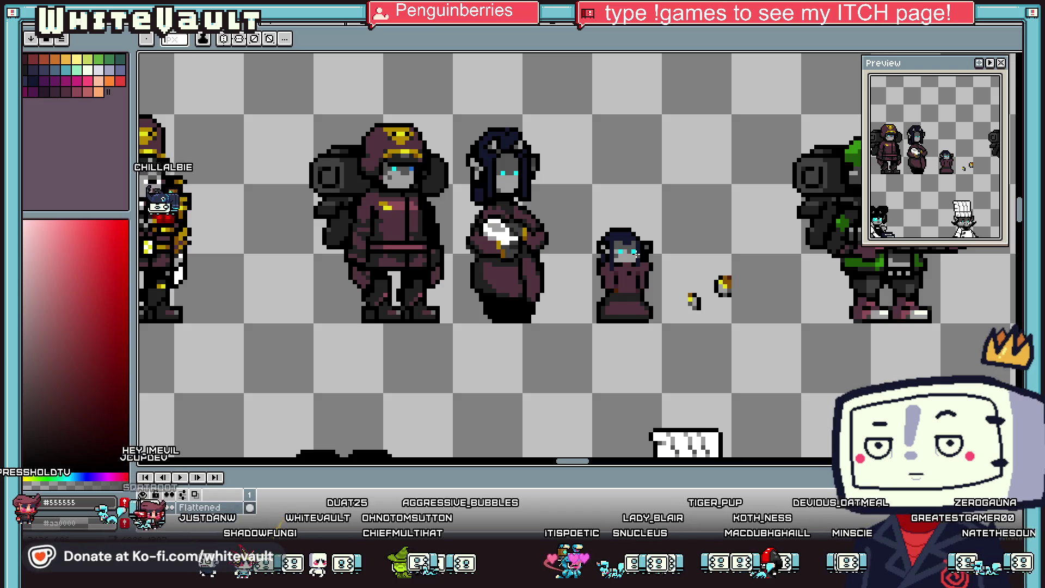
{"action": "scroll", "coordinate": [716, 289], "scroll_direction": "up", "scroll_amount": 1}
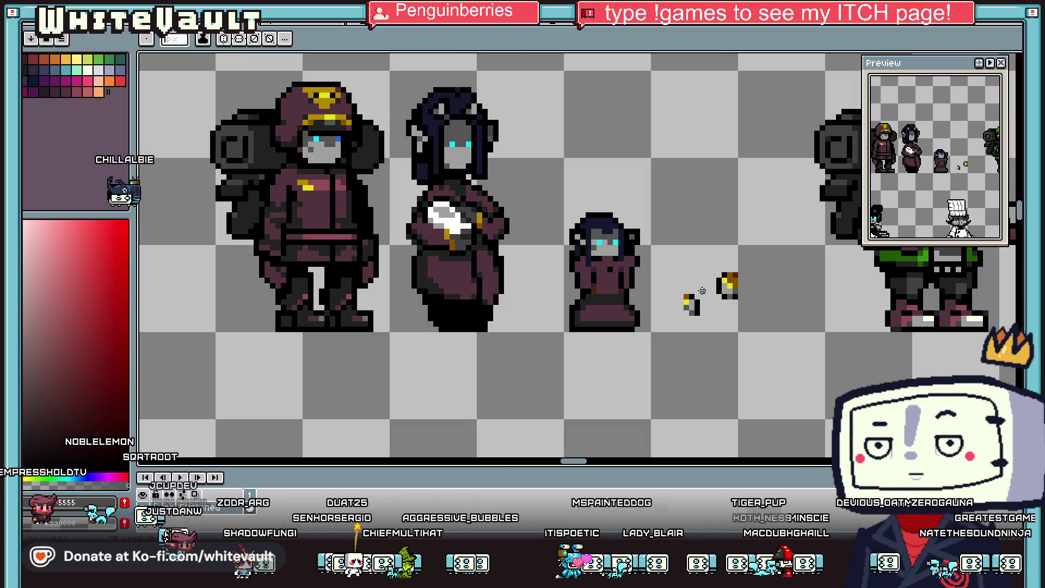
Step: Replace the brown buckle with a black band drawn across the small character's waist
{"action": "key", "text": "i"}
{"action": "scroll", "coordinate": [697, 301], "scroll_direction": "up", "scroll_amount": 2}
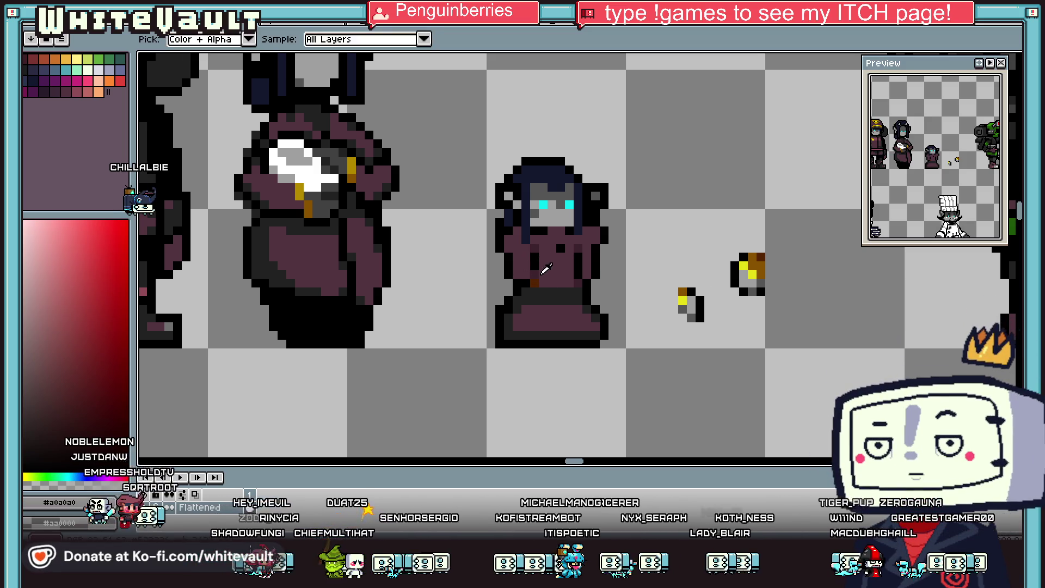
{"action": "scroll", "coordinate": [546, 266], "scroll_direction": "up", "scroll_amount": 3}
{"action": "left_click", "coordinate": [529, 286]}
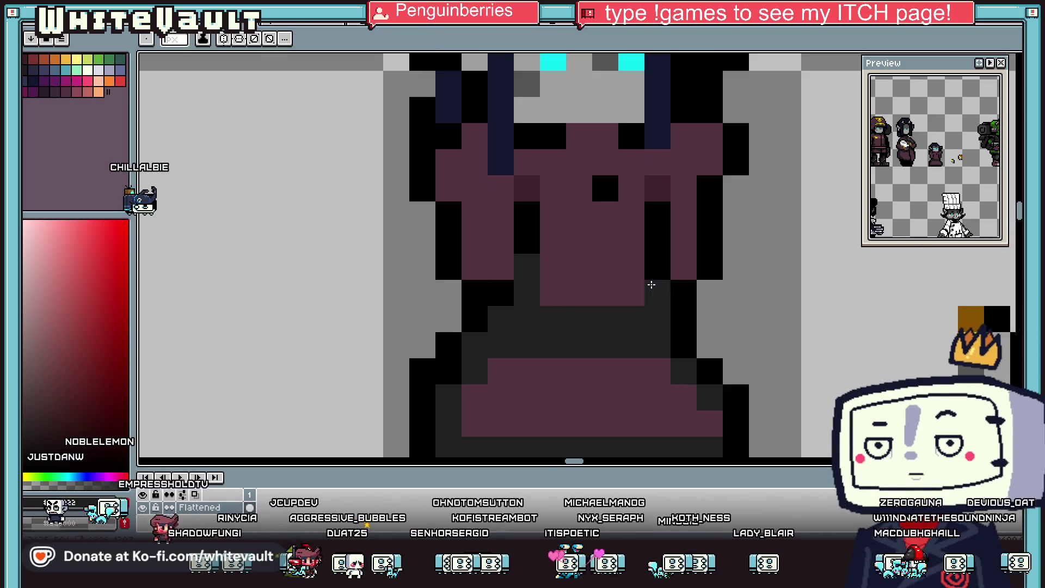
{"action": "left_click", "coordinate": [525, 233], "text": "alt"}
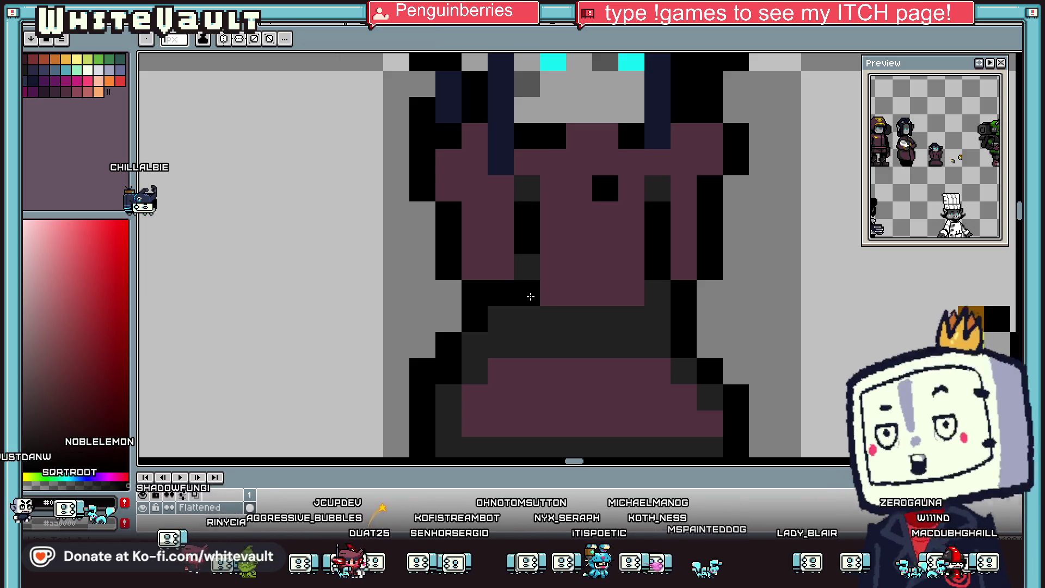
{"action": "left_click_drag", "start_coordinate": [531, 296], "coordinate": [656, 291]}
{"action": "scroll", "coordinate": [632, 291], "scroll_direction": "down", "scroll_amount": 3}
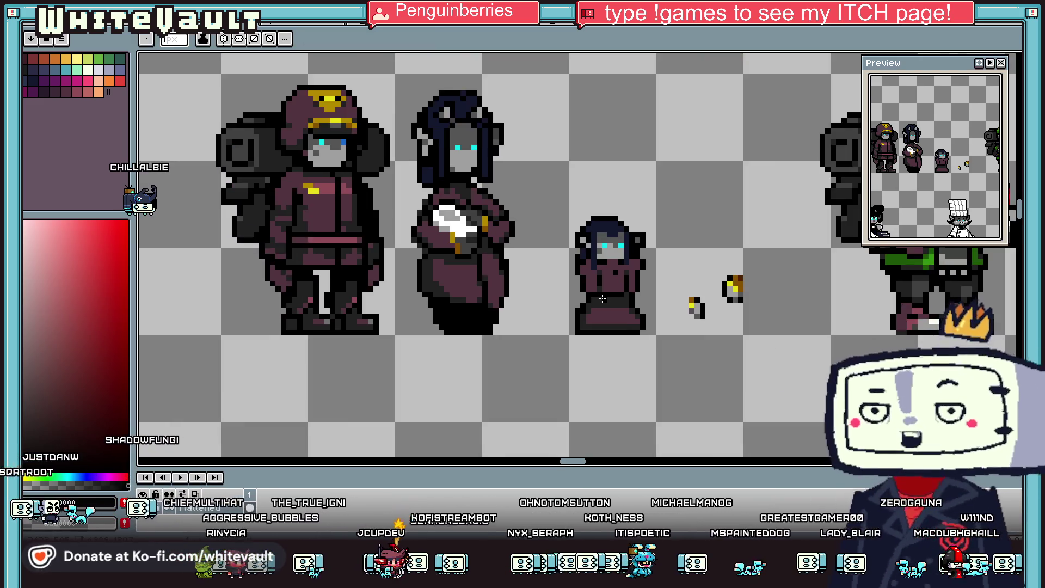
{"action": "scroll", "coordinate": [634, 291], "scroll_direction": "up", "scroll_amount": 2}
{"action": "scroll", "coordinate": [641, 292], "scroll_direction": "down", "scroll_amount": 2}
{"action": "scroll", "coordinate": [640, 293], "scroll_direction": "up", "scroll_amount": 2}
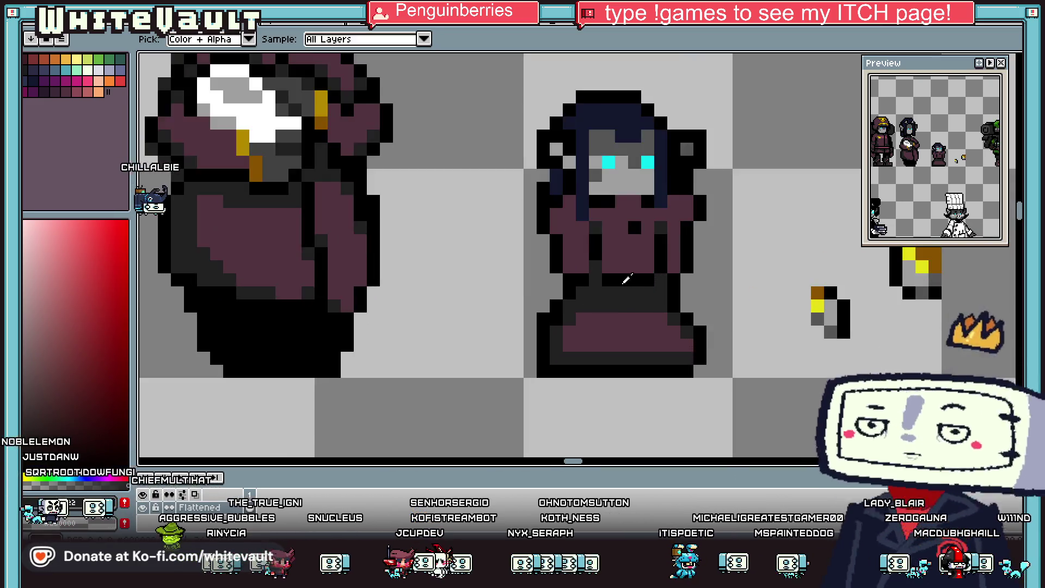
{"action": "scroll", "coordinate": [641, 293], "scroll_direction": "up", "scroll_amount": 1}
{"action": "left_click_drag", "start_coordinate": [537, 299], "coordinate": [737, 304]}
Step: Darken a light pixel on the body's right edge and soften a black body pixel to dark grey
{"action": "scroll", "coordinate": [743, 297], "scroll_direction": "down", "scroll_amount": 3}
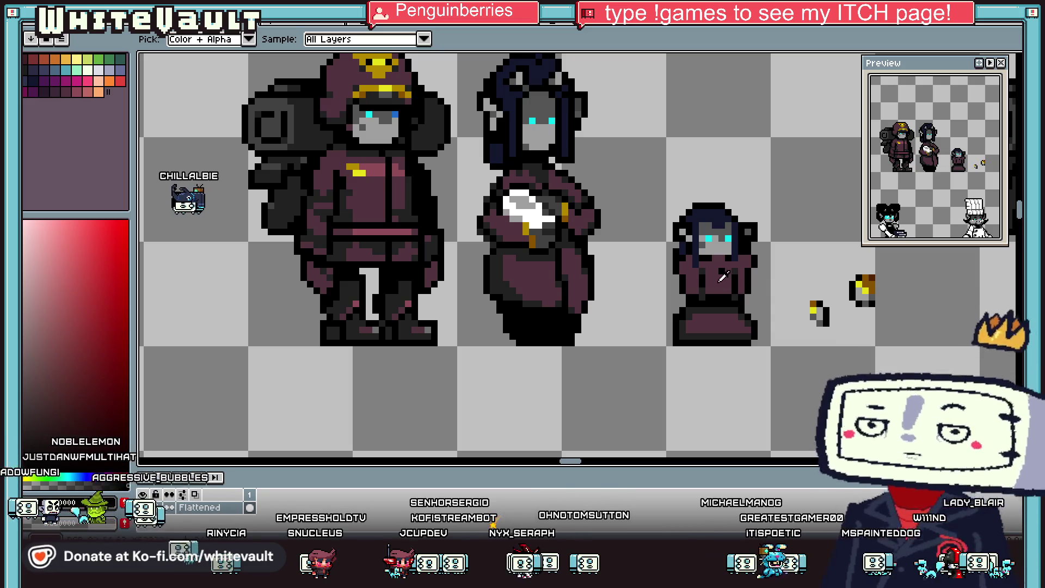
{"action": "scroll", "coordinate": [729, 280], "scroll_direction": "up", "scroll_amount": 2}
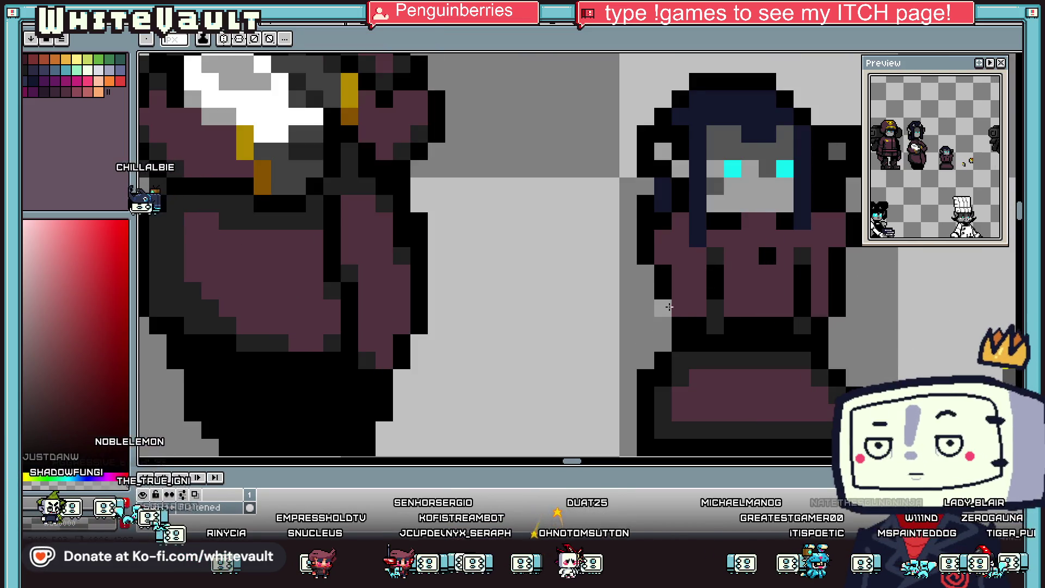
{"action": "scroll", "coordinate": [752, 194], "scroll_direction": "down", "scroll_amount": 3}
{"action": "scroll", "coordinate": [768, 321], "scroll_direction": "up", "scroll_amount": 3}
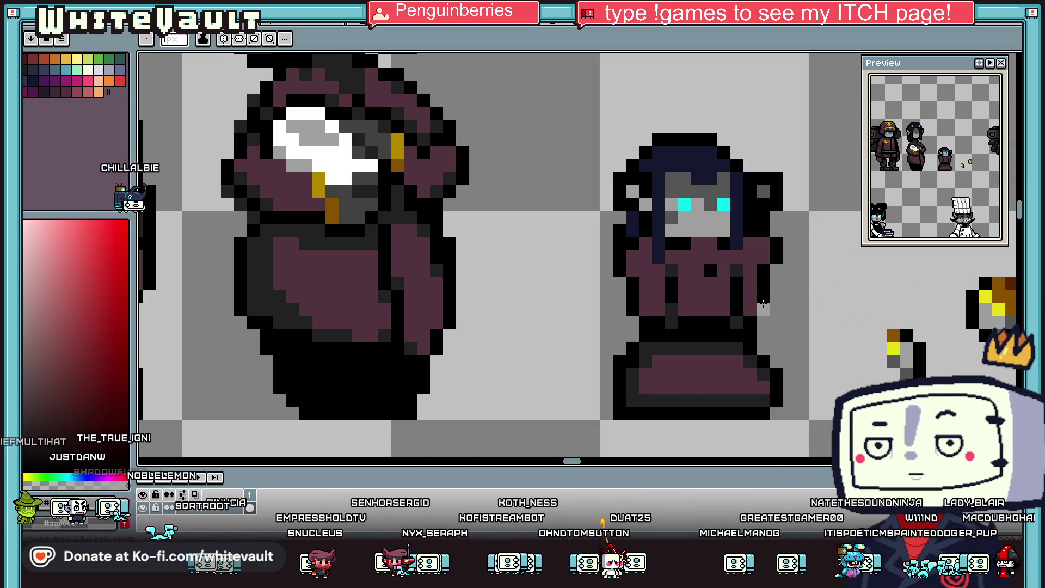
{"action": "scroll", "coordinate": [763, 304], "scroll_direction": "up", "scroll_amount": 2}
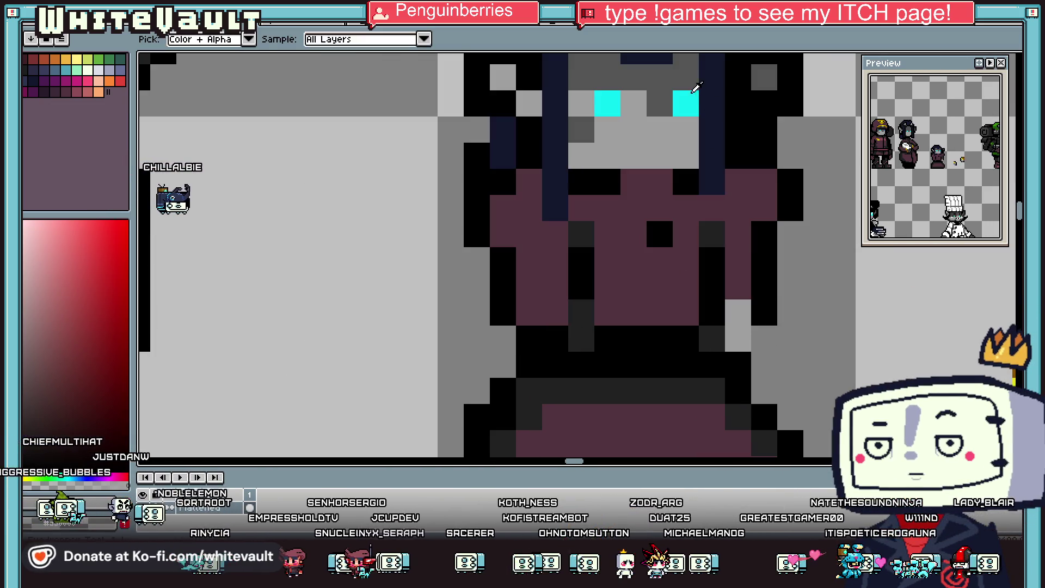
{"action": "left_click", "coordinate": [738, 313]}
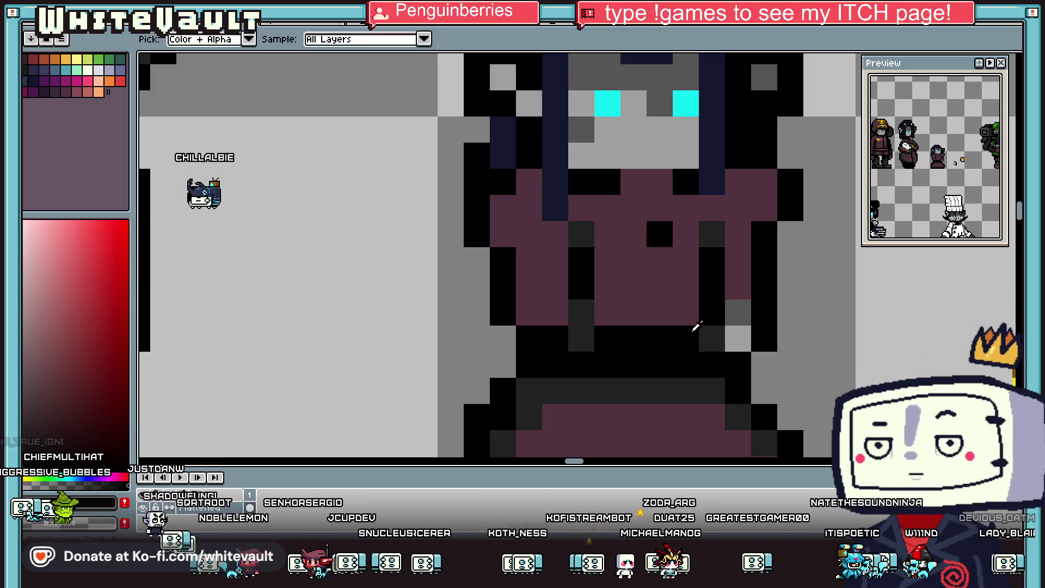
{"action": "left_click", "coordinate": [533, 343]}
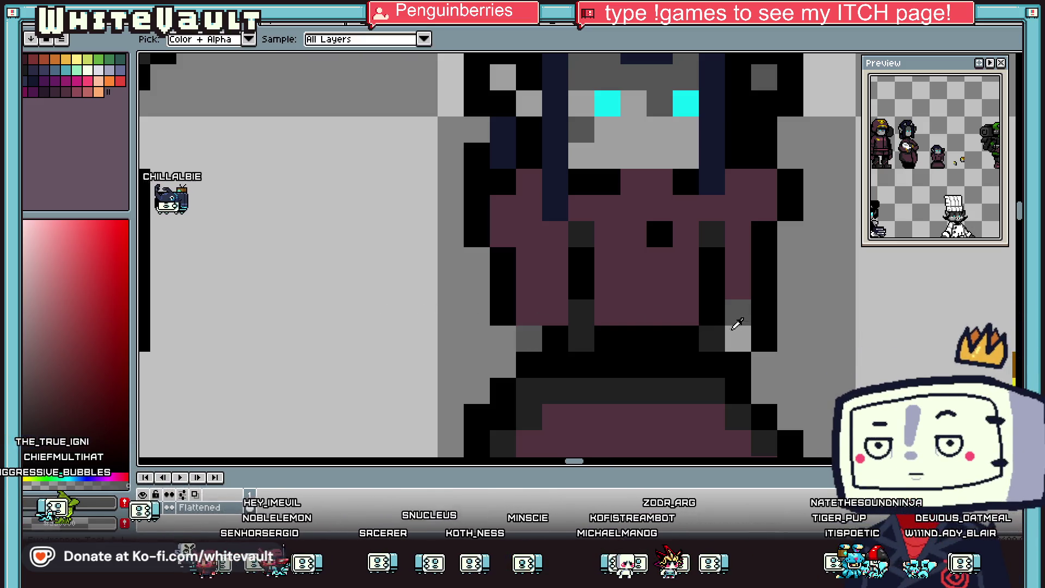
Step: Shade the left arm and side dark grey, adding black outline pixels beside them
{"action": "left_click", "coordinate": [503, 311]}
{"action": "left_click", "coordinate": [477, 312]}
{"action": "left_click", "coordinate": [503, 338]}
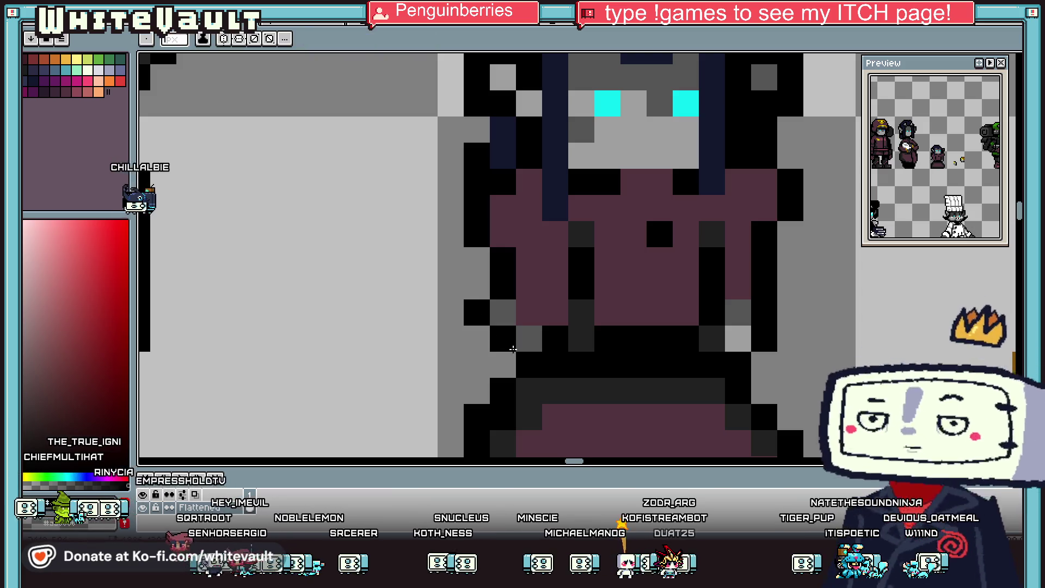
{"action": "left_click", "coordinate": [523, 313]}
{"action": "left_click", "coordinate": [501, 288]}
{"action": "left_click", "coordinate": [480, 286]}
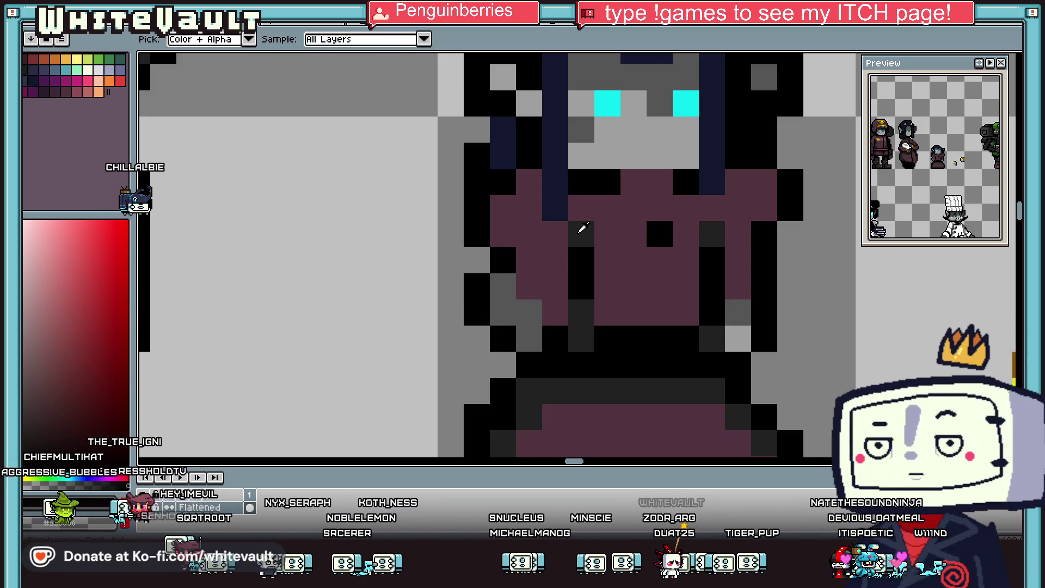
{"action": "left_click", "coordinate": [533, 288]}
{"action": "scroll", "coordinate": [594, 323], "scroll_direction": "down", "scroll_amount": 5}
{"action": "scroll", "coordinate": [594, 322], "scroll_direction": "down", "scroll_amount": 2}
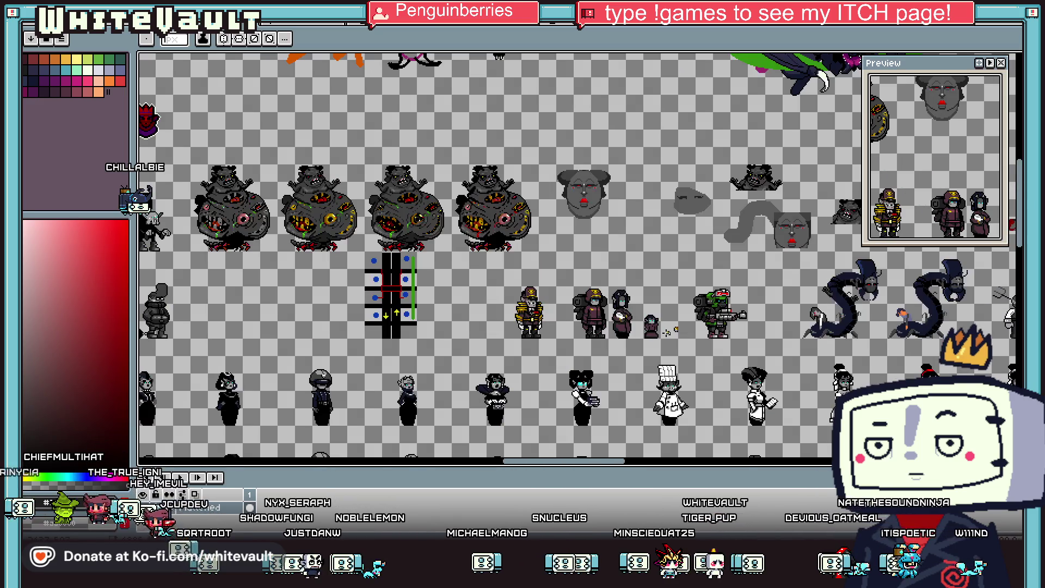
{"action": "scroll", "coordinate": [670, 344], "scroll_direction": "up", "scroll_amount": 3}
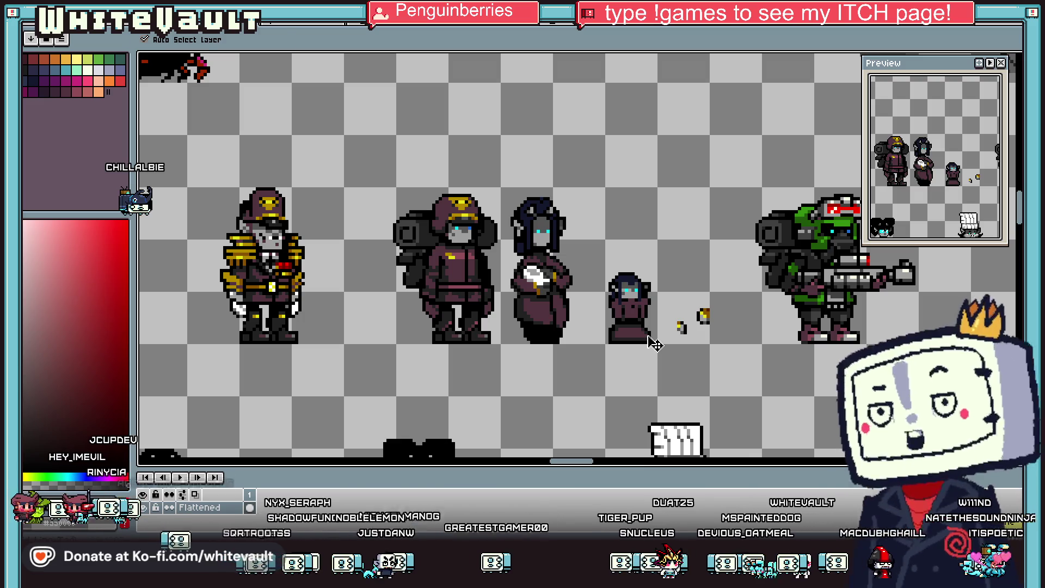
{"action": "scroll", "coordinate": [653, 343], "scroll_direction": "up", "scroll_amount": 2}
Step: Add light grey highlights at both lower sides, toning the lower-left one to dark grey
{"action": "key", "text": "i"}
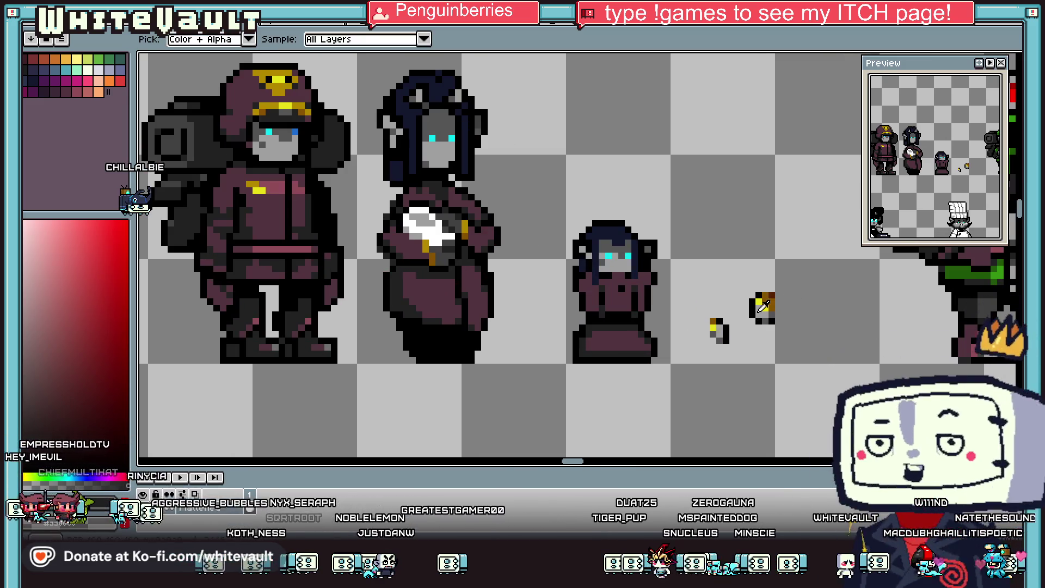
{"action": "scroll", "coordinate": [653, 321], "scroll_direction": "up", "scroll_amount": 3}
{"action": "left_click", "coordinate": [617, 317]}
{"action": "left_click", "coordinate": [634, 335]}
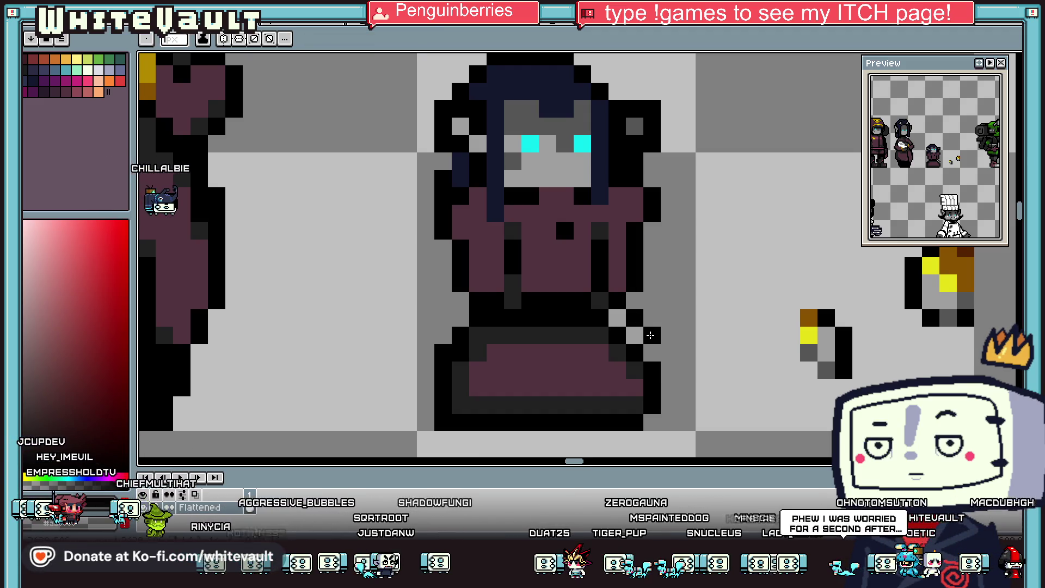
{"action": "left_click", "coordinate": [478, 317]}
{"action": "left_click", "coordinate": [460, 336]}
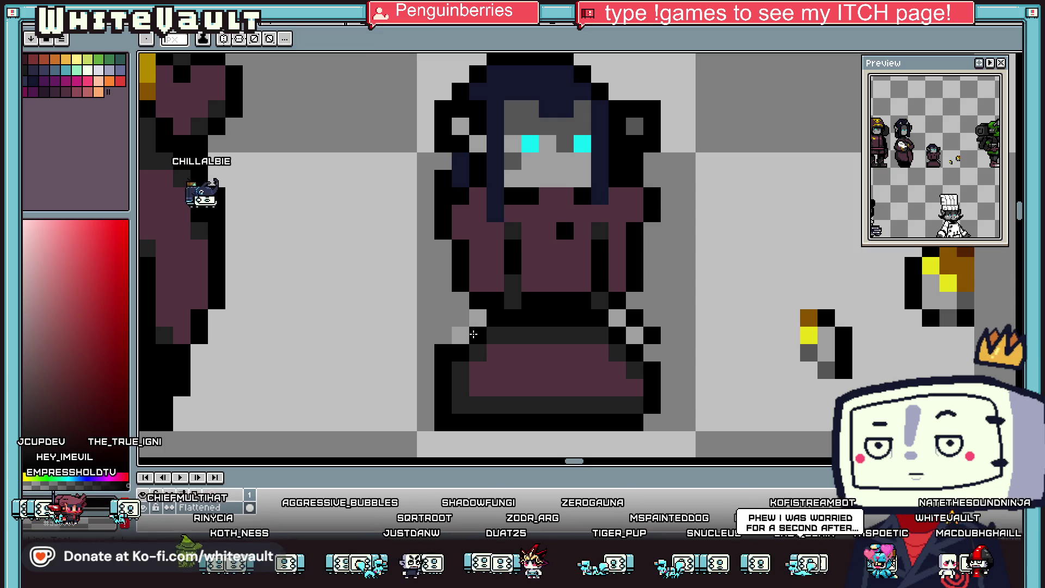
{"action": "left_click", "coordinate": [477, 353], "text": "alt"}
{"action": "left_click", "coordinate": [477, 317]}
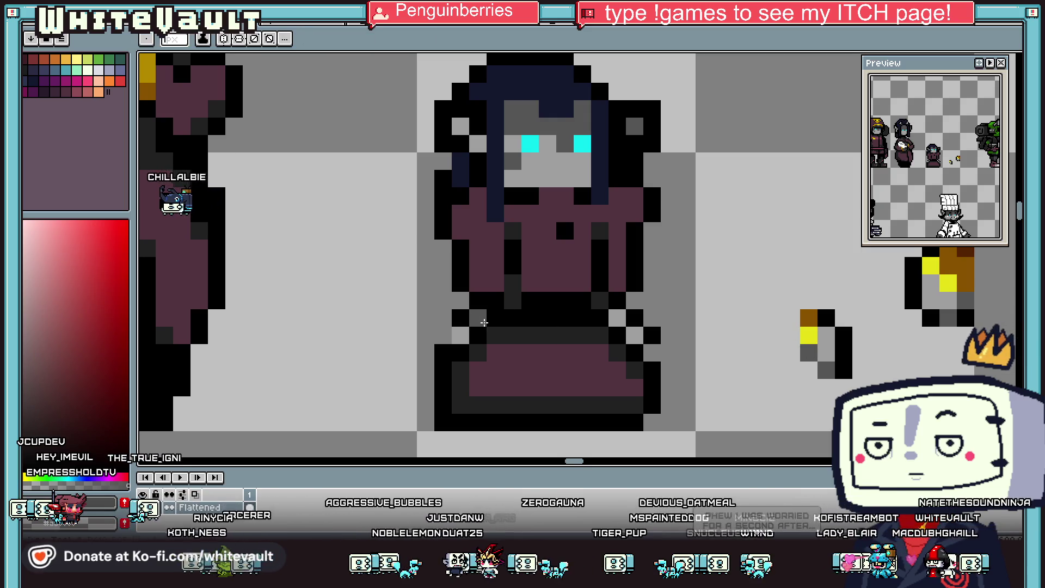
{"action": "scroll", "coordinate": [484, 323], "scroll_direction": "down", "scroll_amount": 3}
{"action": "scroll", "coordinate": [484, 323], "scroll_direction": "down", "scroll_amount": 3}
{"action": "scroll", "coordinate": [512, 274], "scroll_direction": "up", "scroll_amount": 4}
{"action": "scroll", "coordinate": [512, 274], "scroll_direction": "up", "scroll_amount": 2}
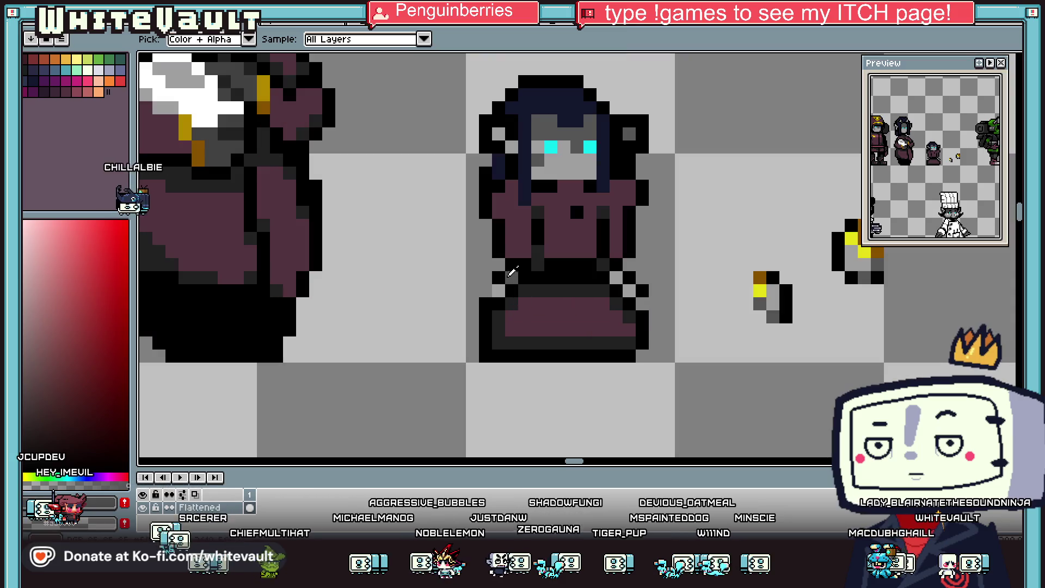
Step: Sample grey and add grey pixels on the body's left and right sides
{"action": "left_click", "coordinate": [512, 274], "text": "alt"}
{"action": "left_click", "coordinate": [512, 251]}
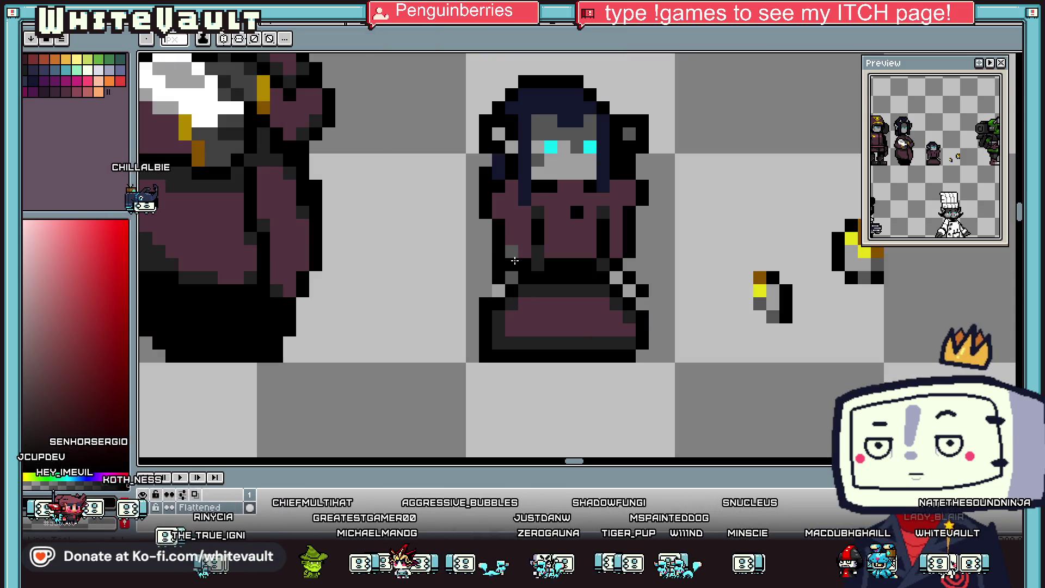
{"action": "left_click", "coordinate": [593, 267], "text": "alt"}
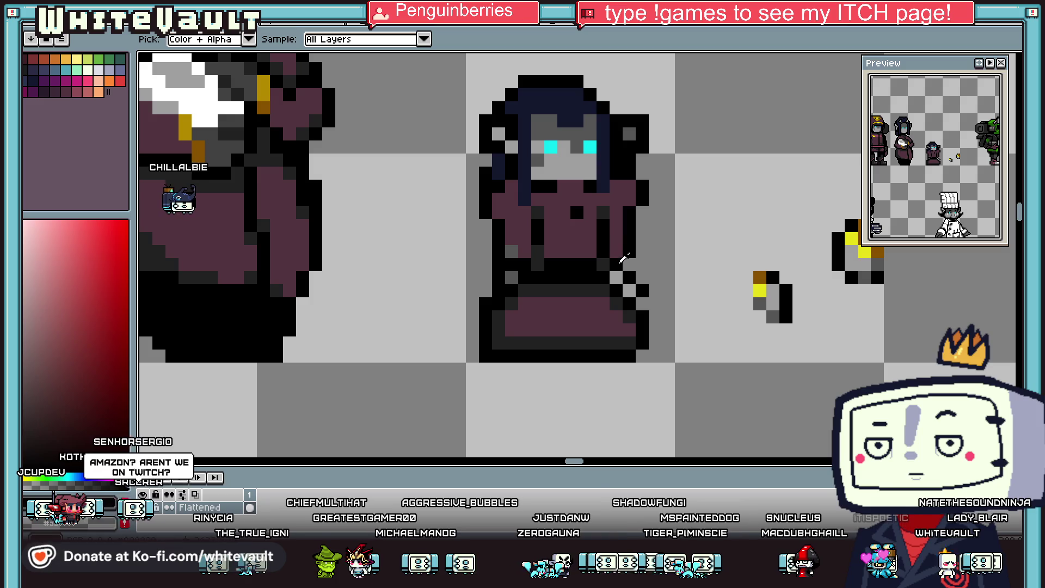
{"action": "left_click", "coordinate": [617, 252]}
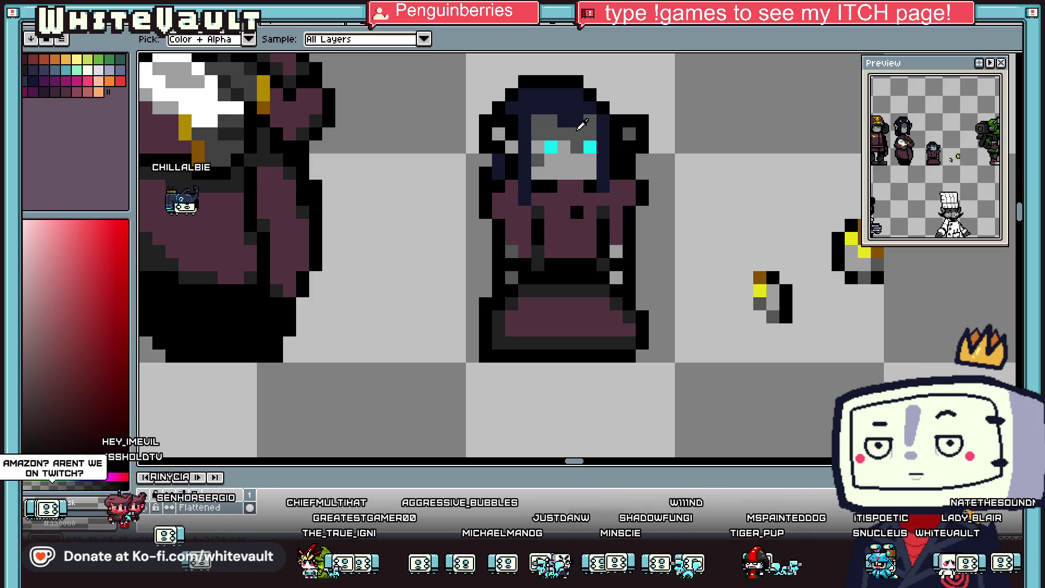
{"action": "scroll", "coordinate": [578, 292], "scroll_direction": "down", "scroll_amount": 5}
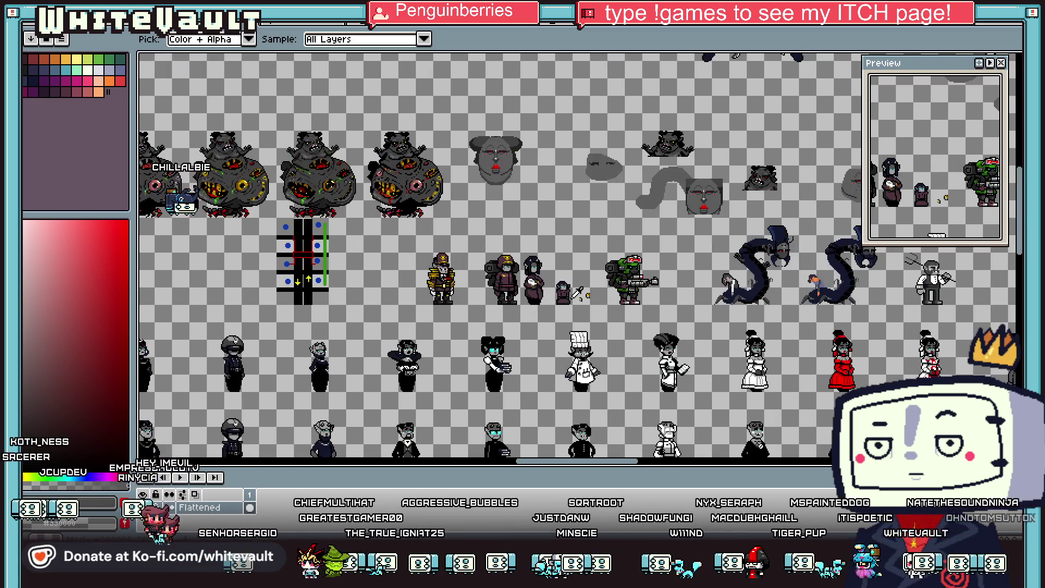
Step: Place a black outline pixel at the lower-left side of the small hooded sprite
{"action": "scroll", "coordinate": [574, 295], "scroll_direction": "up", "scroll_amount": 3}
{"action": "scroll", "coordinate": [560, 245], "scroll_direction": "up", "scroll_amount": 2}
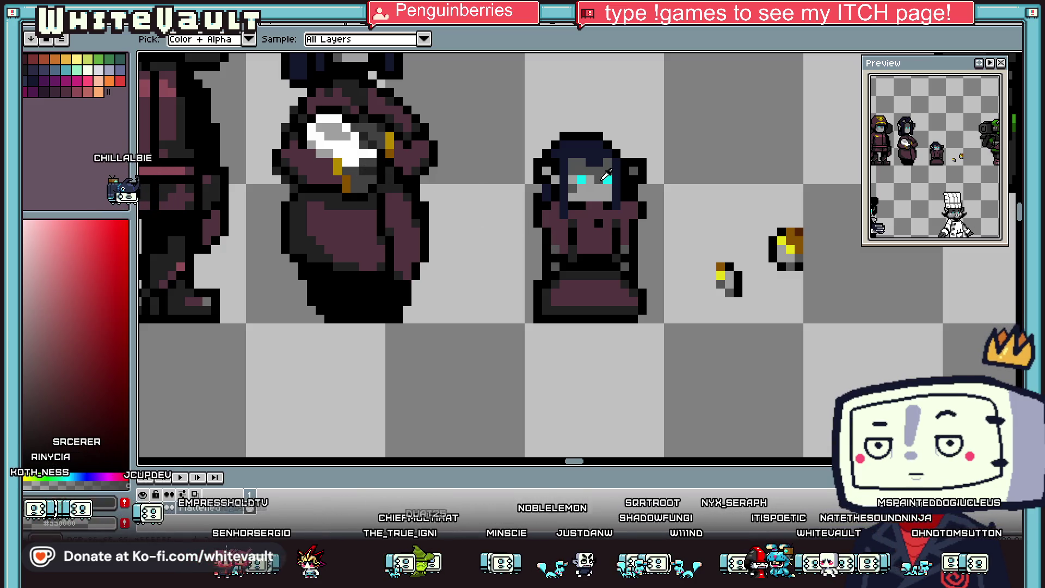
{"action": "key", "text": "b"}
{"action": "scroll", "coordinate": [539, 246], "scroll_direction": "up", "scroll_amount": 1}
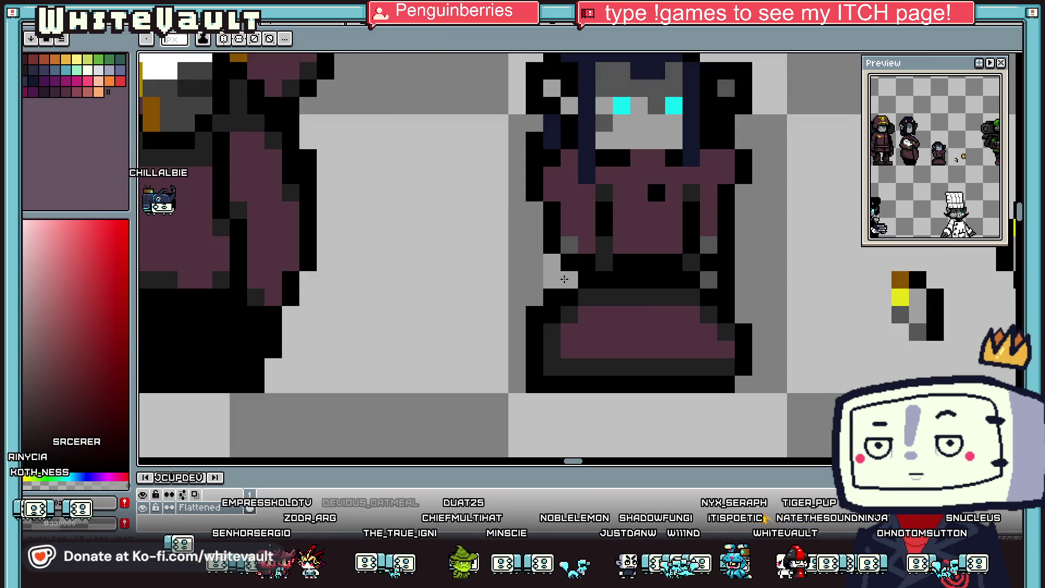
{"action": "left_click", "coordinate": [531, 266], "text": "alt"}
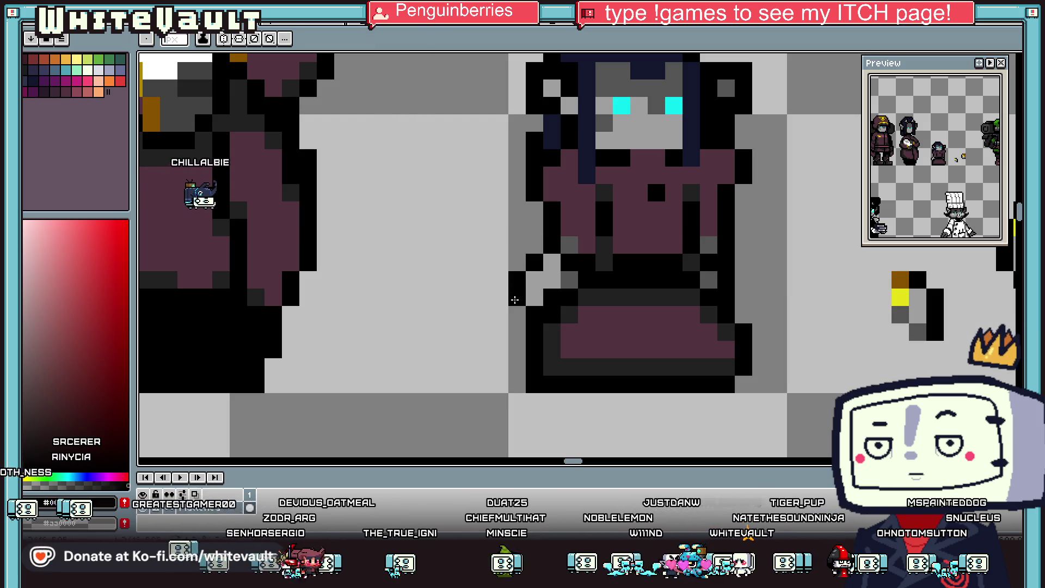
{"action": "scroll", "coordinate": [515, 299], "scroll_direction": "down", "scroll_amount": 5}
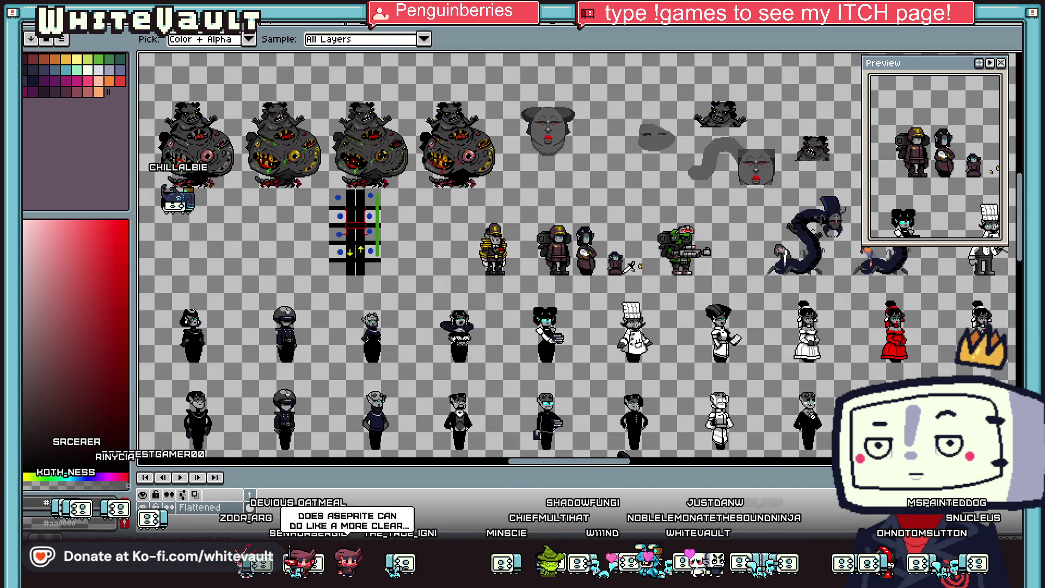
{"action": "scroll", "coordinate": [628, 271], "scroll_direction": "up", "scroll_amount": 2}
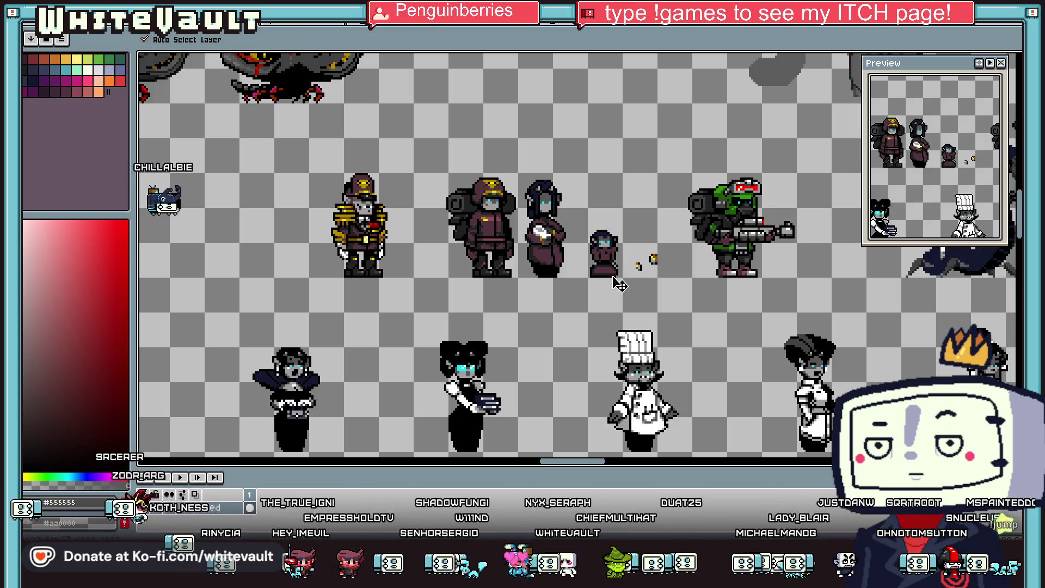
{"action": "key", "text": "alt"}
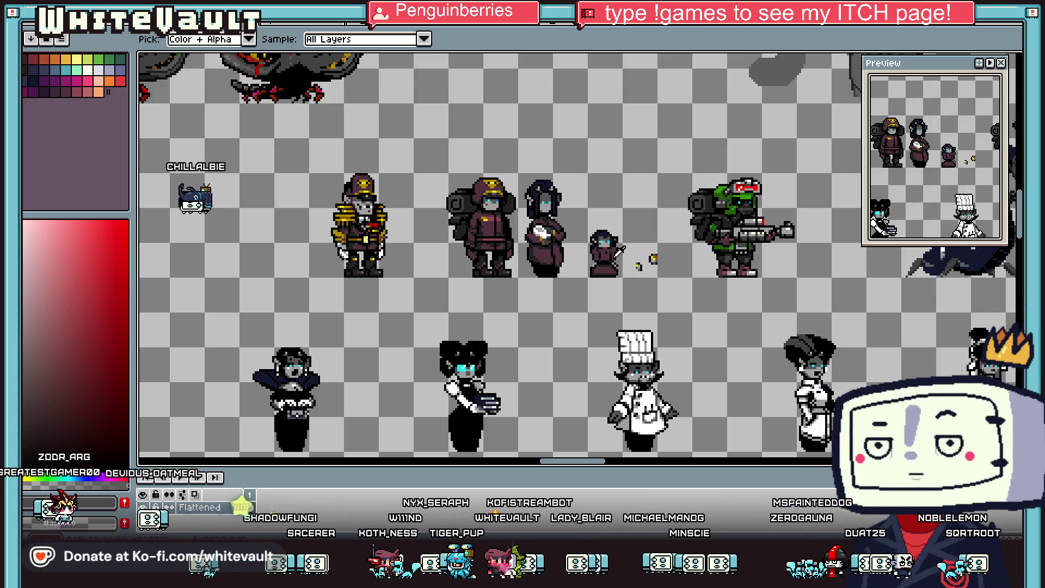
{"action": "scroll", "coordinate": [623, 245], "scroll_direction": "up", "scroll_amount": 2}
{"action": "scroll", "coordinate": [626, 242], "scroll_direction": "up", "scroll_amount": 2}
{"action": "key", "text": "b"}
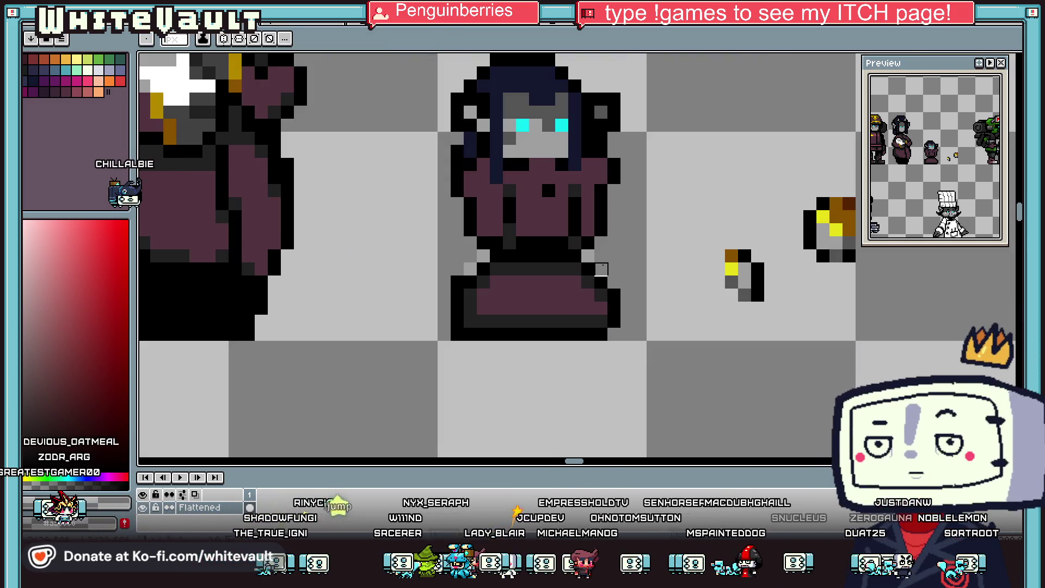
{"action": "scroll", "coordinate": [506, 212], "scroll_direction": "down", "scroll_amount": 2}
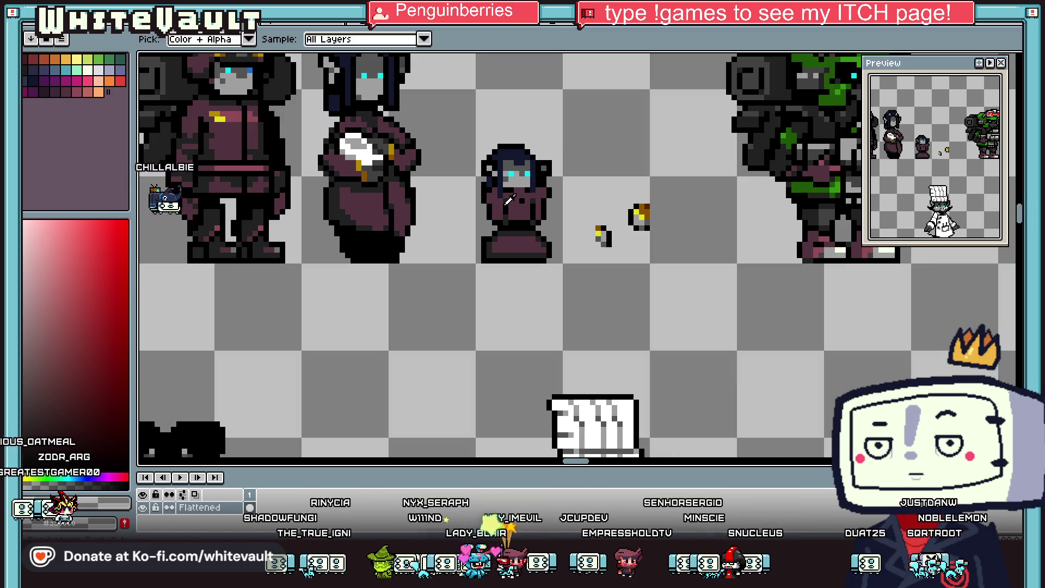
{"action": "scroll", "coordinate": [506, 213], "scroll_direction": "down", "scroll_amount": 1}
Step: Marquee-select each arm and nudge it one pixel outward, then deselect
{"action": "key", "text": "m"}
{"action": "scroll", "coordinate": [498, 193], "scroll_direction": "up", "scroll_amount": 2}
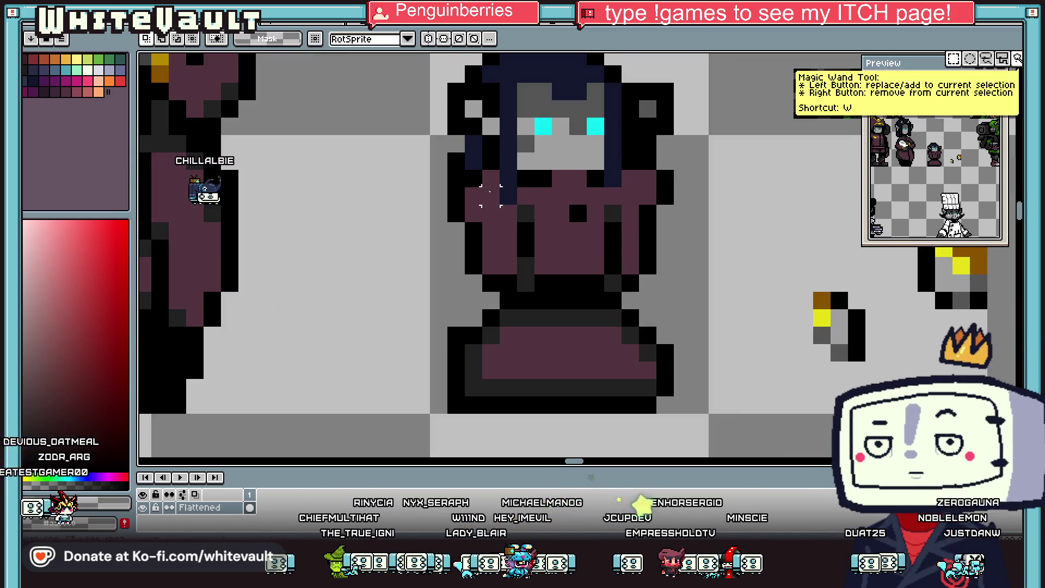
{"action": "left_click_drag", "start_coordinate": [411, 151], "coordinate": [467, 241]}
{"action": "mouse_move", "coordinate": [490, 178]}
{"action": "left_mouse_down"}
{"action": "mouse_move", "coordinate": [477, 235]}
{"action": "mouse_move", "coordinate": [464, 237]}
{"action": "left_mouse_up"}
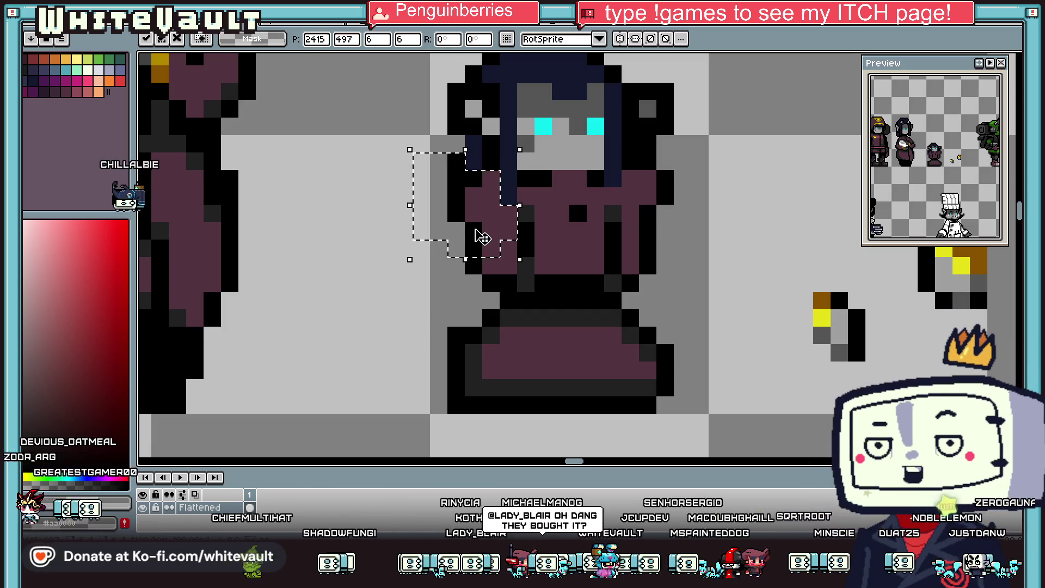
{"action": "key", "text": "ctrl+d"}
{"action": "left_click_drag", "start_coordinate": [630, 179], "coordinate": [711, 251]}
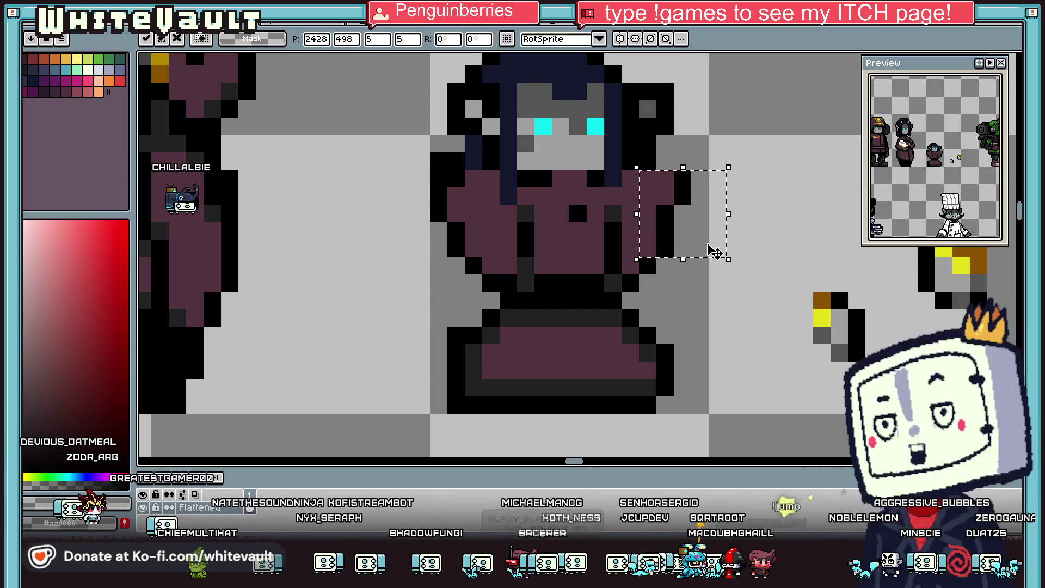
{"action": "key", "text": "ctrl+d"}
Step: Patch the widened shoulders with maroon fill and black outline pixels
{"action": "key", "text": "b"}
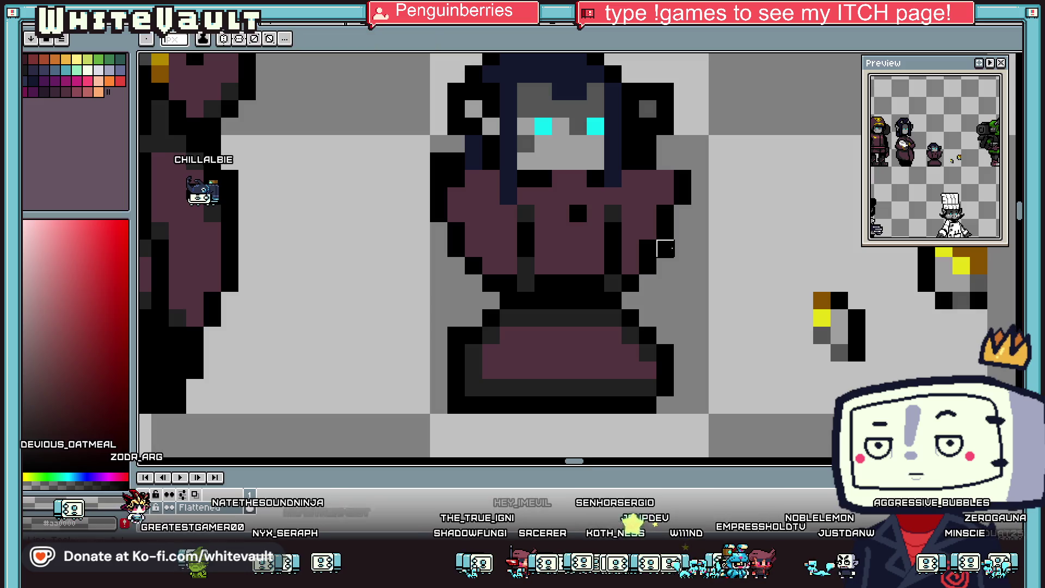
{"action": "scroll", "coordinate": [496, 234], "scroll_direction": "down", "scroll_amount": 2}
{"action": "scroll", "coordinate": [472, 179], "scroll_direction": "up", "scroll_amount": 1}
{"action": "key", "text": "i"}
{"action": "scroll", "coordinate": [571, 183], "scroll_direction": "up", "scroll_amount": 1}
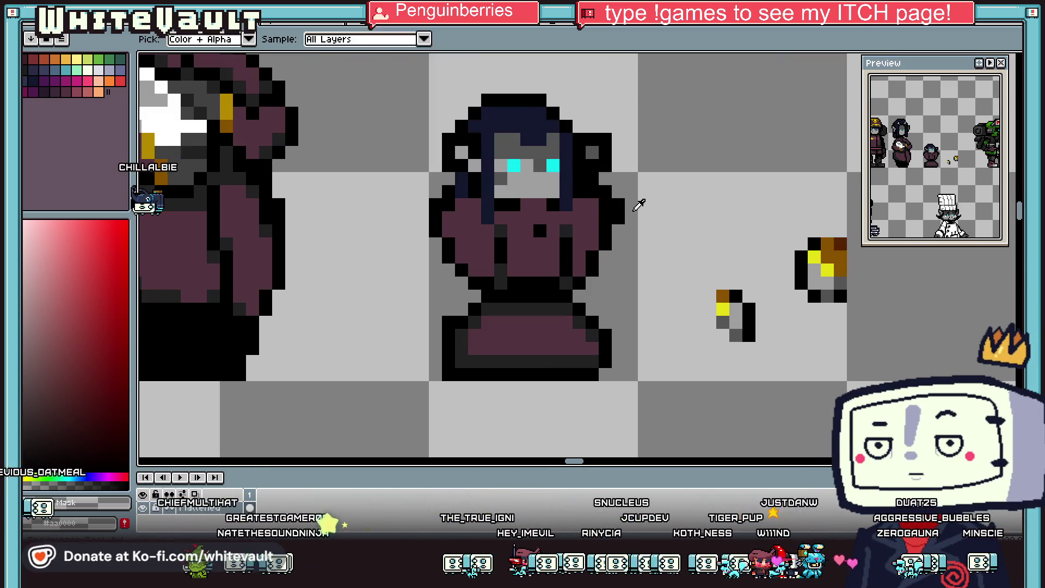
{"action": "left_click", "coordinate": [463, 212]}
{"action": "left_click", "coordinate": [449, 191]}
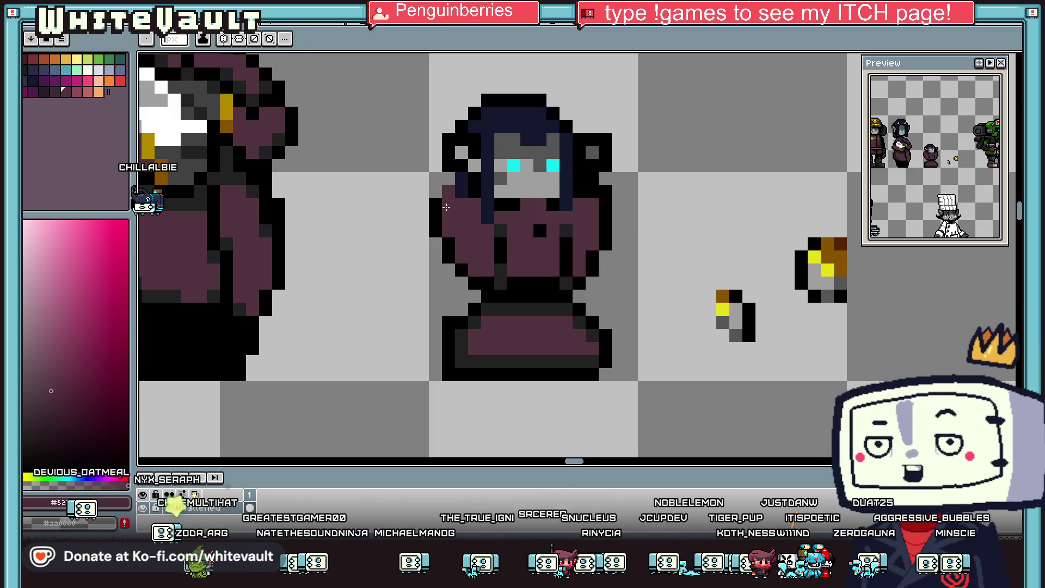
{"action": "left_click", "coordinate": [437, 196]}
{"action": "scroll", "coordinate": [448, 195], "scroll_direction": "down", "scroll_amount": 5}
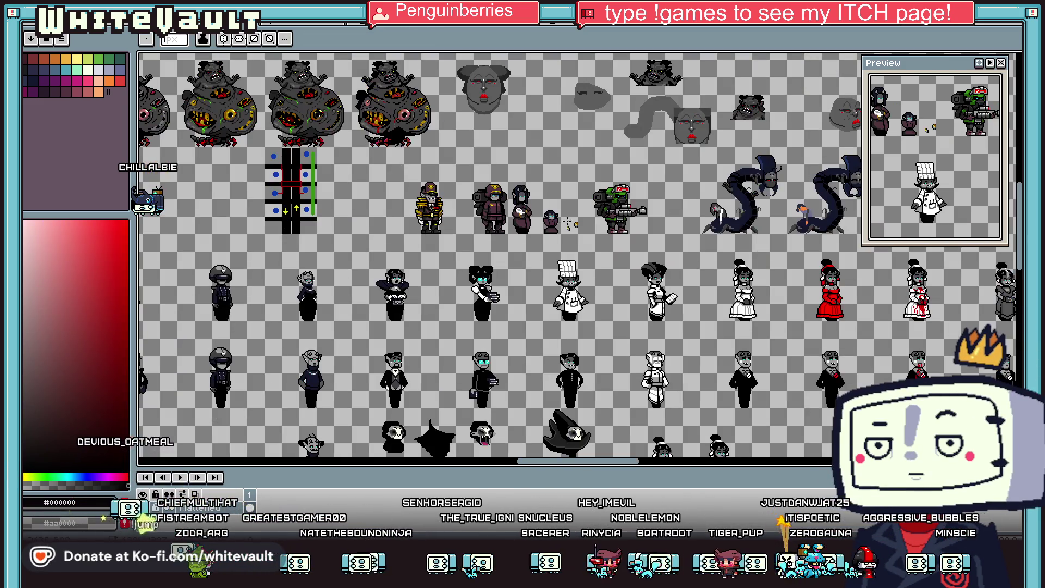
{"action": "scroll", "coordinate": [547, 223], "scroll_direction": "up", "scroll_amount": 3}
{"action": "scroll", "coordinate": [507, 235], "scroll_direction": "up", "scroll_amount": 2}
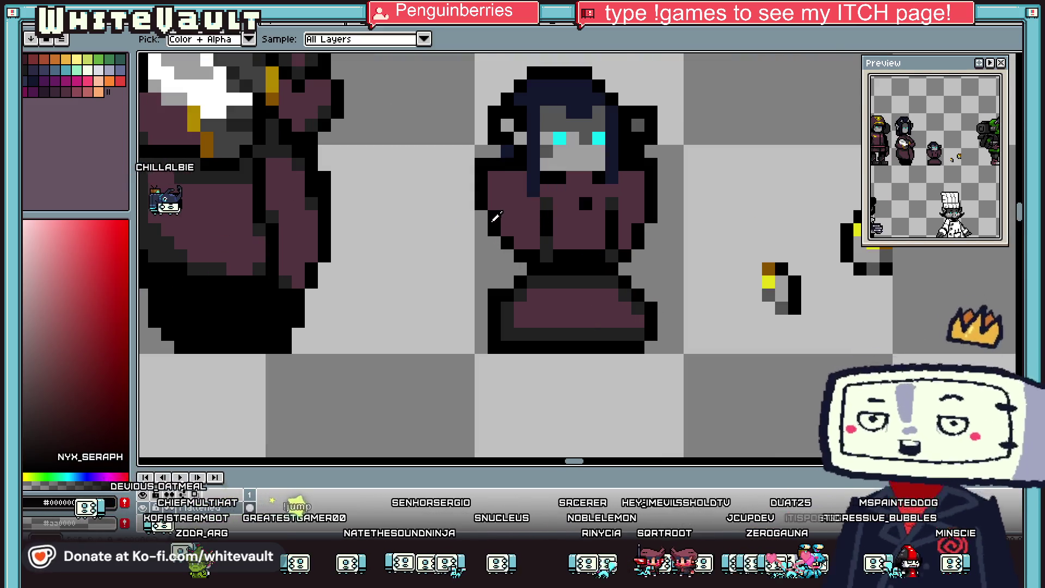
{"action": "left_click", "coordinate": [500, 243], "text": "alt"}
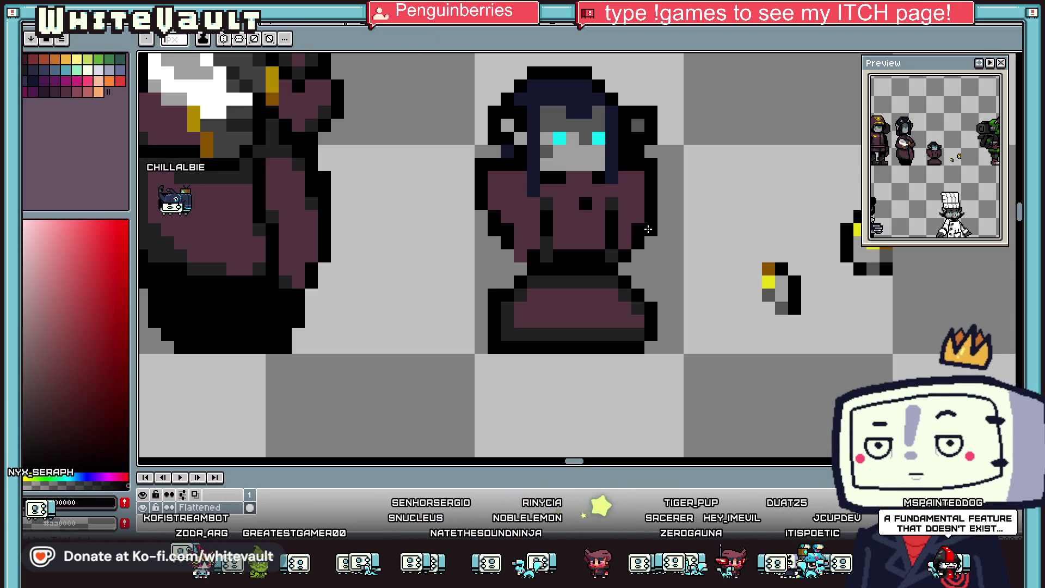
{"action": "key", "text": "i"}
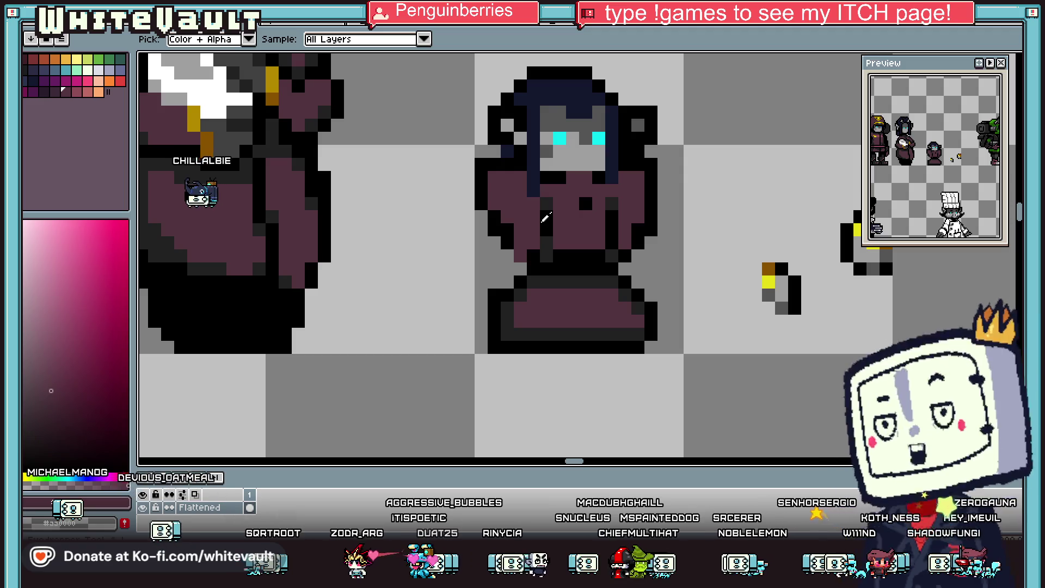
Step: Zoom out to view the small sprite's striped lower robe
{"action": "scroll", "coordinate": [680, 229], "scroll_direction": "down", "scroll_amount": 2}
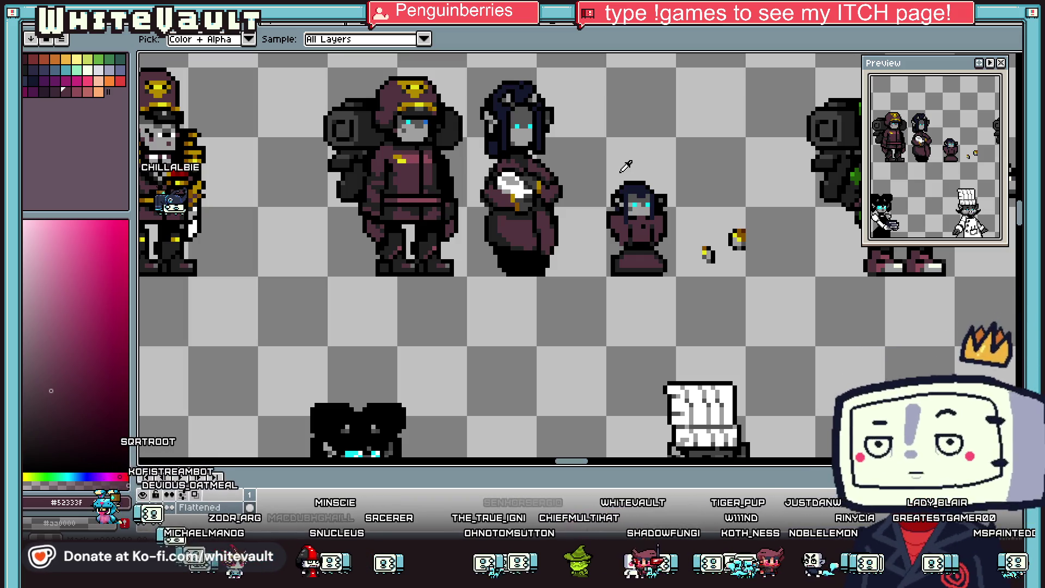
{"action": "scroll", "coordinate": [748, 386], "scroll_direction": "down", "scroll_amount": 4}
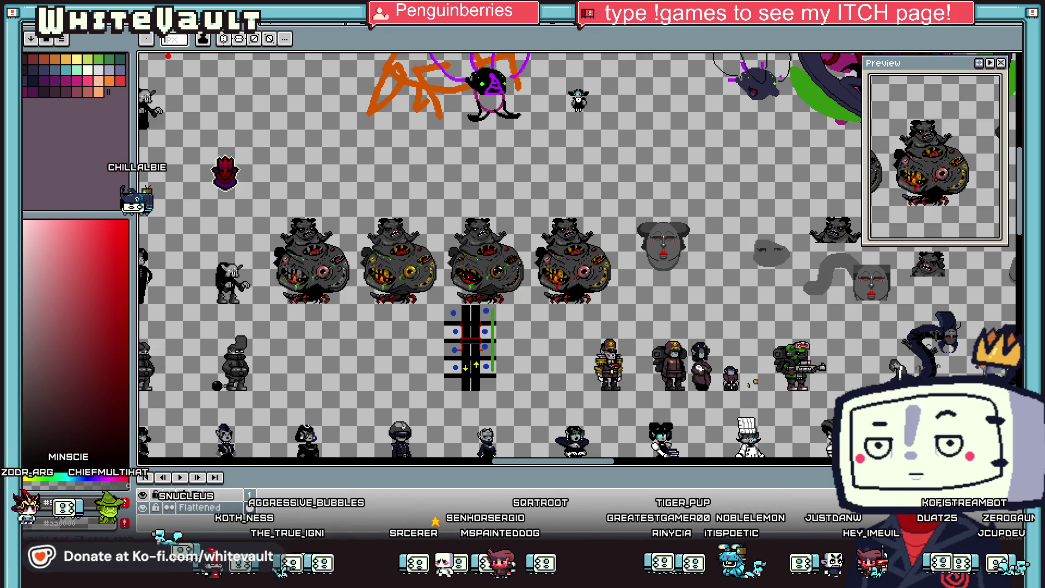
{"action": "key", "text": "i"}
{"action": "scroll", "coordinate": [747, 384], "scroll_direction": "up", "scroll_amount": 3}
{"action": "scroll", "coordinate": [747, 384], "scroll_direction": "down", "scroll_amount": 1}
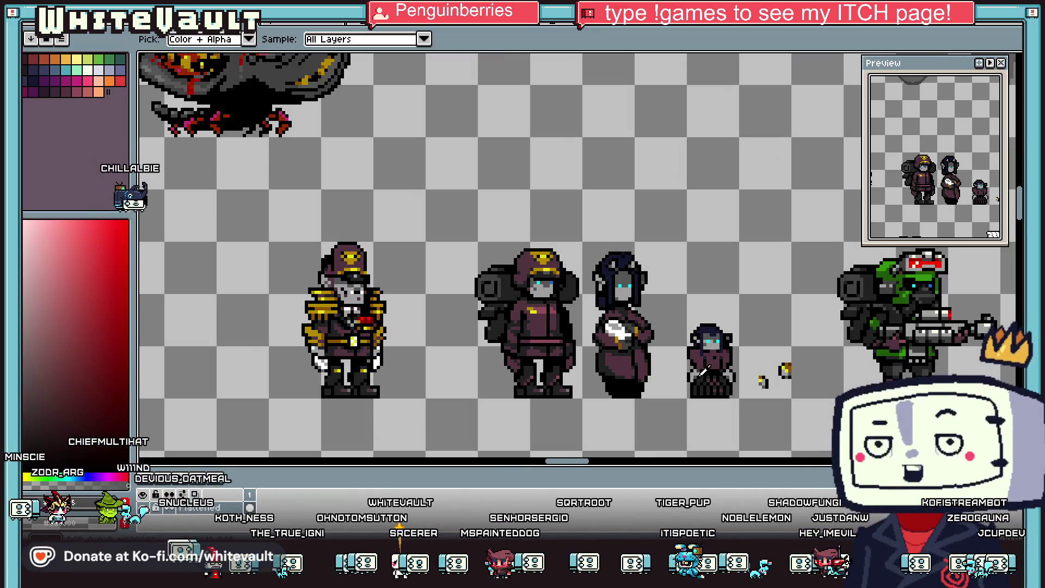
{"action": "key", "text": "v"}
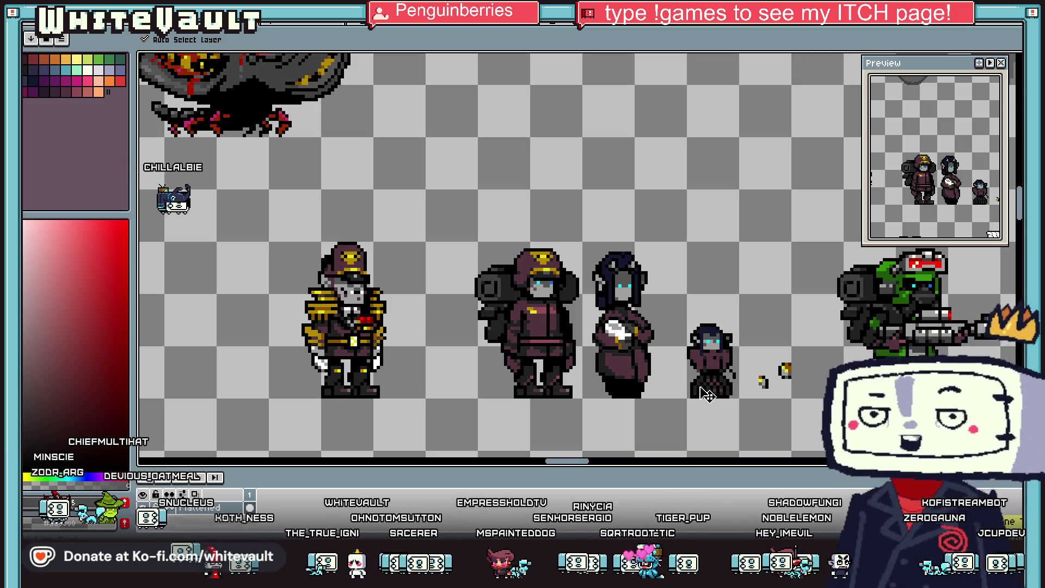
{"action": "key", "text": "i"}
{"action": "scroll", "coordinate": [700, 376], "scroll_direction": "up", "scroll_amount": 3}
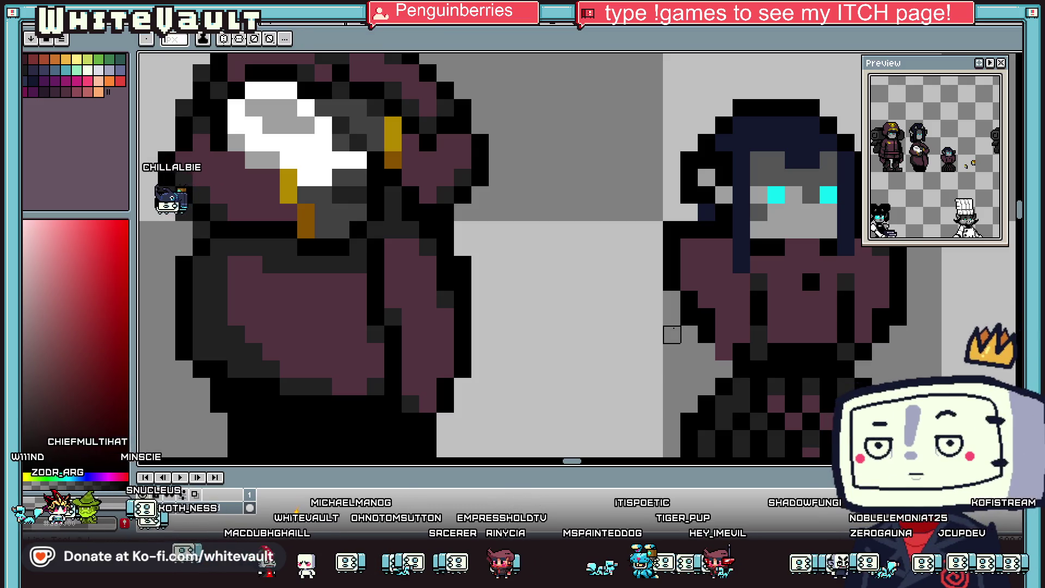
{"action": "key", "text": "b"}
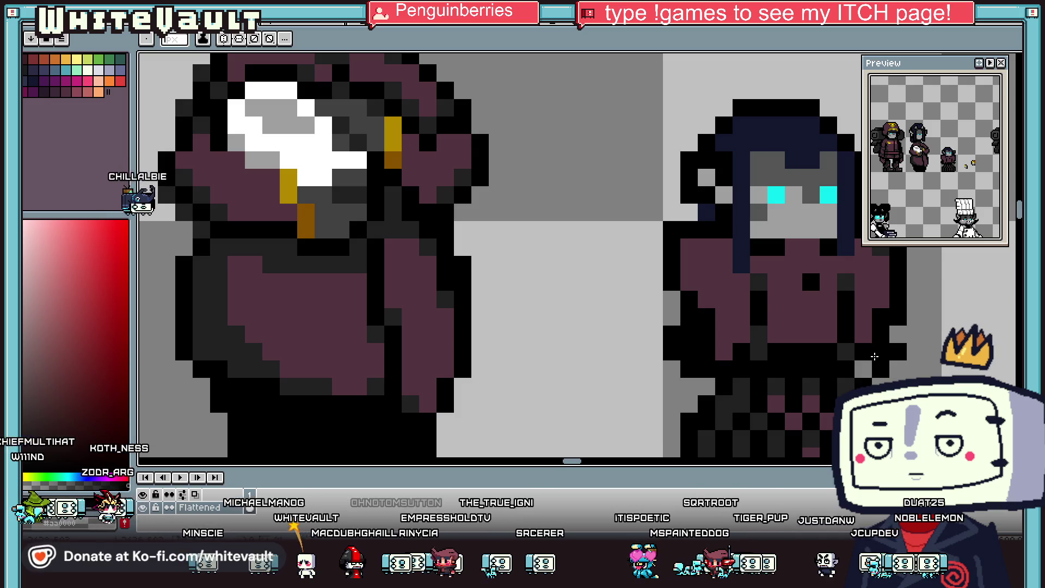
{"action": "scroll", "coordinate": [874, 357], "scroll_direction": "down", "scroll_amount": 2}
{"action": "scroll", "coordinate": [870, 357], "scroll_direction": "down", "scroll_amount": 1}
{"action": "scroll", "coordinate": [868, 357], "scroll_direction": "up", "scroll_amount": 1}
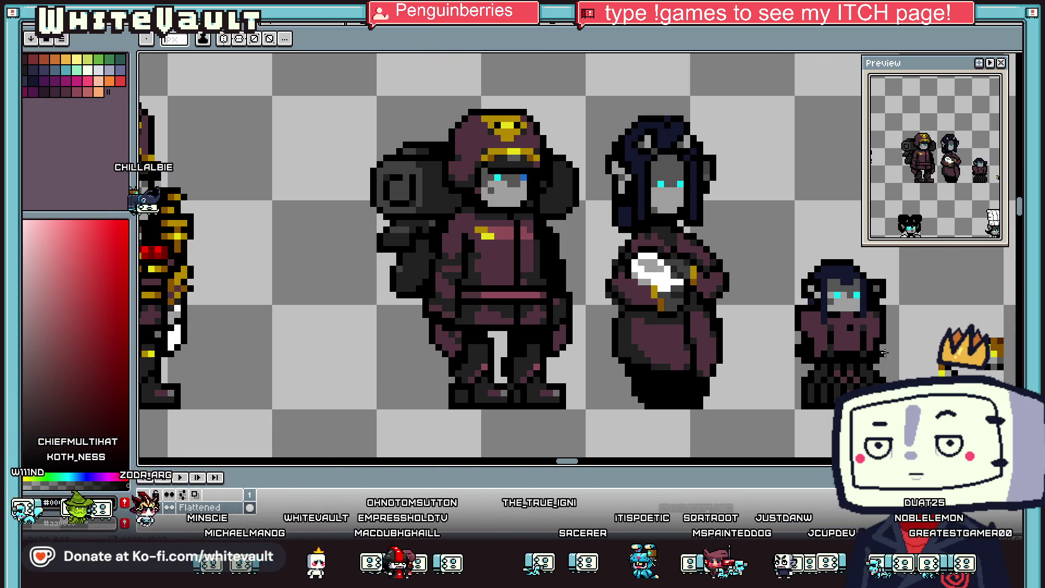
{"action": "scroll", "coordinate": [881, 354], "scroll_direction": "down", "scroll_amount": 3}
{"action": "scroll", "coordinate": [915, 351], "scroll_direction": "up", "scroll_amount": 2}
{"action": "key", "text": "v"}
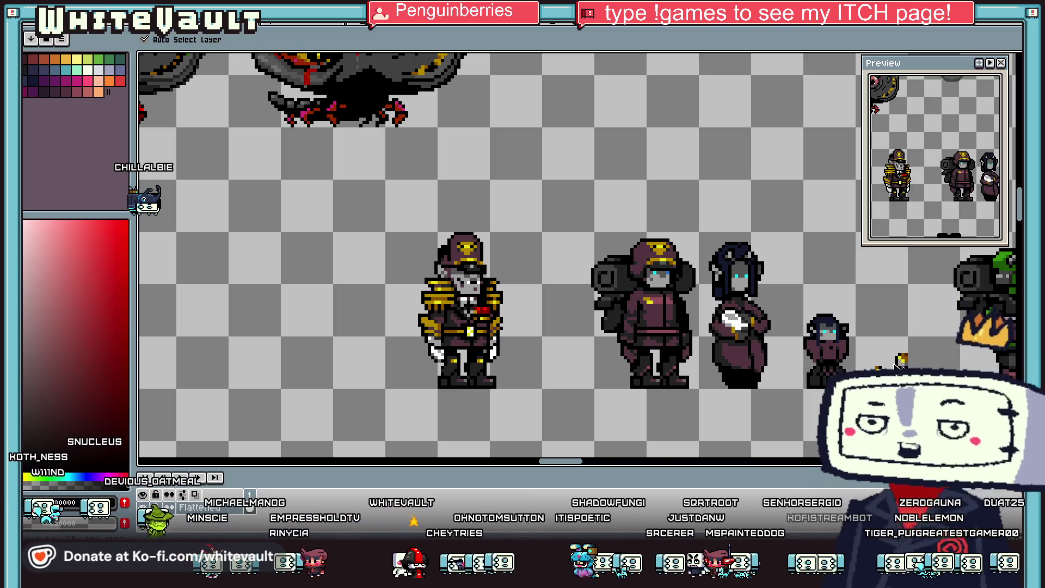
{"action": "key", "text": "b"}
{"action": "scroll", "coordinate": [877, 372], "scroll_direction": "up", "scroll_amount": 1}
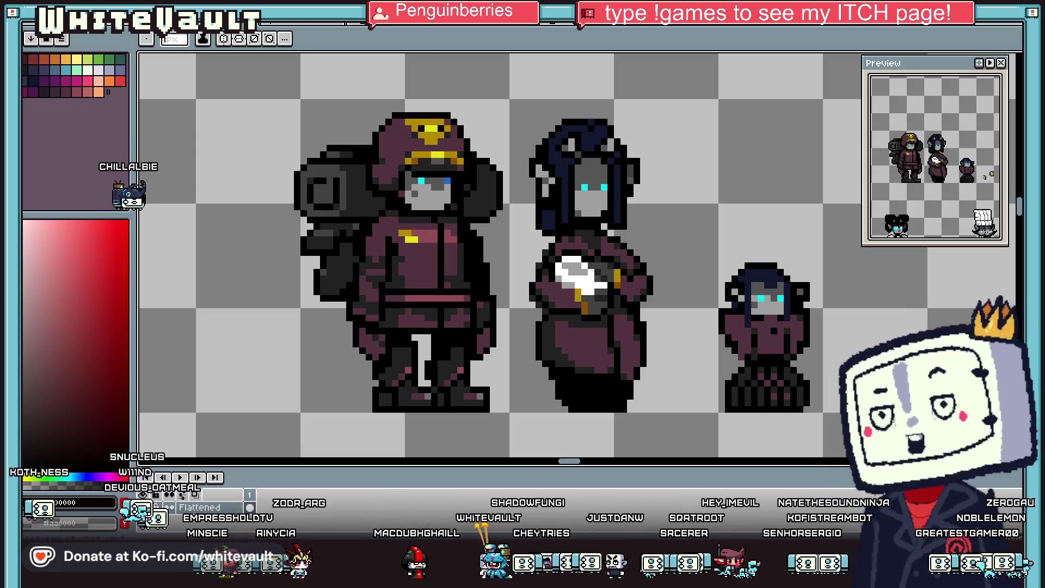
{"action": "scroll", "coordinate": [766, 351], "scroll_direction": "up", "scroll_amount": 3}
Step: Paint the mouth and its lower row light grey with a black line above it
{"action": "left_click_drag", "start_coordinate": [708, 337], "coordinate": [698, 365]}
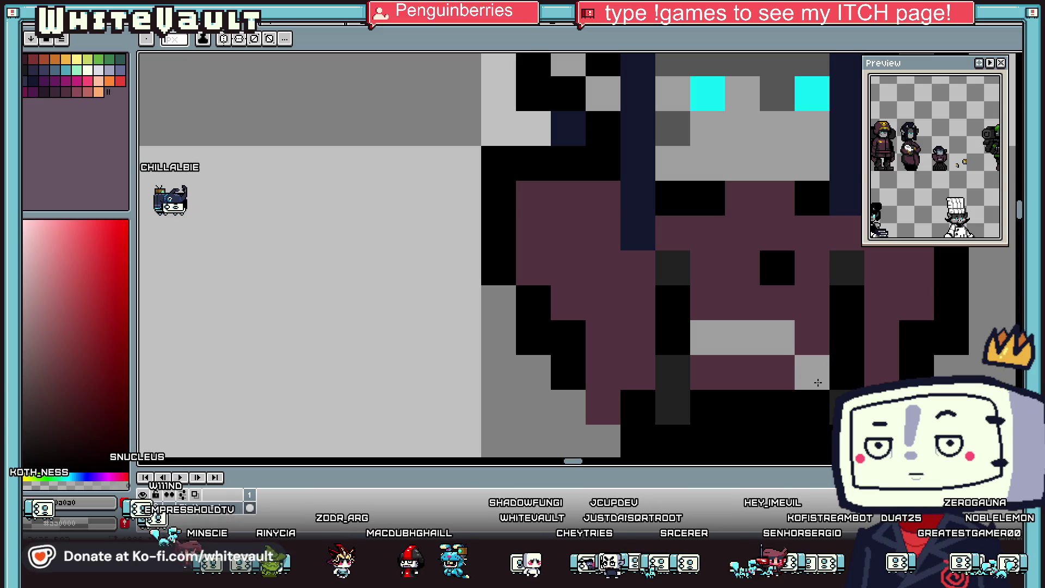
{"action": "left_click_drag", "start_coordinate": [702, 405], "coordinate": [816, 406]}
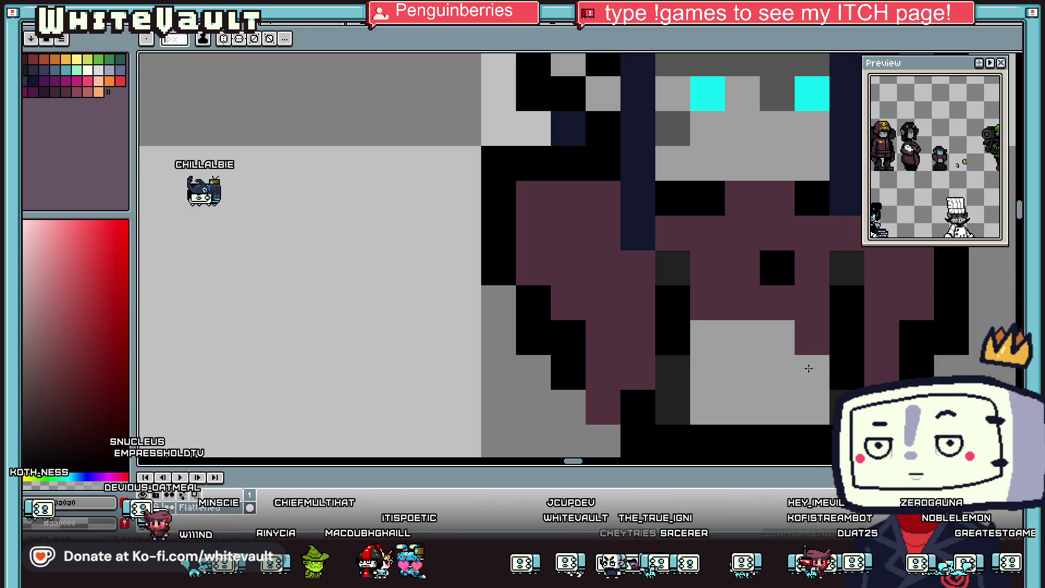
{"action": "mouse_move", "coordinate": [686, 329]}
{"action": "left_mouse_down"}
{"action": "mouse_move", "coordinate": [878, 366]}
{"action": "mouse_move", "coordinate": [882, 338]}
{"action": "mouse_move", "coordinate": [739, 308]}
{"action": "left_mouse_up"}
{"action": "left_click", "coordinate": [847, 303], "text": "alt"}
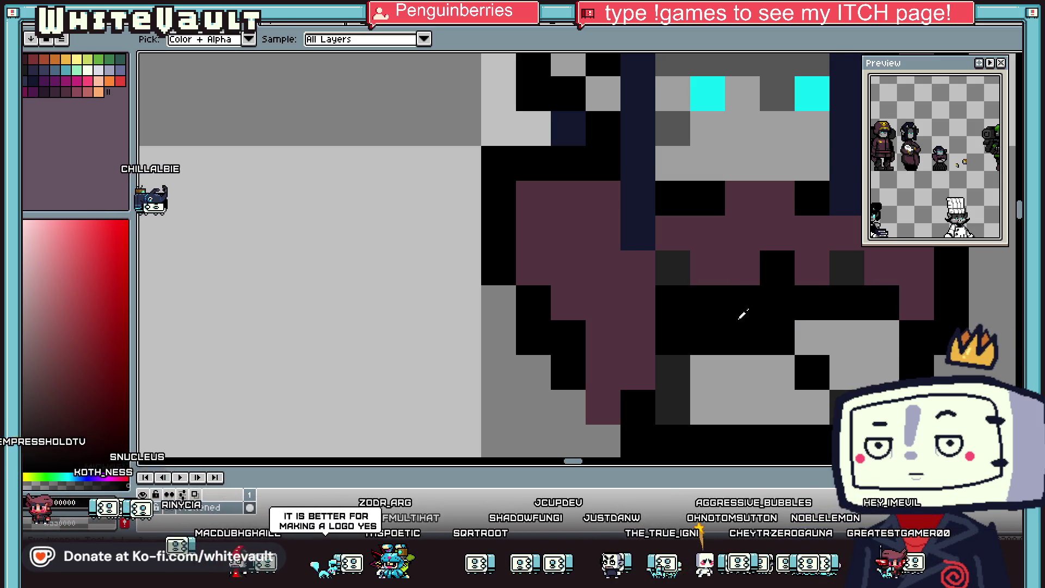
{"action": "scroll", "coordinate": [738, 308], "scroll_direction": "down", "scroll_amount": 3}
{"action": "scroll", "coordinate": [724, 315], "scroll_direction": "down", "scroll_amount": 1}
{"action": "scroll", "coordinate": [708, 326], "scroll_direction": "up", "scroll_amount": 3}
{"action": "scroll", "coordinate": [702, 330], "scroll_direction": "up", "scroll_amount": 1}
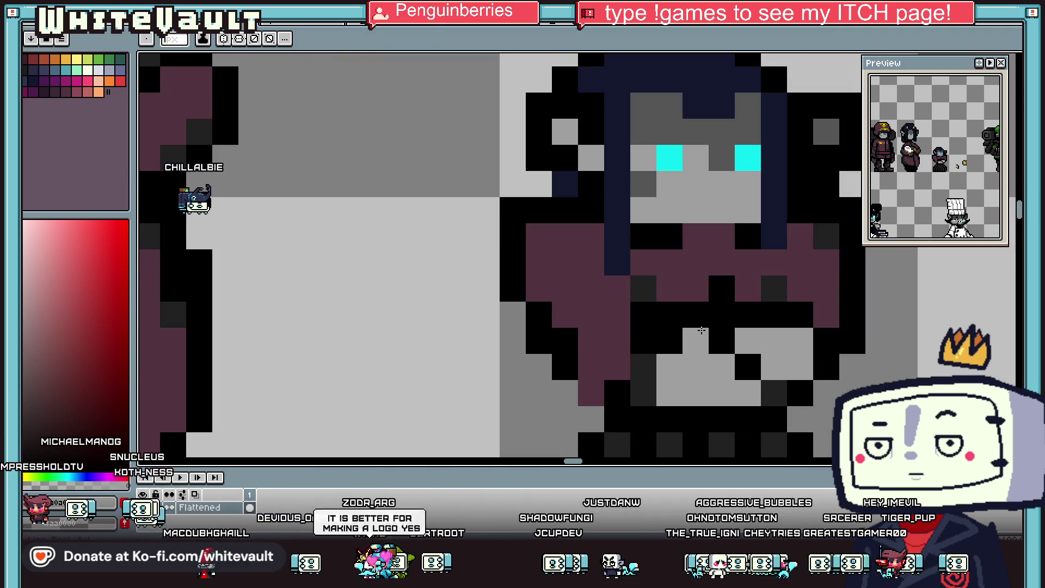
Step: Recolour more mouth pixels light grey, shade dark grey beneath, and sample #555555
{"action": "left_click", "coordinate": [722, 340]}
{"action": "left_click", "coordinate": [722, 163], "text": "alt"}
{"action": "left_click", "coordinate": [673, 370]}
{"action": "mouse_move", "coordinate": [675, 373]}
{"action": "left_mouse_down"}
{"action": "mouse_move", "coordinate": [668, 392]}
{"action": "mouse_move", "coordinate": [745, 396]}
{"action": "left_mouse_up"}
{"action": "scroll", "coordinate": [765, 370], "scroll_direction": "down", "scroll_amount": 2}
{"action": "scroll", "coordinate": [768, 369], "scroll_direction": "down", "scroll_amount": 2}
{"action": "scroll", "coordinate": [778, 365], "scroll_direction": "down", "scroll_amount": 1}
{"action": "scroll", "coordinate": [747, 349], "scroll_direction": "up", "scroll_amount": 5}
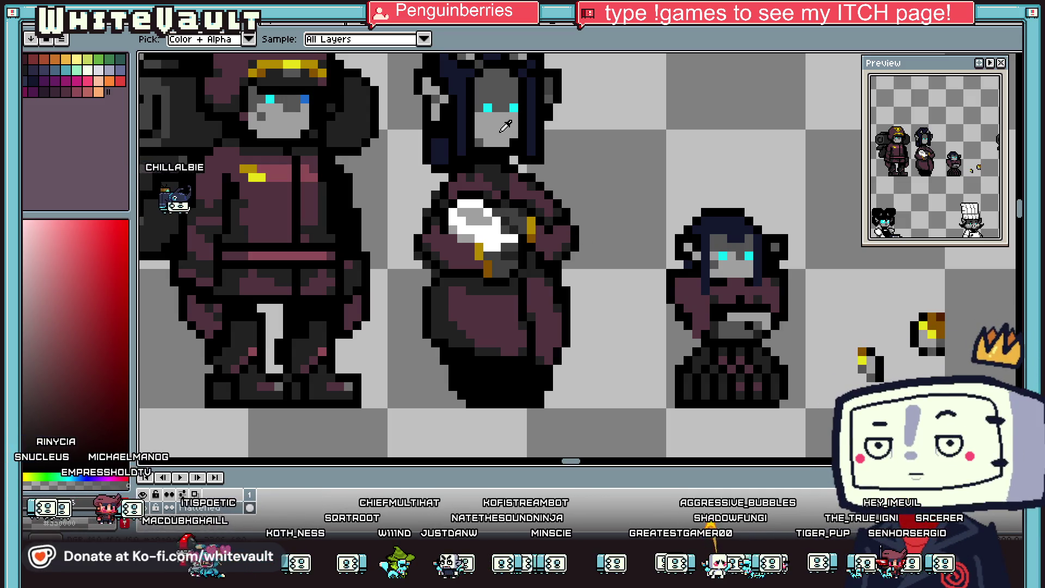
{"action": "key", "text": "b"}
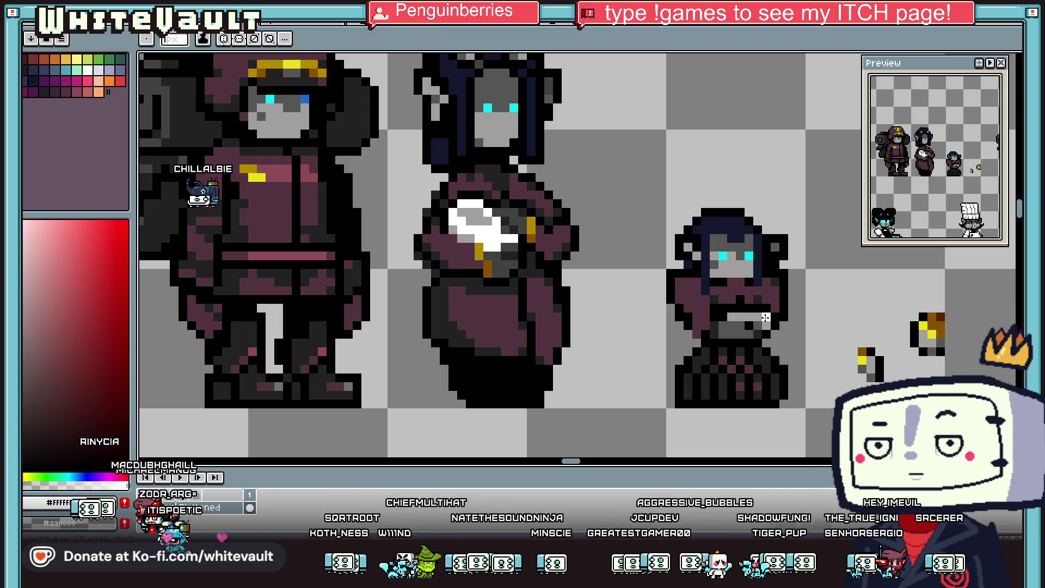
{"action": "left_click", "coordinate": [772, 311], "text": "alt"}
{"action": "scroll", "coordinate": [772, 311], "scroll_direction": "down", "scroll_amount": 5}
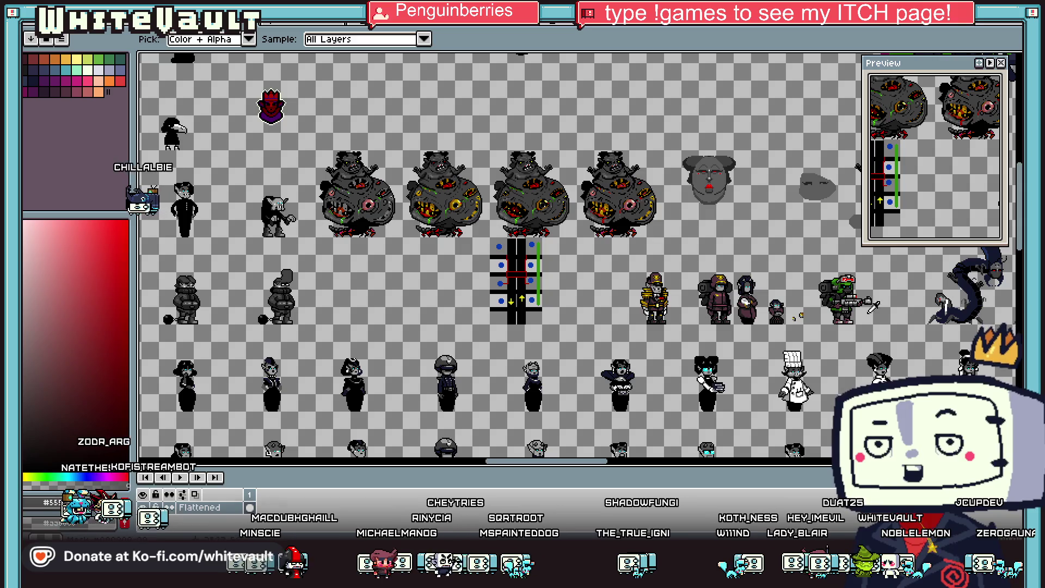
Step: Box-select the stray yellow pixels right of the waiter and delete them
{"action": "key", "text": "m"}
{"action": "scroll", "coordinate": [803, 317], "scroll_direction": "up", "scroll_amount": 3}
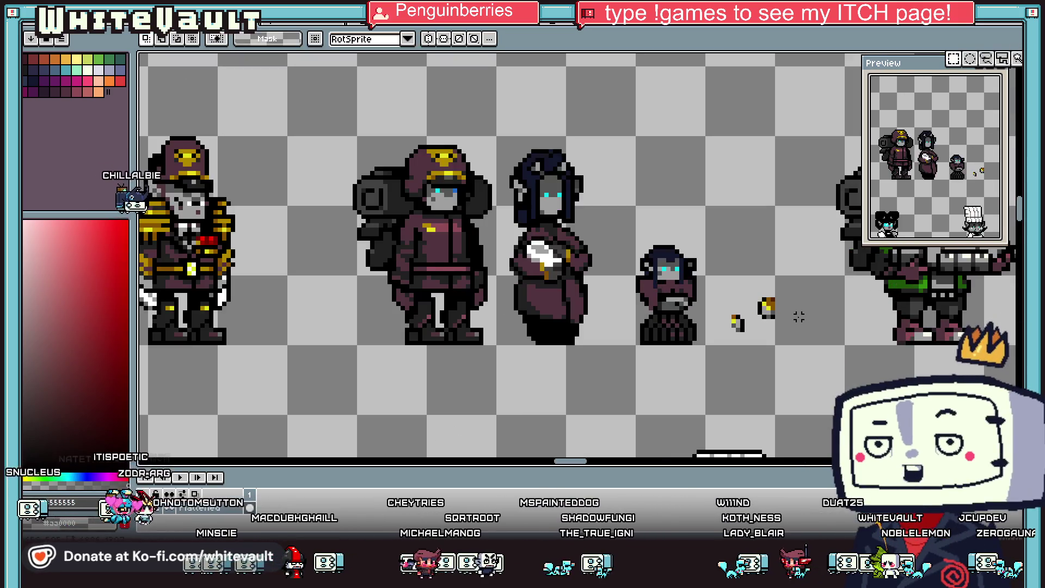
{"action": "scroll", "coordinate": [804, 316], "scroll_direction": "up", "scroll_amount": 1}
{"action": "left_click_drag", "start_coordinate": [793, 240], "coordinate": [683, 374]}
{"action": "key", "text": "Delete"}
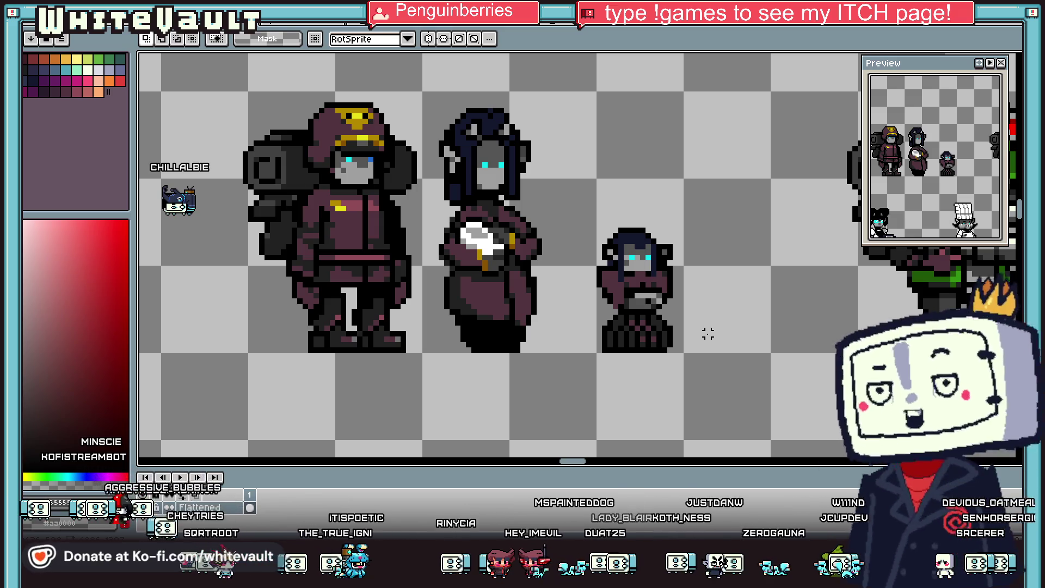
{"action": "scroll", "coordinate": [707, 333], "scroll_direction": "down", "scroll_amount": 2}
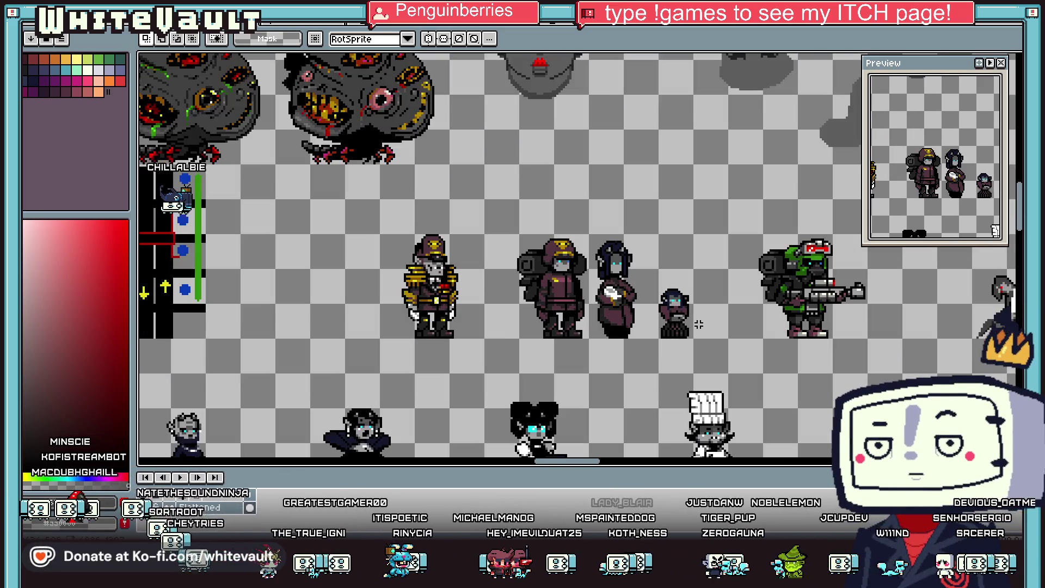
{"action": "scroll", "coordinate": [704, 326], "scroll_direction": "up", "scroll_amount": 1}
{"action": "scroll", "coordinate": [692, 316], "scroll_direction": "up", "scroll_amount": 2}
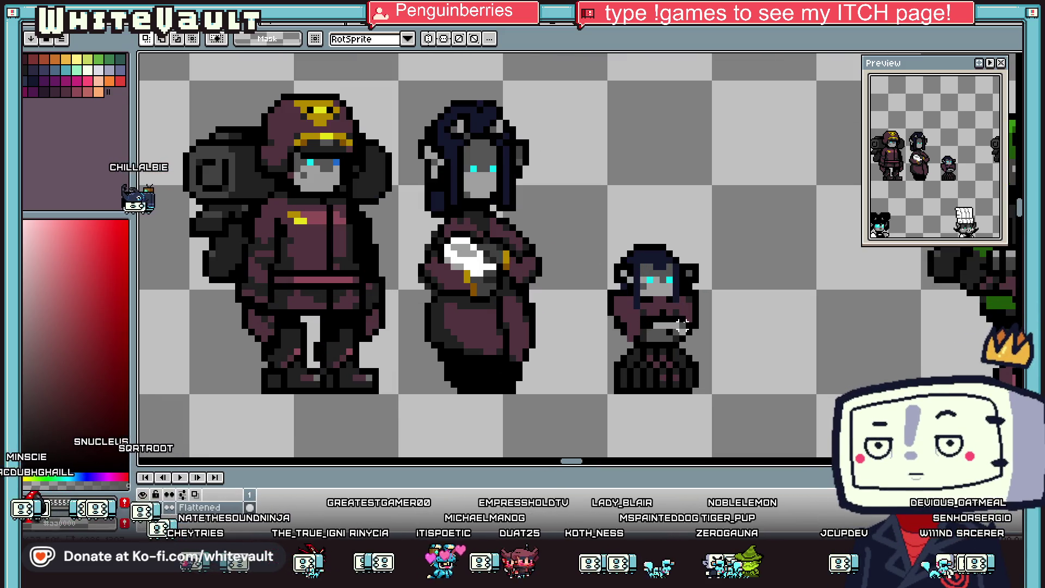
{"action": "key", "text": "i"}
{"action": "scroll", "coordinate": [675, 283], "scroll_direction": "up", "scroll_amount": 2}
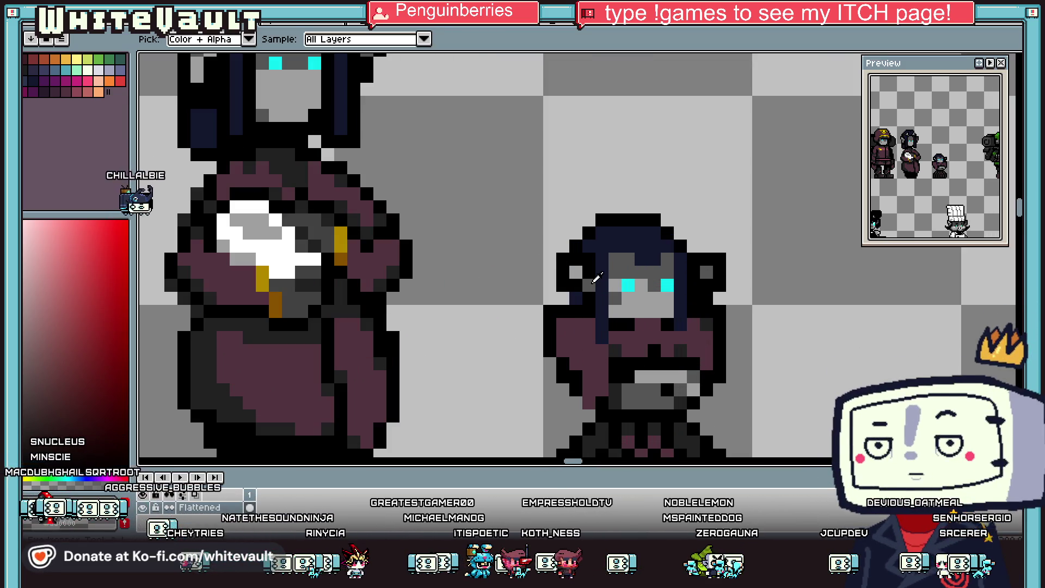
{"action": "key", "text": "b"}
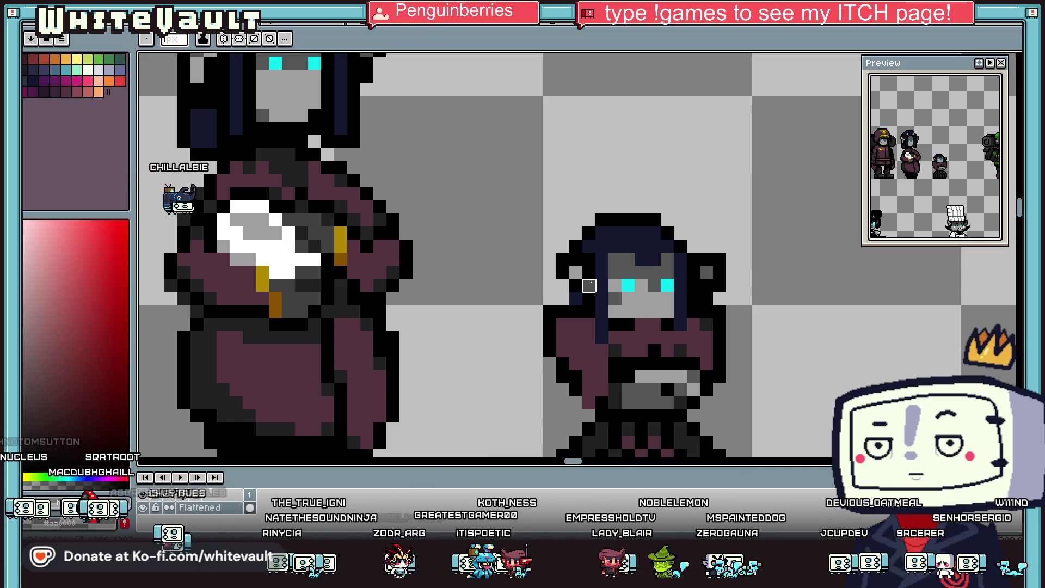
{"action": "scroll", "coordinate": [589, 286], "scroll_direction": "down", "scroll_amount": 4}
{"action": "key", "text": "i"}
{"action": "scroll", "coordinate": [638, 305], "scroll_direction": "up", "scroll_amount": 1}
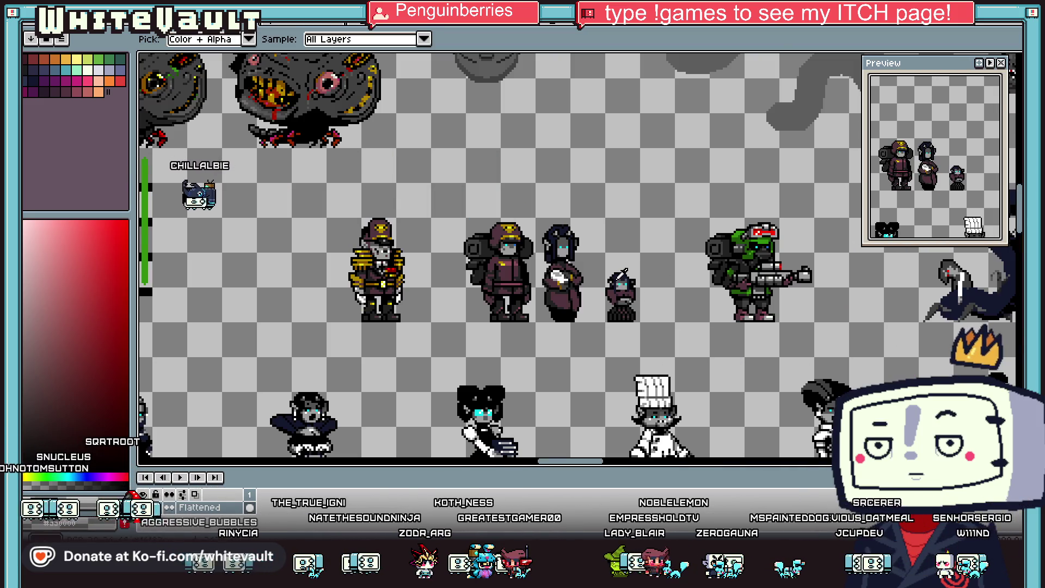
{"action": "scroll", "coordinate": [625, 274], "scroll_direction": "up", "scroll_amount": 2}
{"action": "key", "text": "m"}
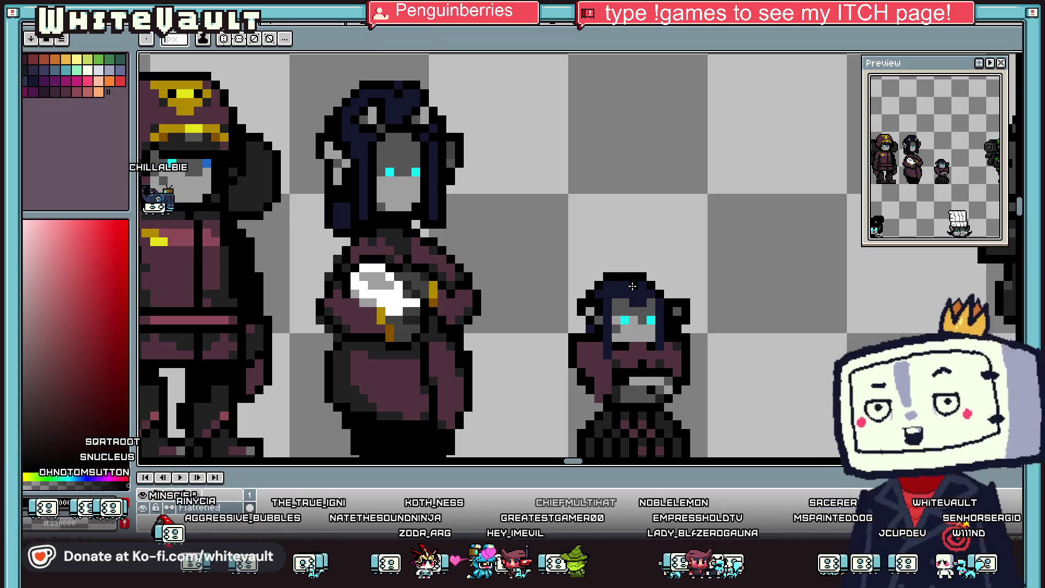
{"action": "scroll", "coordinate": [700, 317], "scroll_direction": "down", "scroll_amount": 2}
{"action": "scroll", "coordinate": [699, 317], "scroll_direction": "down", "scroll_amount": 1}
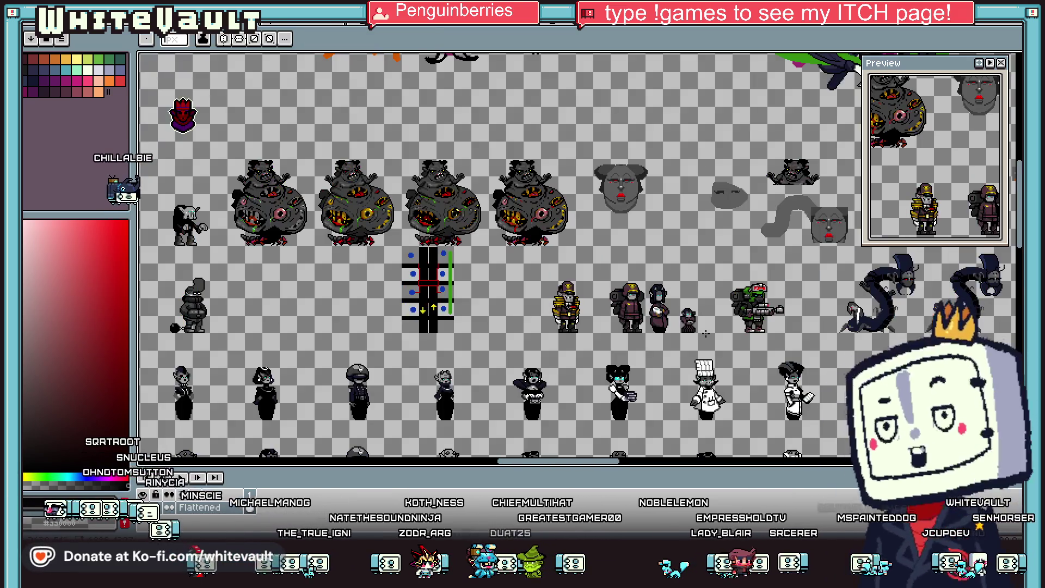
{"action": "scroll", "coordinate": [699, 326], "scroll_direction": "up", "scroll_amount": 1}
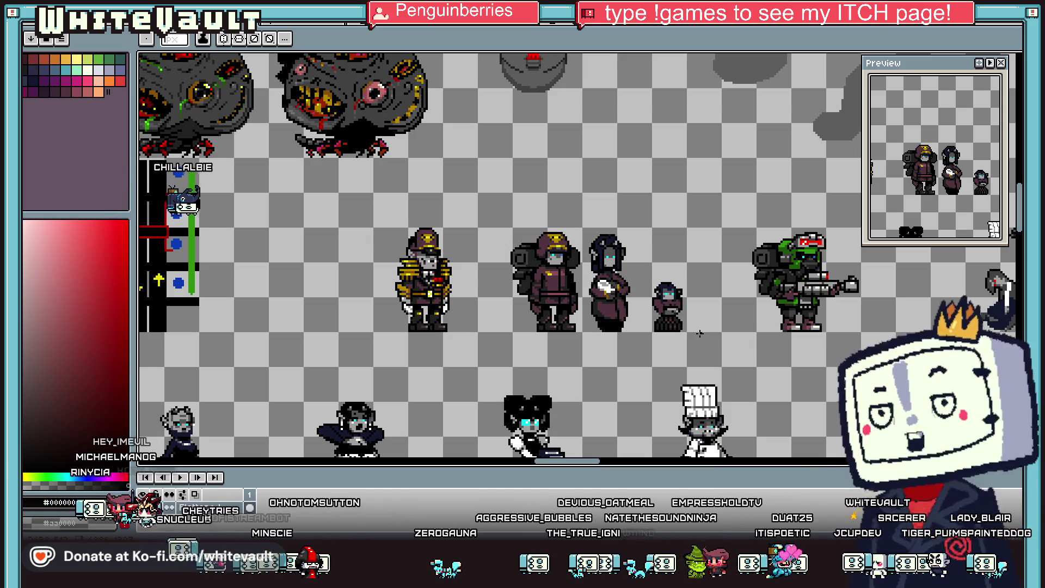
{"action": "scroll", "coordinate": [727, 279], "scroll_direction": "down", "scroll_amount": 1}
{"action": "scroll", "coordinate": [719, 293], "scroll_direction": "up", "scroll_amount": 1}
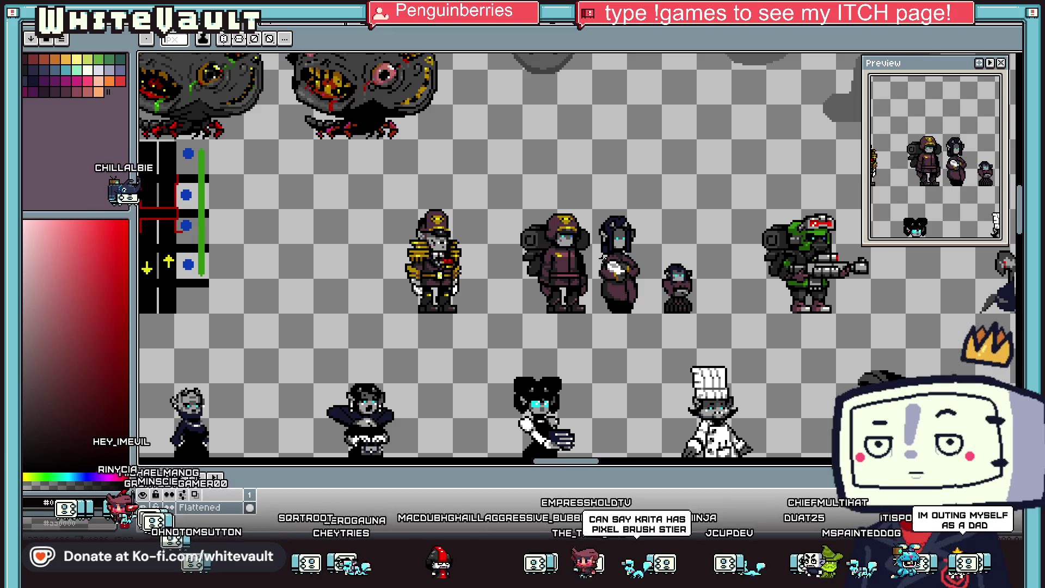
{"action": "scroll", "coordinate": [708, 283], "scroll_direction": "up", "scroll_amount": 1}
{"action": "scroll", "coordinate": [707, 283], "scroll_direction": "down", "scroll_amount": 1}
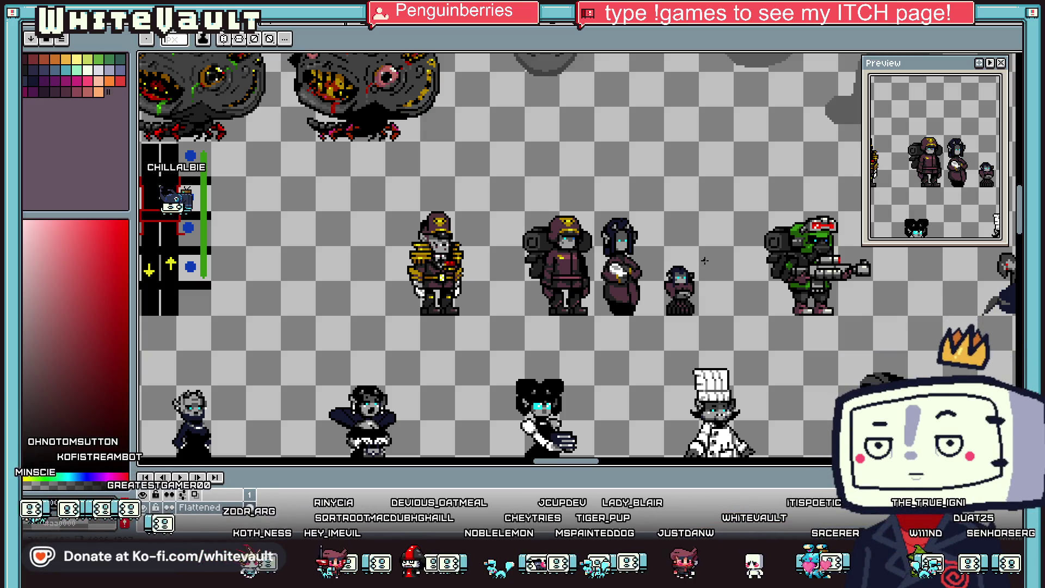
{"action": "key", "text": "m"}
Step: Move the dark-haired woman sprite about 18 px right and deselect
{"action": "scroll", "coordinate": [755, 281], "scroll_direction": "up", "scroll_amount": 1}
{"action": "left_click_drag", "start_coordinate": [601, 240], "coordinate": [709, 347]}
{"action": "left_click", "coordinate": [532, 170]}
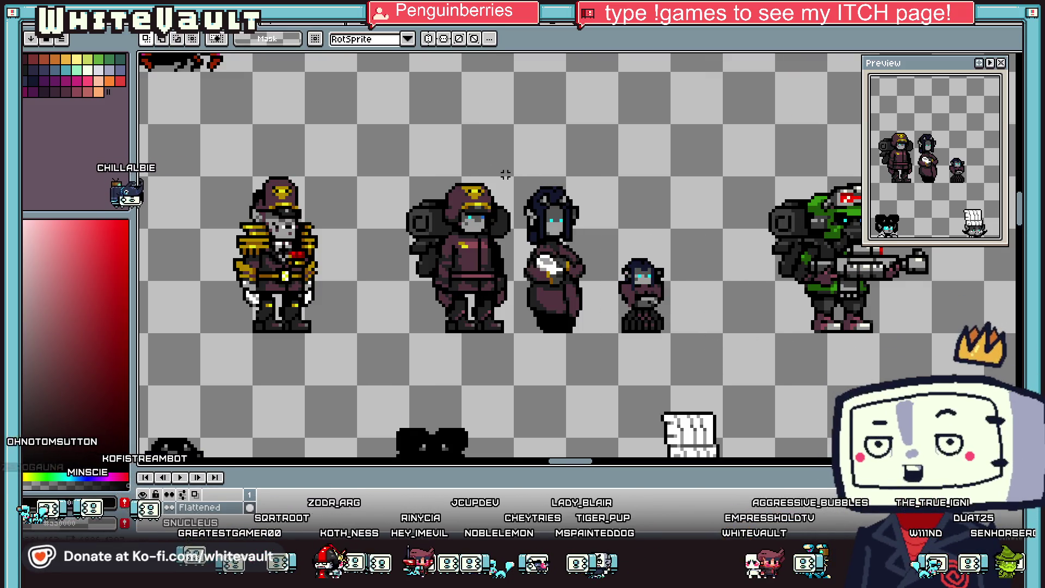
{"action": "left_click_drag", "start_coordinate": [519, 176], "coordinate": [595, 338]}
{"action": "key", "text": "ctrl+d"}
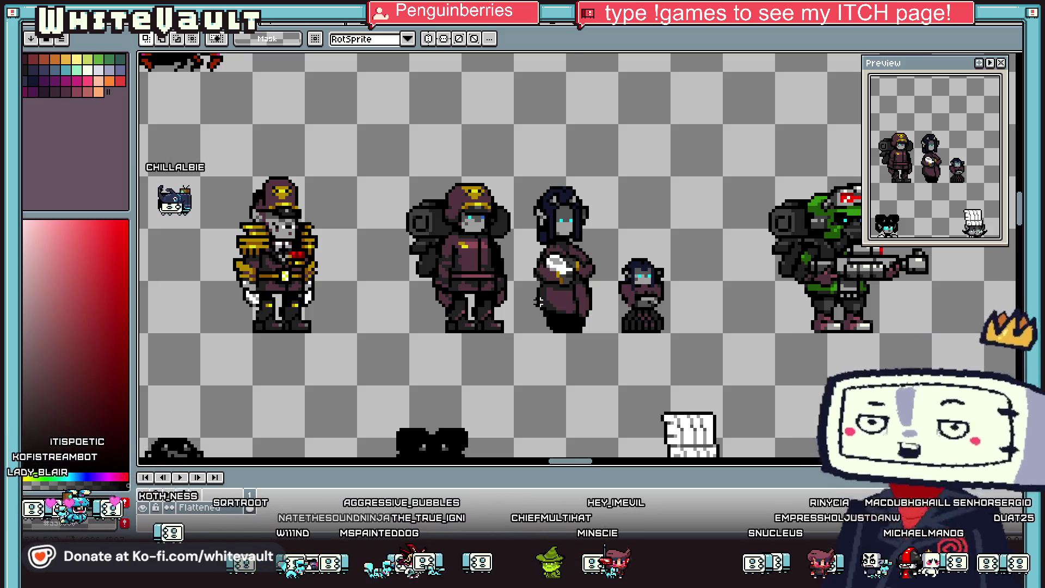
{"action": "scroll", "coordinate": [580, 374], "scroll_direction": "down", "scroll_amount": 1}
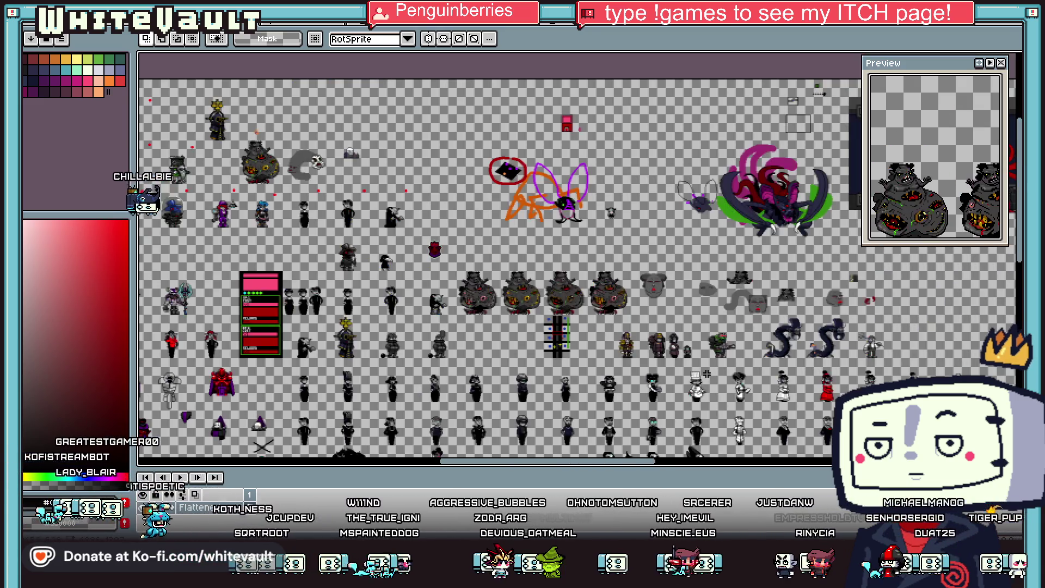
{"action": "scroll", "coordinate": [680, 411], "scroll_direction": "down", "scroll_amount": 2}
{"action": "scroll", "coordinate": [680, 410], "scroll_direction": "up", "scroll_amount": 1}
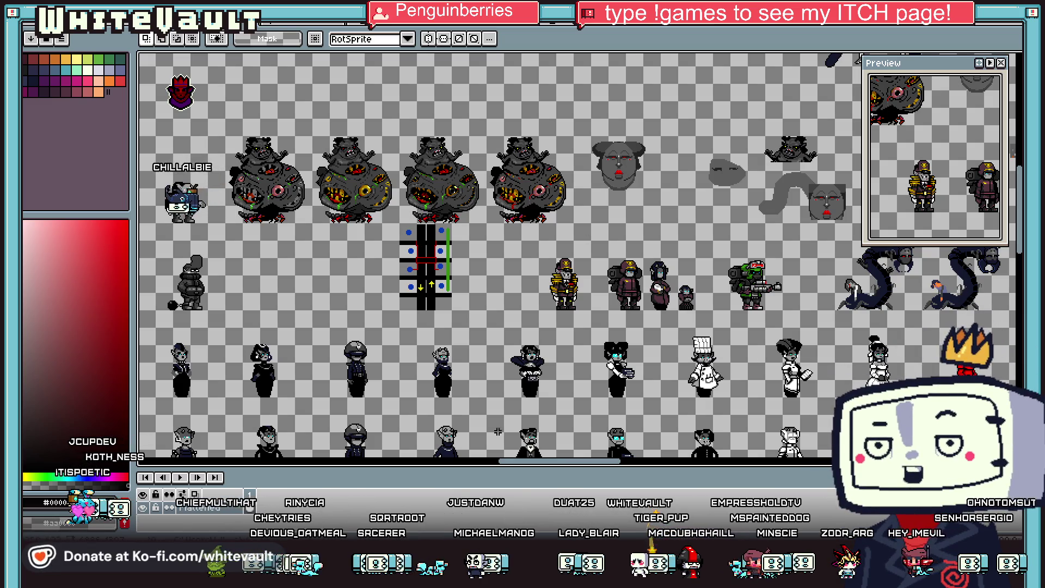
{"action": "scroll", "coordinate": [592, 253], "scroll_direction": "up", "scroll_amount": 3}
{"action": "key", "text": "i"}
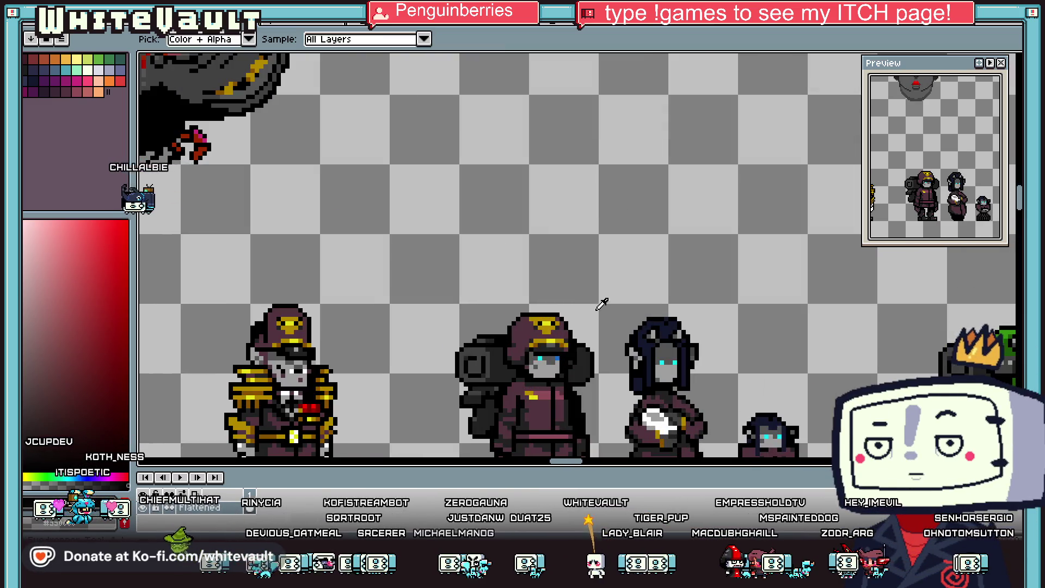
Step: Scribble 'BRB' with the pencil on empty canvas above the character row
{"action": "key", "text": "b"}
{"action": "mouse_move", "coordinate": [428, 126]}
{"action": "left_mouse_down"}
{"action": "mouse_move", "coordinate": [426, 252]}
{"action": "mouse_move", "coordinate": [417, 255]}
{"action": "left_mouse_up"}
{"action": "mouse_move", "coordinate": [536, 128]}
{"action": "left_mouse_down"}
{"action": "mouse_move", "coordinate": [538, 184]}
{"action": "mouse_move", "coordinate": [607, 220]}
{"action": "left_mouse_up"}
{"action": "left_click_drag", "start_coordinate": [626, 109], "coordinate": [724, 115]}
{"action": "left_click_drag", "start_coordinate": [653, 111], "coordinate": [648, 204]}
{"action": "left_click_drag", "start_coordinate": [637, 139], "coordinate": [646, 211]}
{"action": "scroll", "coordinate": [647, 212], "scroll_direction": "down", "scroll_amount": 3}
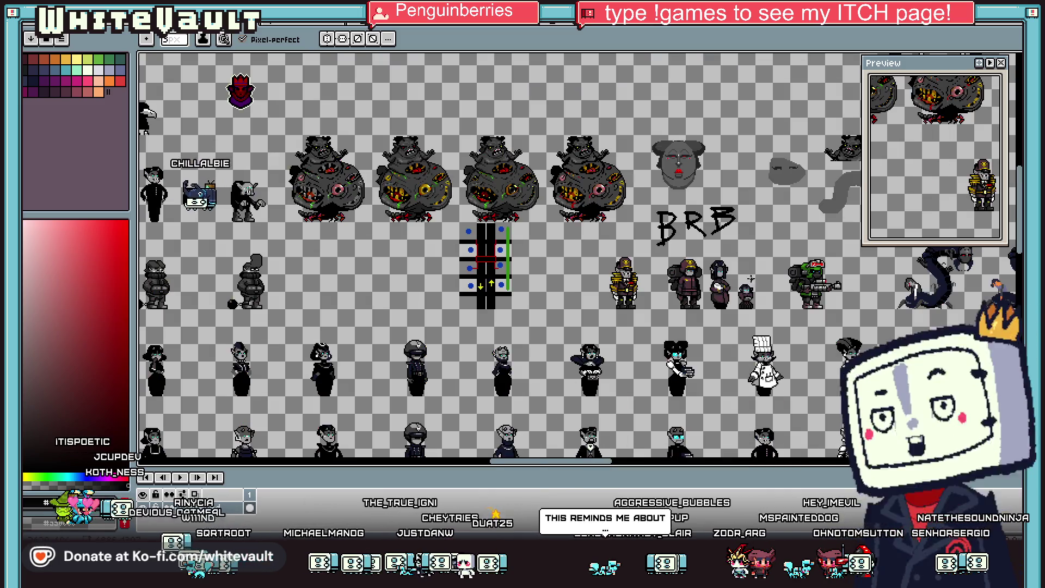
{"action": "scroll", "coordinate": [746, 287], "scroll_direction": "up", "scroll_amount": 2}
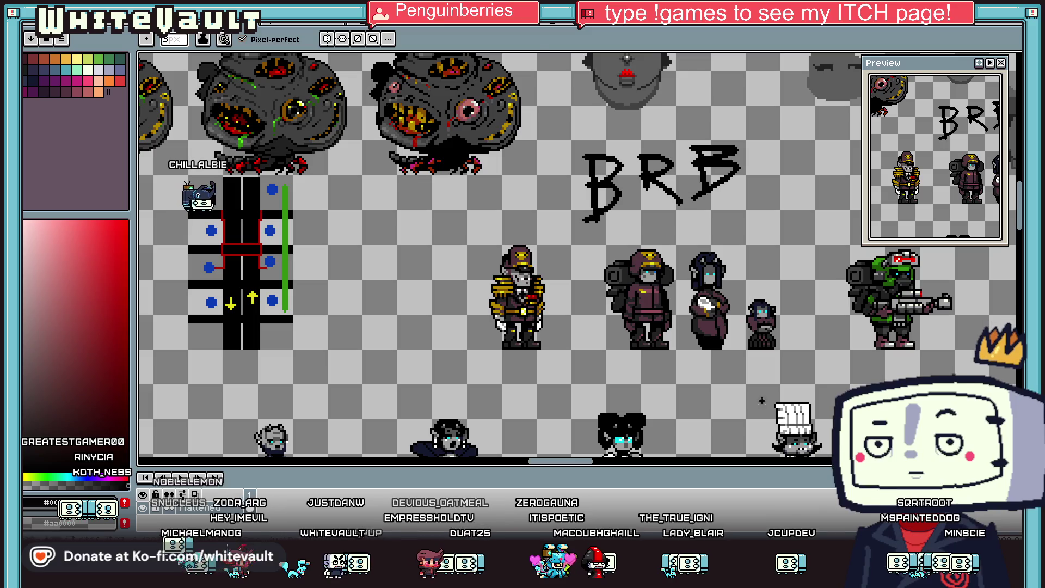
Step: Erase the BRB scribble from the sheet using a rectangular marquee selection
{"action": "left_click", "coordinate": [1017, 58]}
{"action": "left_click", "coordinate": [954, 58]}
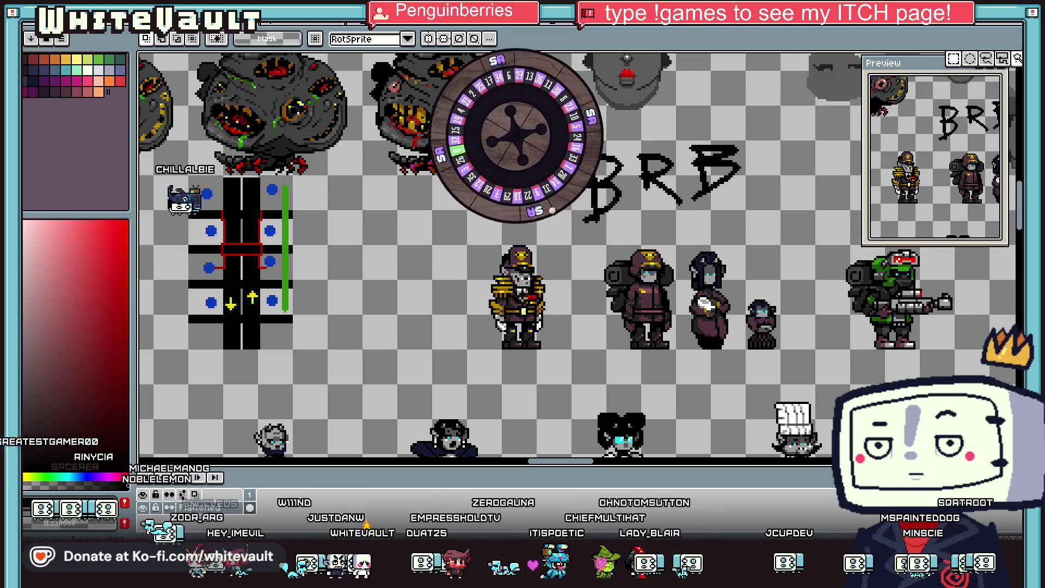
{"action": "left_click_drag", "start_coordinate": [541, 128], "coordinate": [800, 243]}
{"action": "key", "text": "Delete"}
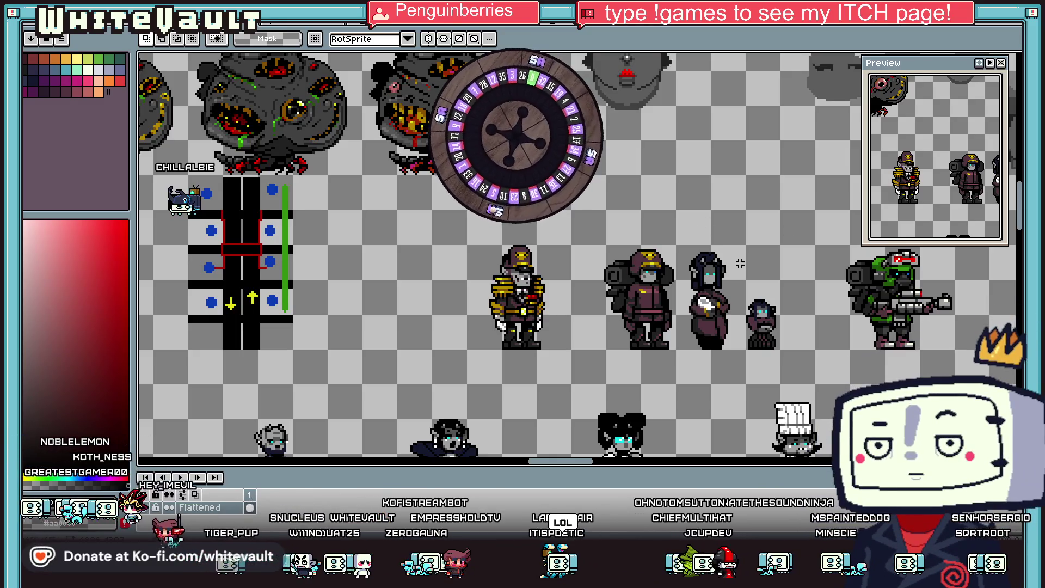
Step: Select and delete the green soldier sprite
{"action": "left_click_drag", "start_coordinate": [590, 466], "coordinate": [611, 462]}
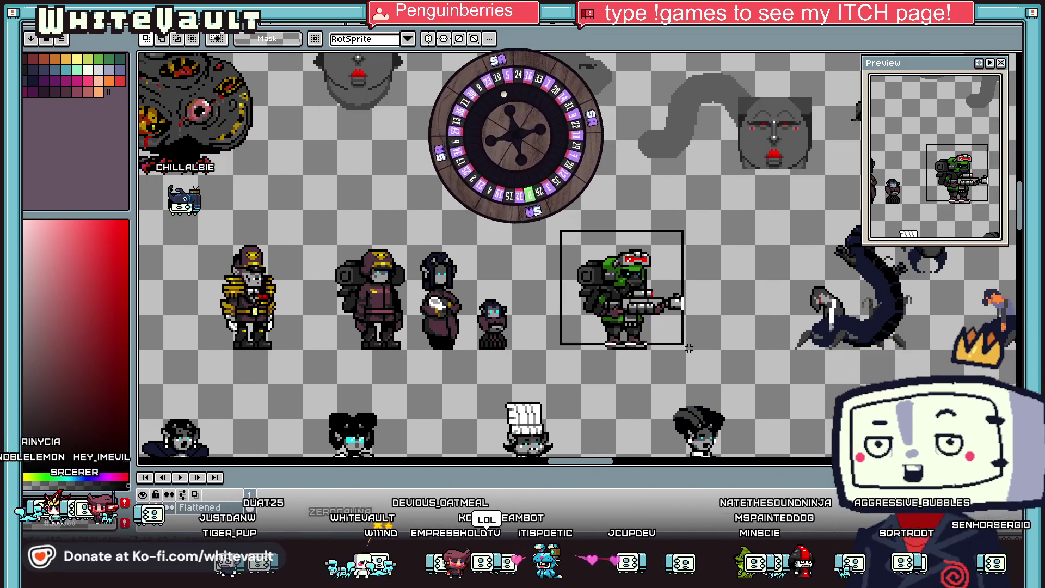
{"action": "left_click_drag", "start_coordinate": [555, 224], "coordinate": [732, 370]}
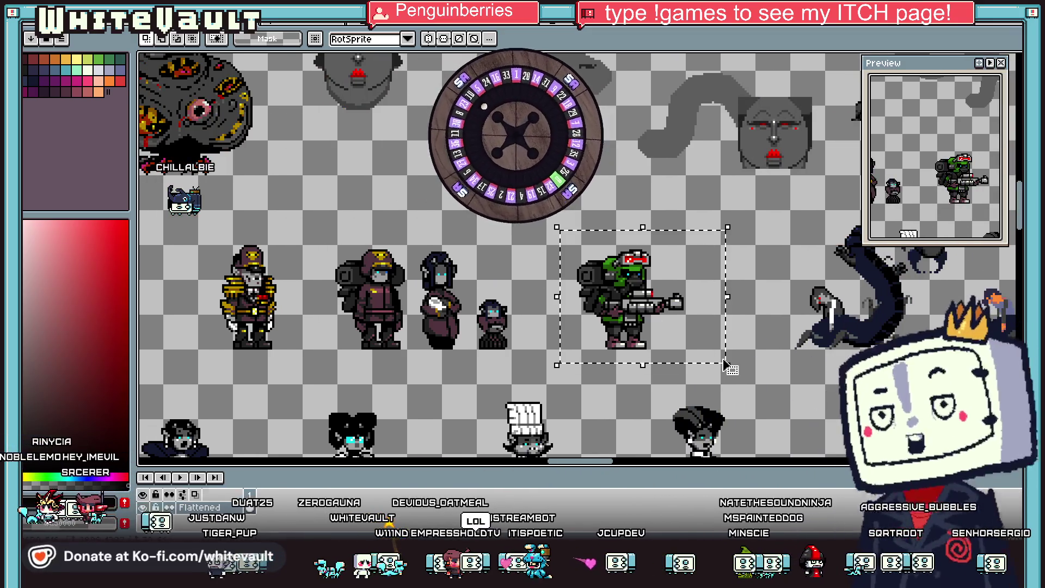
{"action": "key", "text": "Delete"}
Step: Commit the previously moved sprite and deselect it
{"action": "scroll", "coordinate": [732, 346], "scroll_direction": "down", "scroll_amount": 1}
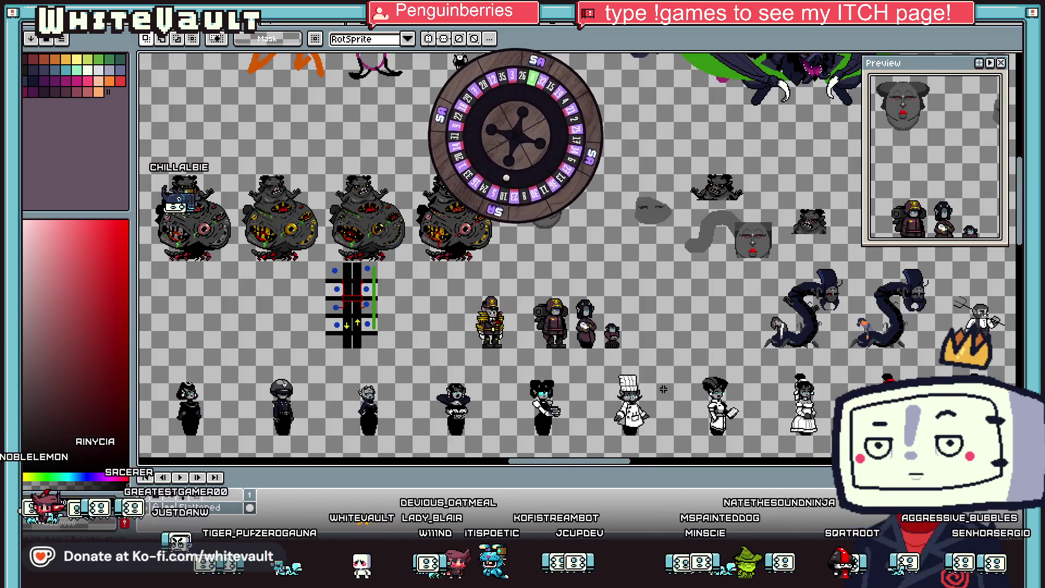
{"action": "scroll", "coordinate": [663, 389], "scroll_direction": "down", "scroll_amount": 2}
{"action": "scroll", "coordinate": [460, 344], "scroll_direction": "down", "scroll_amount": 5}
{"action": "scroll", "coordinate": [460, 344], "scroll_direction": "up", "scroll_amount": 2}
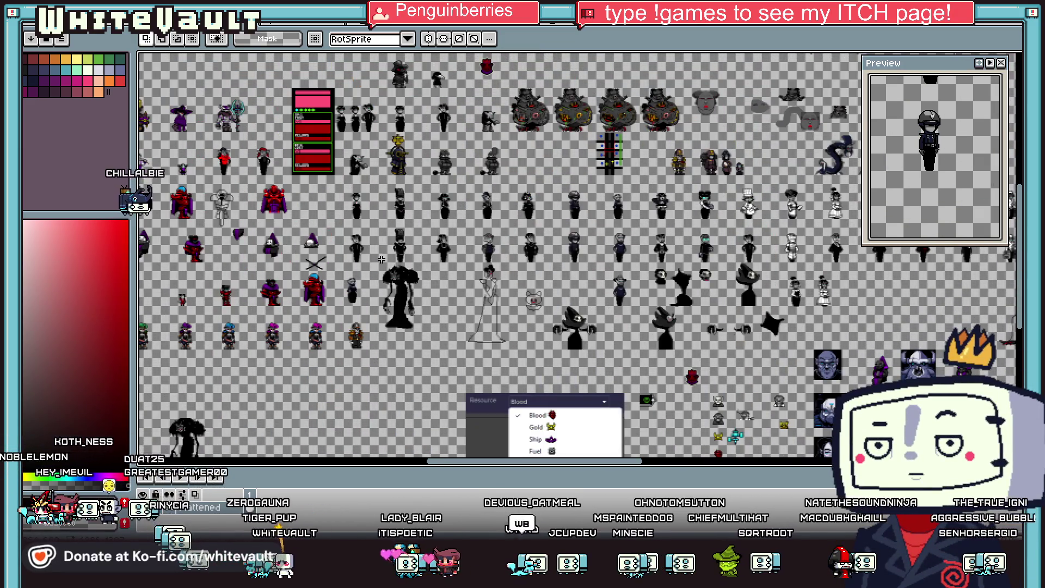
{"action": "scroll", "coordinate": [237, 210], "scroll_direction": "up", "scroll_amount": 2}
{"action": "scroll", "coordinate": [609, 283], "scroll_direction": "down", "scroll_amount": 2}
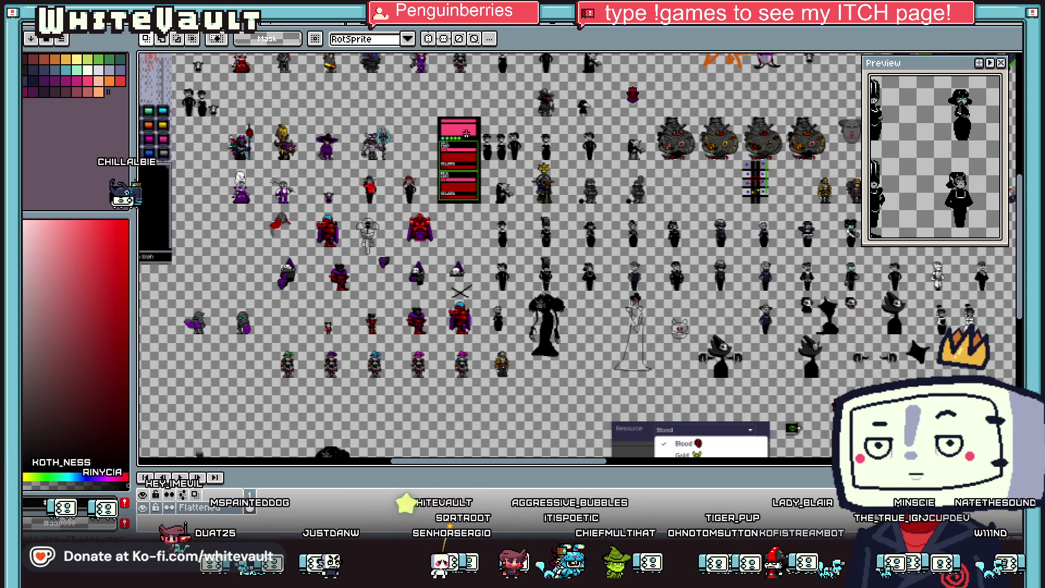
{"action": "scroll", "coordinate": [517, 225], "scroll_direction": "up", "scroll_amount": 1}
{"action": "scroll", "coordinate": [506, 94], "scroll_direction": "down", "scroll_amount": 1}
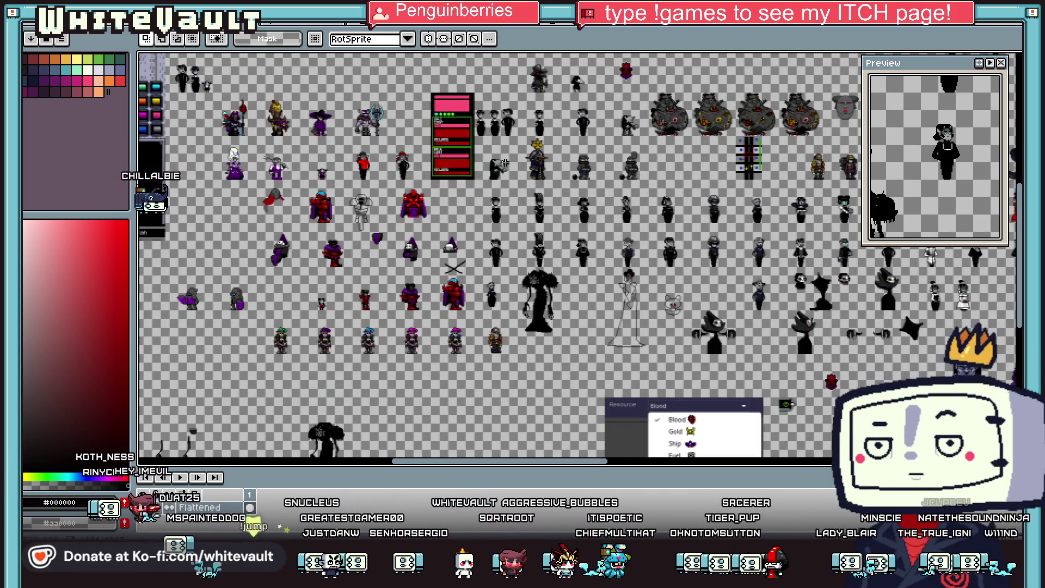
{"action": "scroll", "coordinate": [561, 94], "scroll_direction": "up", "scroll_amount": 1}
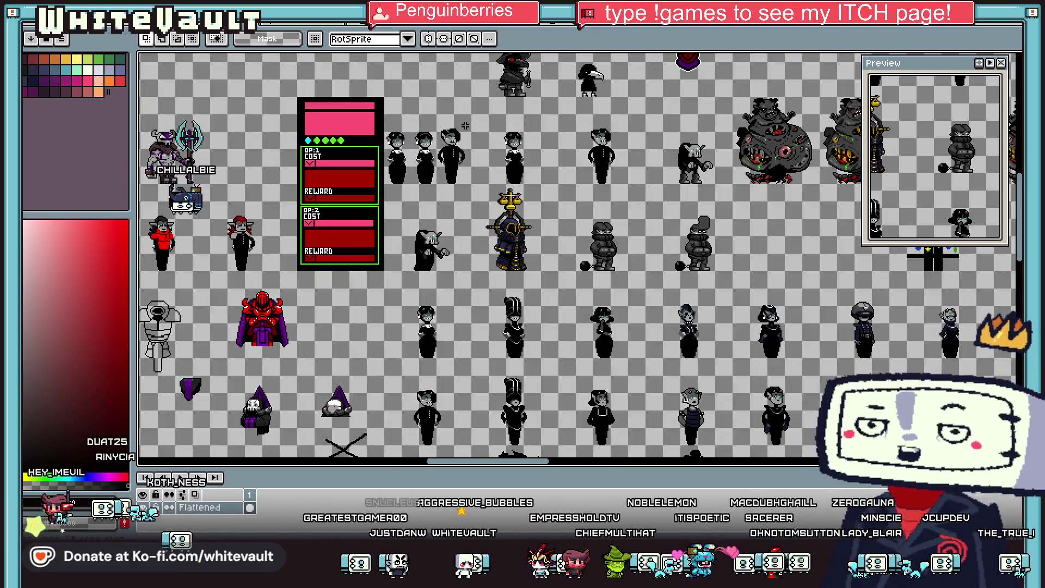
{"action": "left_click", "coordinate": [451, 180]}
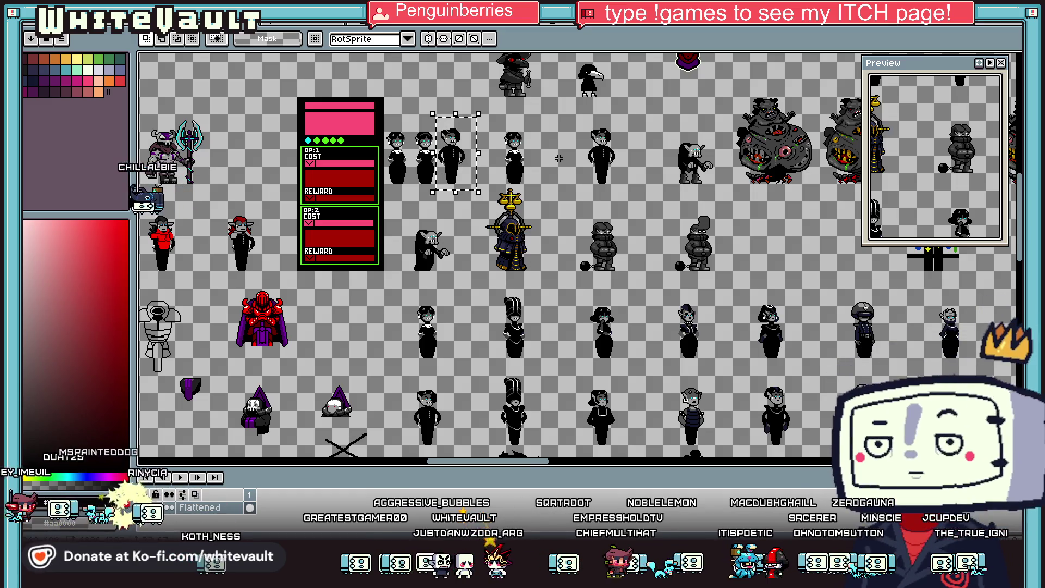
Step: Marquee-select the bearded waiter holding the pitchfork and start transforming him with Ctrl+T
{"action": "scroll", "coordinate": [598, 154], "scroll_direction": "down", "scroll_amount": 2}
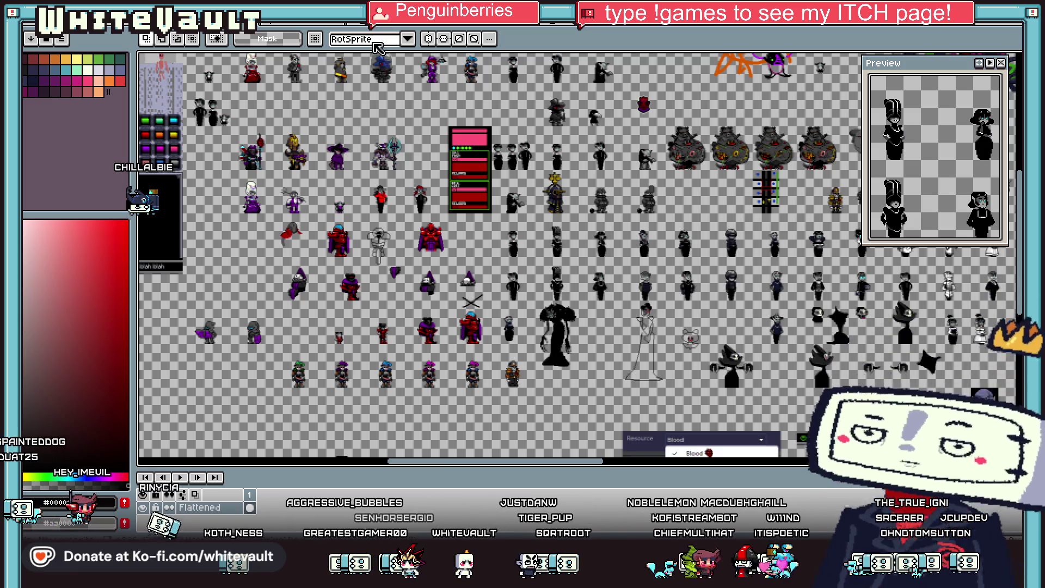
{"action": "scroll", "coordinate": [313, 79], "scroll_direction": "up", "scroll_amount": 2}
{"action": "mouse_move", "coordinate": [1018, 238]}
{"action": "left_mouse_down"}
{"action": "mouse_move", "coordinate": [1018, 170]}
{"action": "mouse_move", "coordinate": [848, 212]}
{"action": "left_mouse_up"}
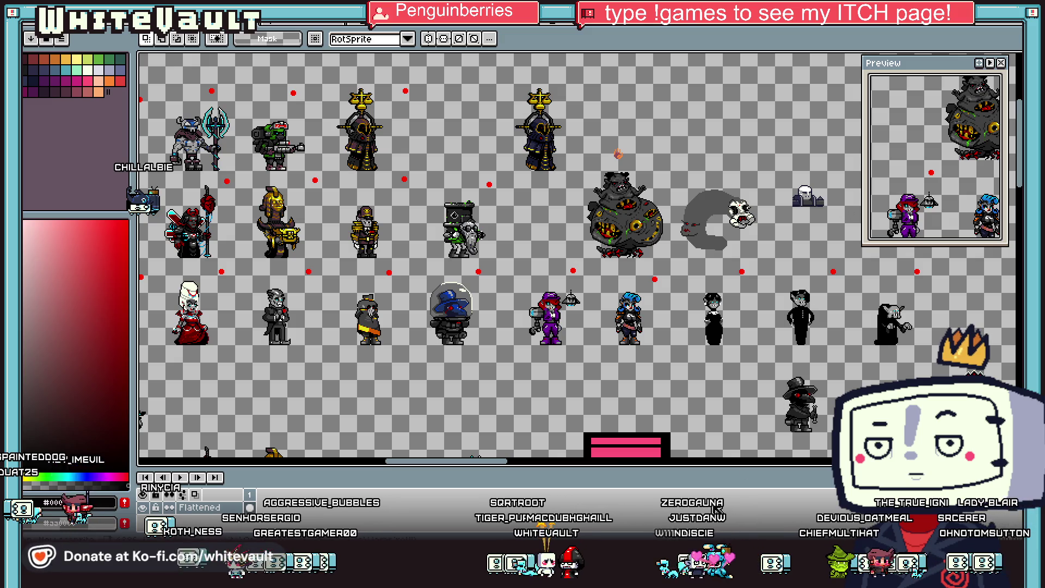
{"action": "left_click_drag", "start_coordinate": [485, 467], "coordinate": [442, 471]}
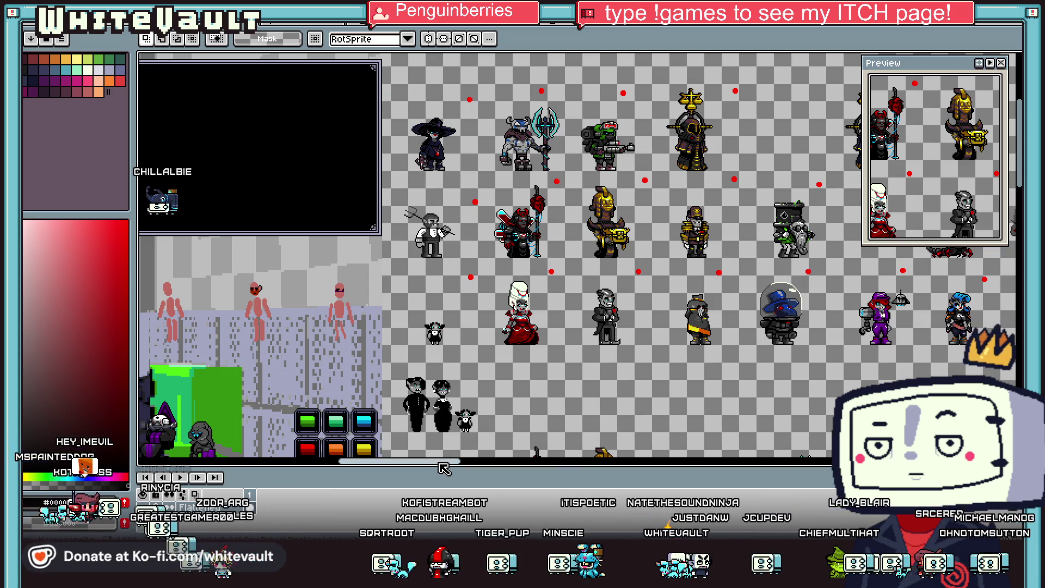
{"action": "left_click_drag", "start_coordinate": [396, 191], "coordinate": [463, 262]}
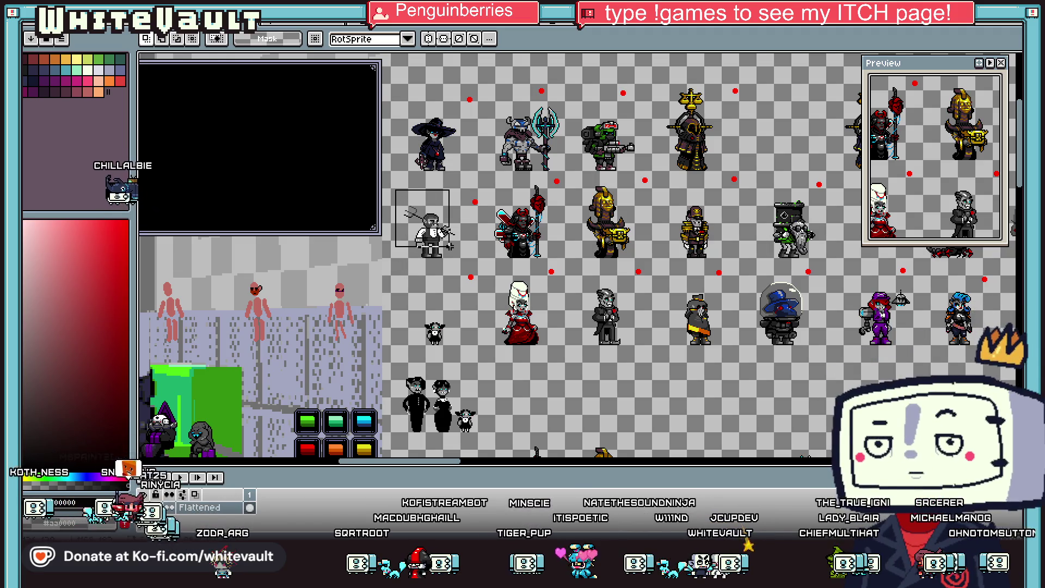
{"action": "key", "text": "ctrl+t"}
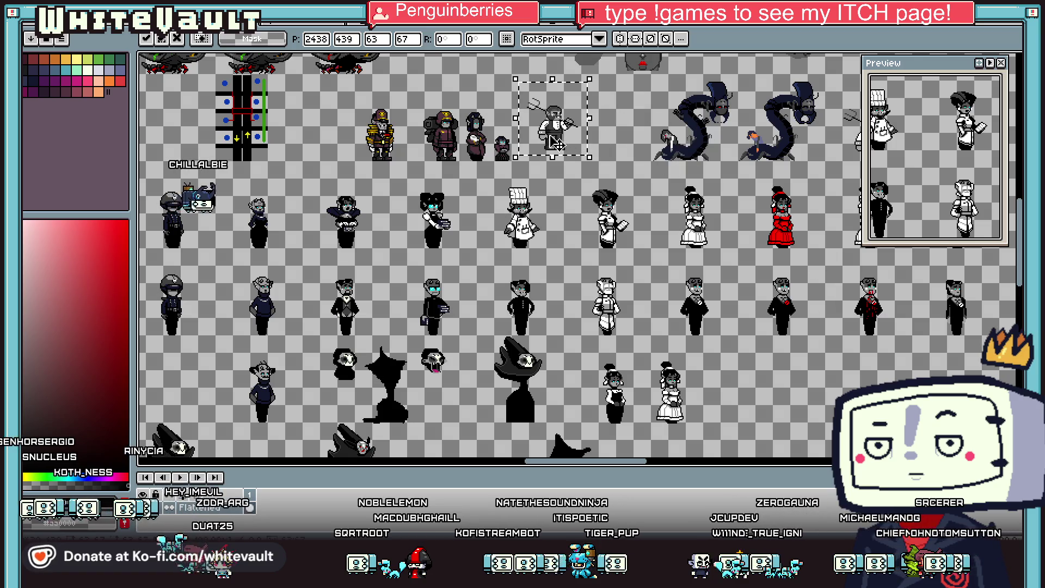
Step: Move the waiter sprite lower on the sheet and confirm the position
{"action": "scroll", "coordinate": [571, 162], "scroll_direction": "up", "scroll_amount": 3}
{"action": "left_click_drag", "start_coordinate": [571, 162], "coordinate": [574, 188]}
{"action": "key", "text": "Return"}
Step: Select the pitchfork and the waiter's raised arm, shift them, and drop them in place
{"action": "scroll", "coordinate": [701, 114], "scroll_direction": "down", "scroll_amount": 2}
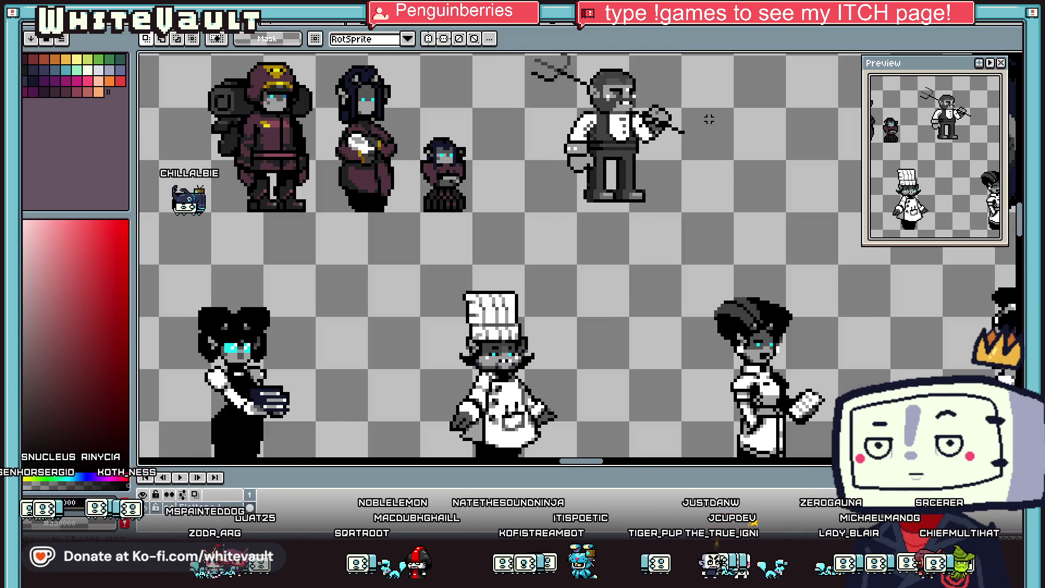
{"action": "scroll", "coordinate": [702, 113], "scroll_direction": "up", "scroll_amount": 2}
{"action": "left_click_drag", "start_coordinate": [700, 89], "coordinate": [604, 189]}
{"action": "scroll", "coordinate": [599, 163], "scroll_direction": "down", "scroll_amount": 1}
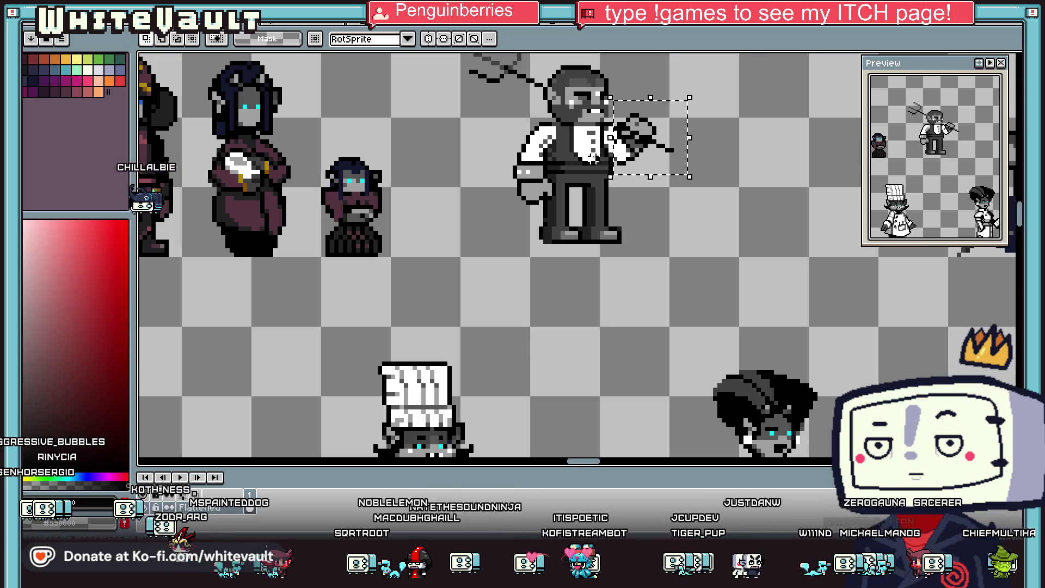
{"action": "mouse_move", "coordinate": [538, 117]}
{"action": "left_mouse_down"}
{"action": "mouse_move", "coordinate": [503, 224]}
{"action": "mouse_move", "coordinate": [814, 190]}
{"action": "left_mouse_up"}
{"action": "scroll", "coordinate": [544, 196], "scroll_direction": "down", "scroll_amount": 2}
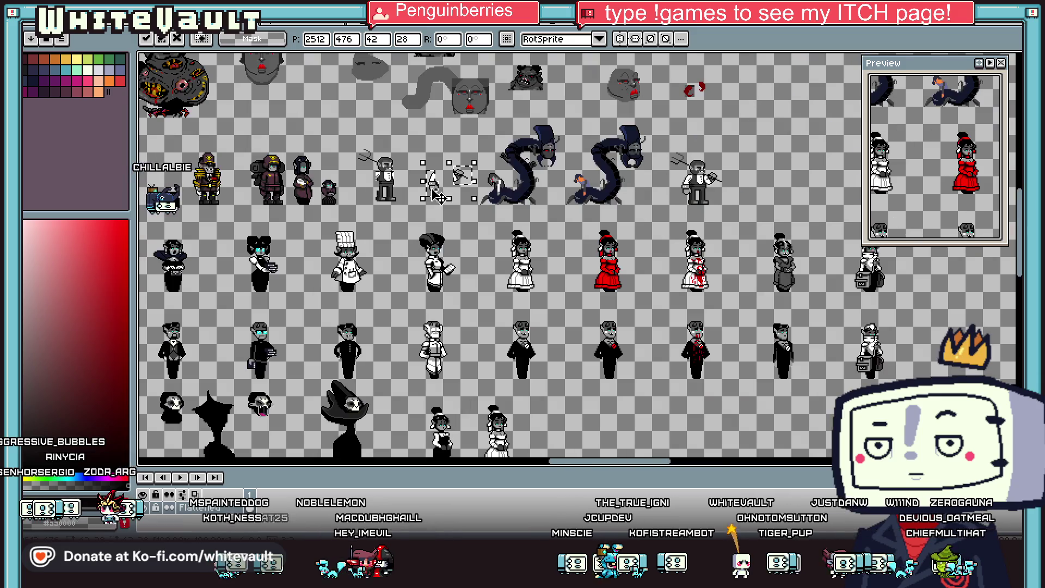
{"action": "scroll", "coordinate": [545, 196], "scroll_direction": "up", "scroll_amount": 2}
{"action": "key", "text": "ctrl+d"}
{"action": "key", "text": "Delete"}
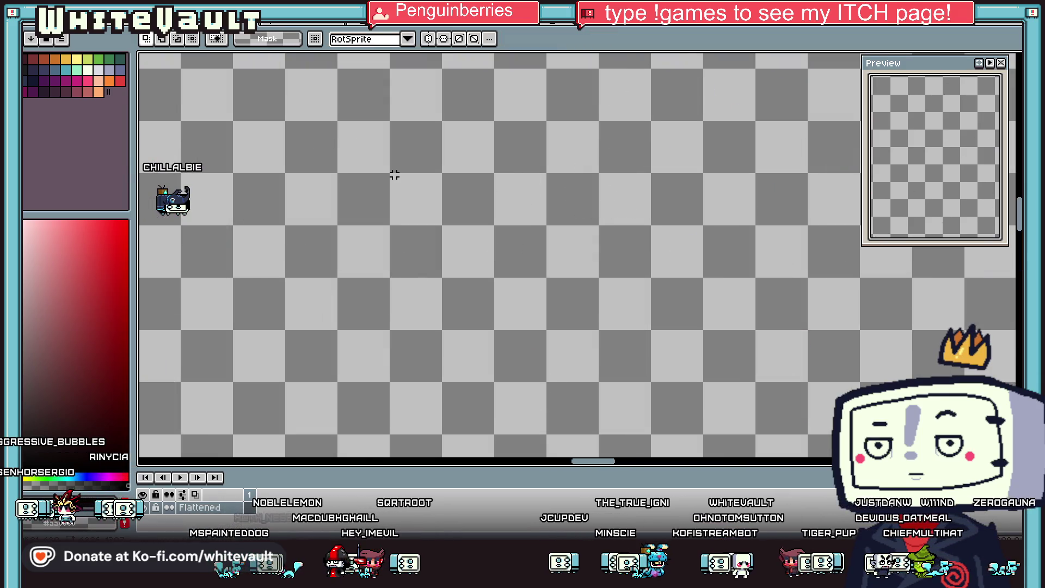
{"action": "key", "text": "ctrl+z"}
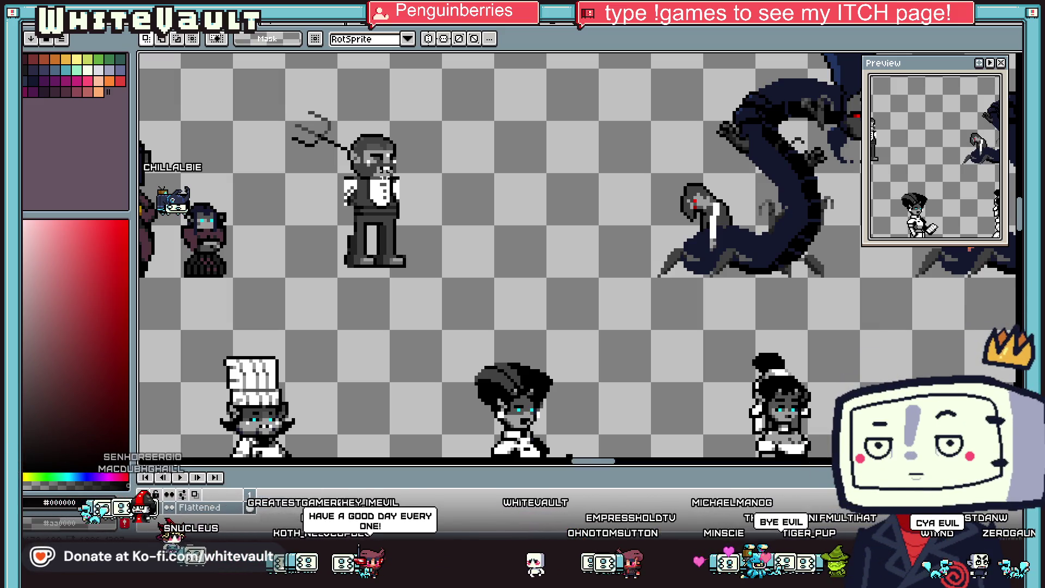
Step: Erase the pitchfork behind the waiter with the Eraser
{"action": "scroll", "coordinate": [265, 109], "scroll_direction": "up", "scroll_amount": 1}
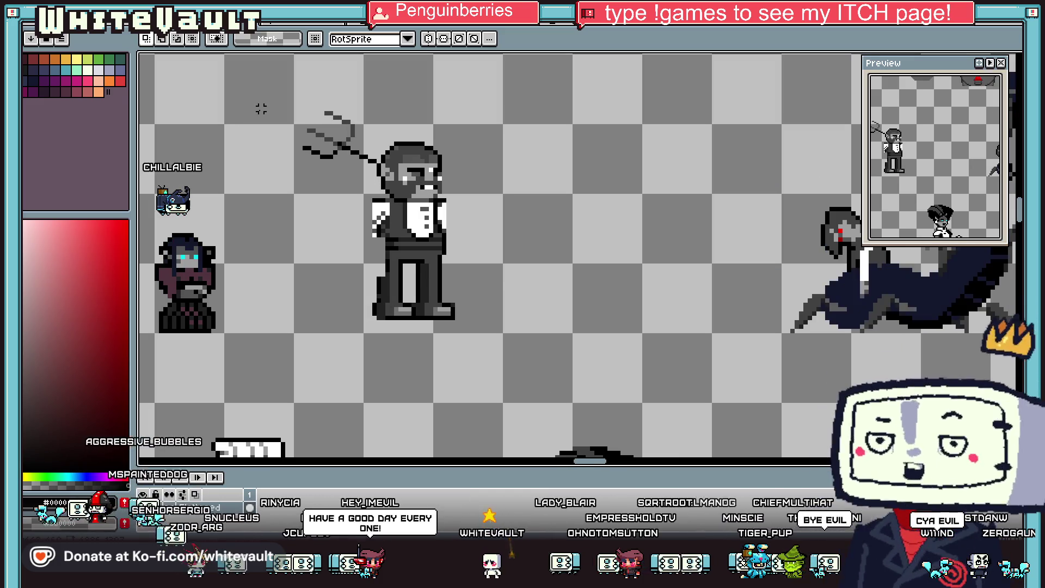
{"action": "key", "text": "e"}
{"action": "left_click_drag", "start_coordinate": [327, 123], "coordinate": [339, 154]}
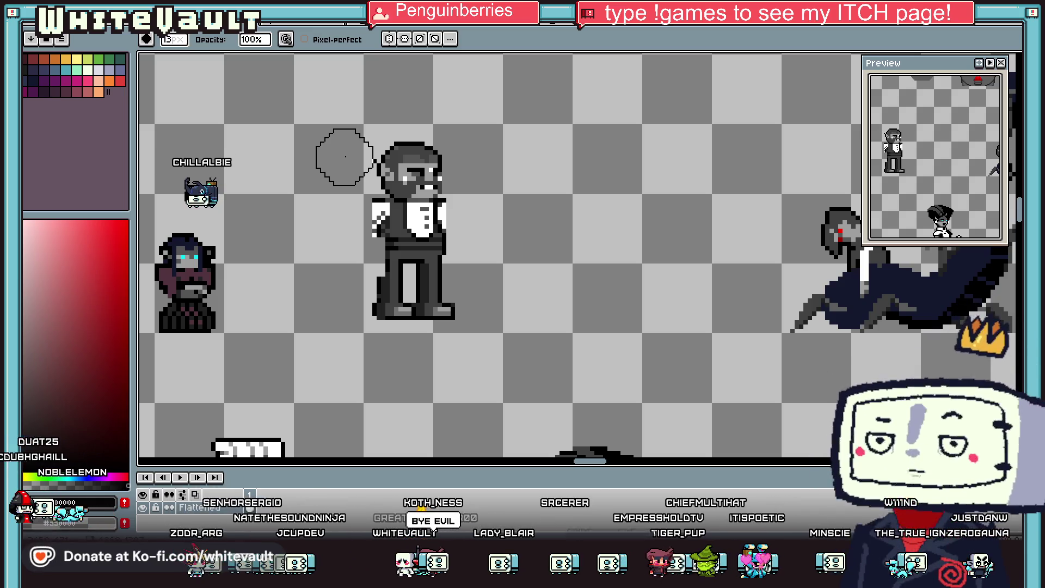
{"action": "scroll", "coordinate": [407, 216], "scroll_direction": "down", "scroll_amount": 3}
{"action": "scroll", "coordinate": [327, 207], "scroll_direction": "up", "scroll_amount": 5}
{"action": "scroll", "coordinate": [455, 187], "scroll_direction": "up", "scroll_amount": 1}
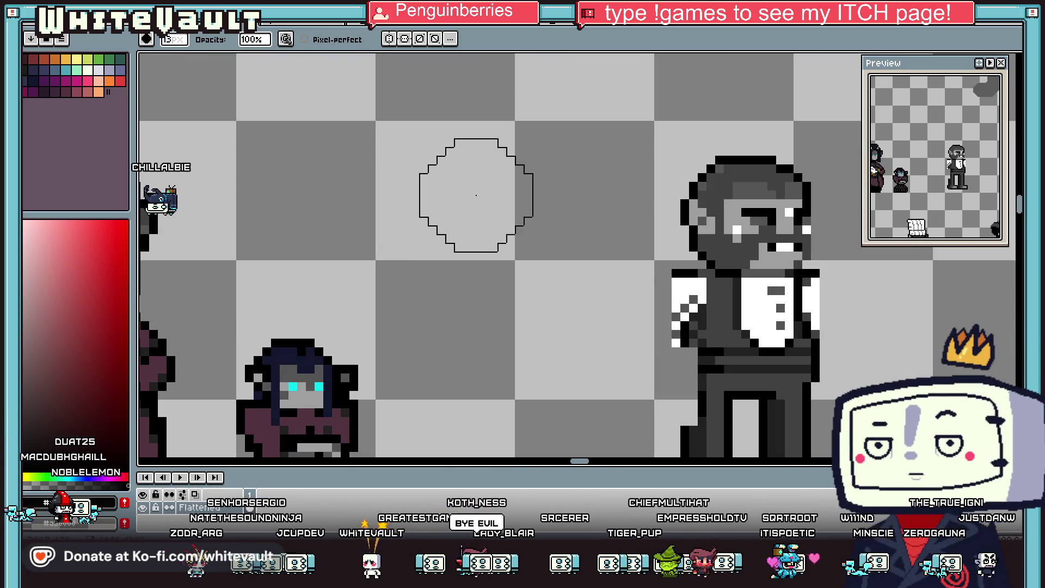
{"action": "scroll", "coordinate": [560, 221], "scroll_direction": "down", "scroll_amount": 1}
{"action": "scroll", "coordinate": [675, 209], "scroll_direction": "up", "scroll_amount": 1}
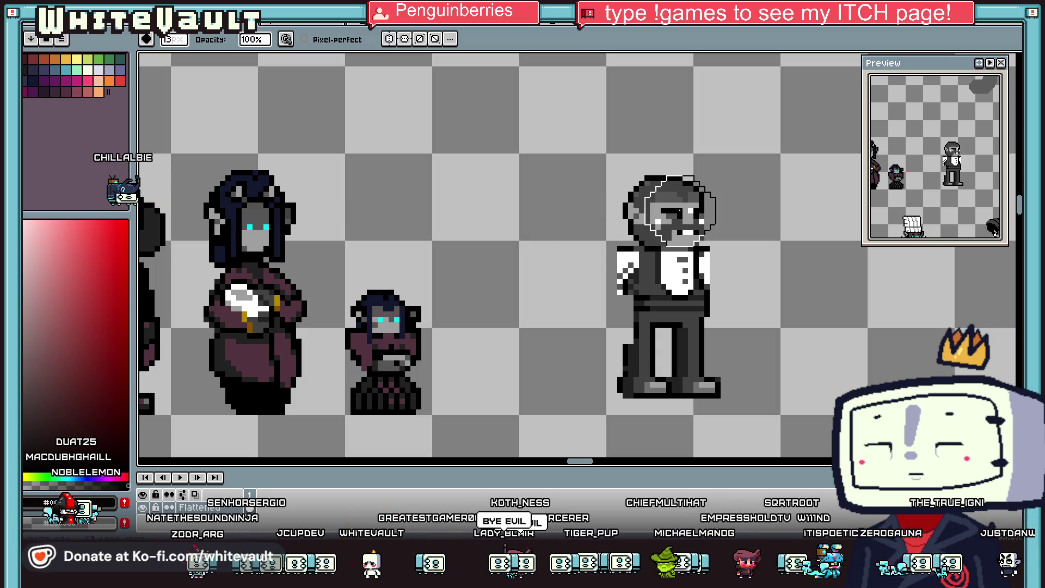
{"action": "scroll", "coordinate": [738, 212], "scroll_direction": "up", "scroll_amount": 1}
Step: Paint dark pixels above the eye and repaint the brow and eye rows light grey
{"action": "key", "text": "i"}
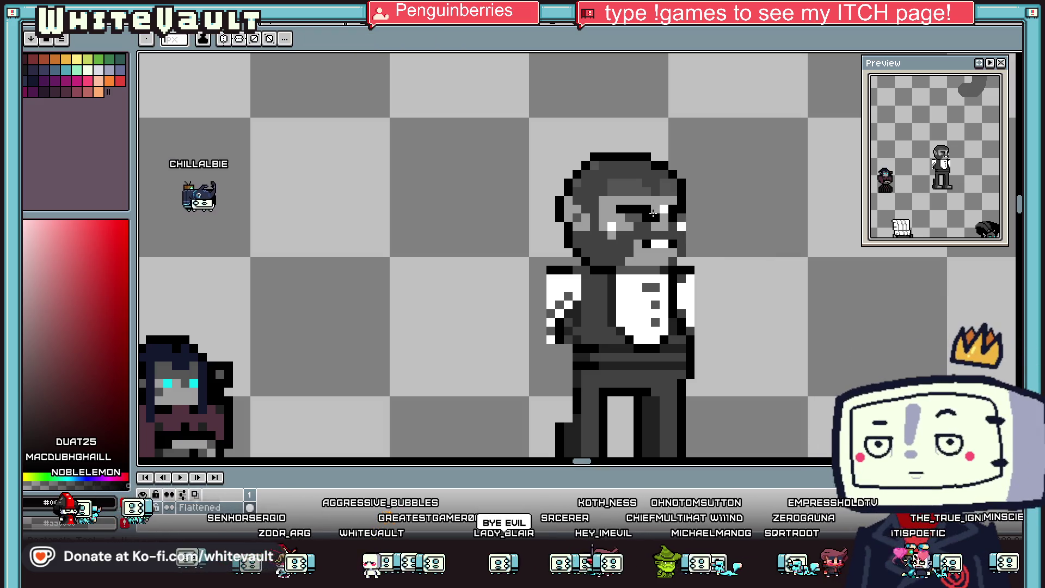
{"action": "scroll", "coordinate": [634, 214], "scroll_direction": "up", "scroll_amount": 2}
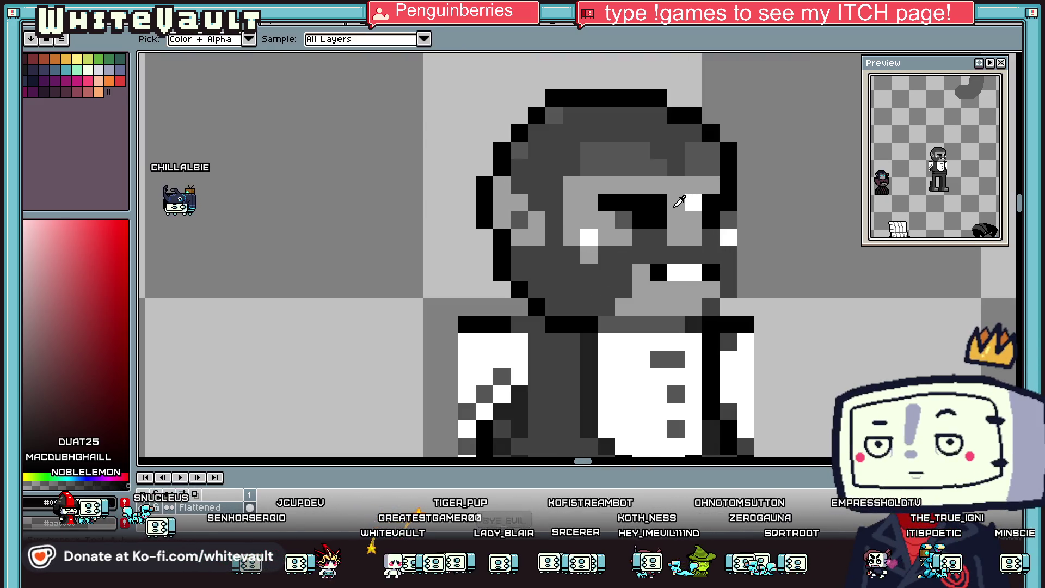
{"action": "scroll", "coordinate": [667, 194], "scroll_direction": "down", "scroll_amount": 2}
{"action": "scroll", "coordinate": [648, 197], "scroll_direction": "up", "scroll_amount": 2}
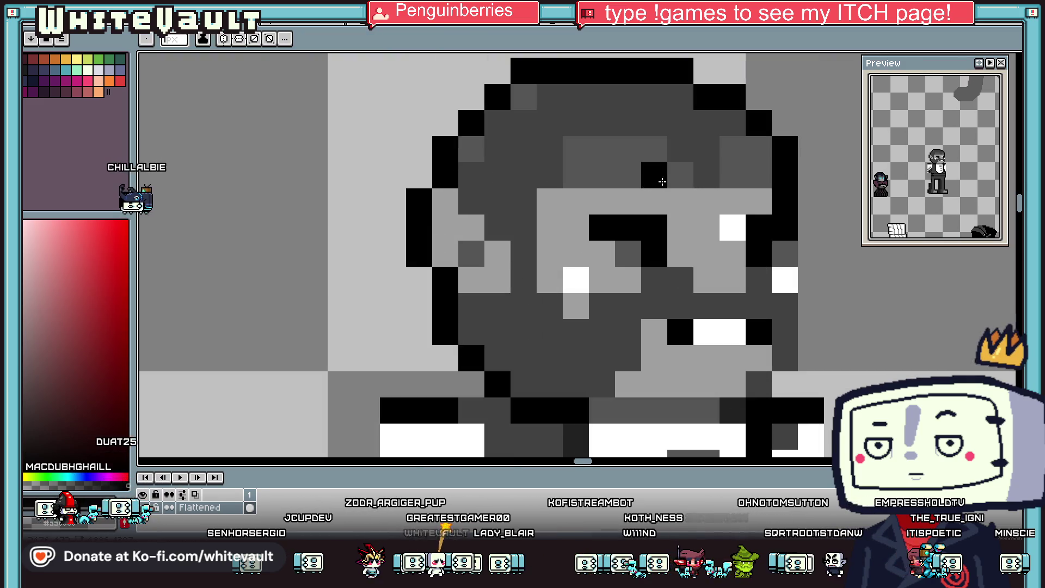
{"action": "left_click_drag", "start_coordinate": [656, 173], "coordinate": [585, 180]}
{"action": "left_click", "coordinate": [626, 201], "text": "alt"}
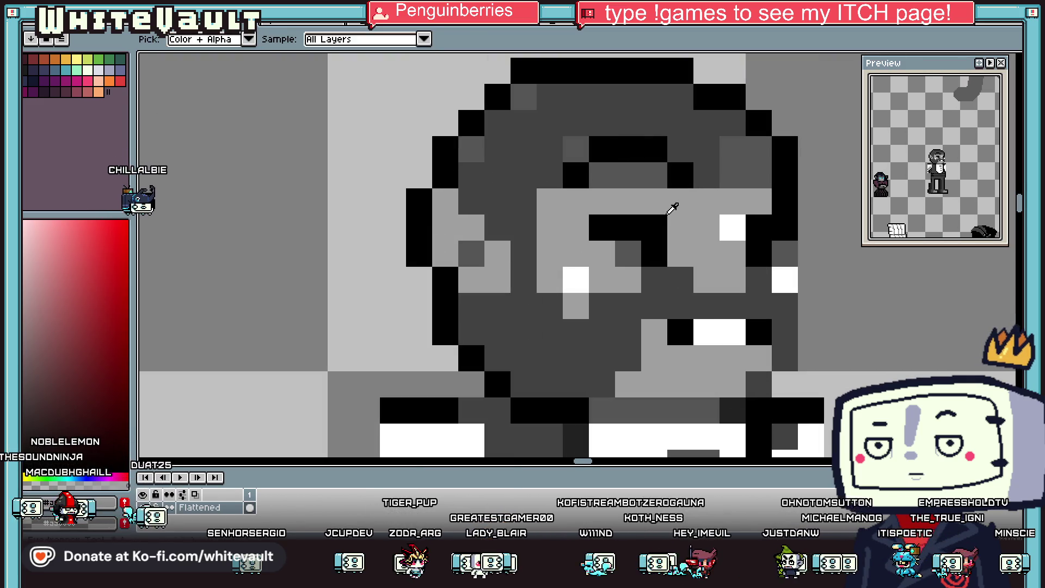
{"action": "left_click_drag", "start_coordinate": [601, 228], "coordinate": [656, 227]}
{"action": "scroll", "coordinate": [656, 227], "scroll_direction": "down", "scroll_amount": 3}
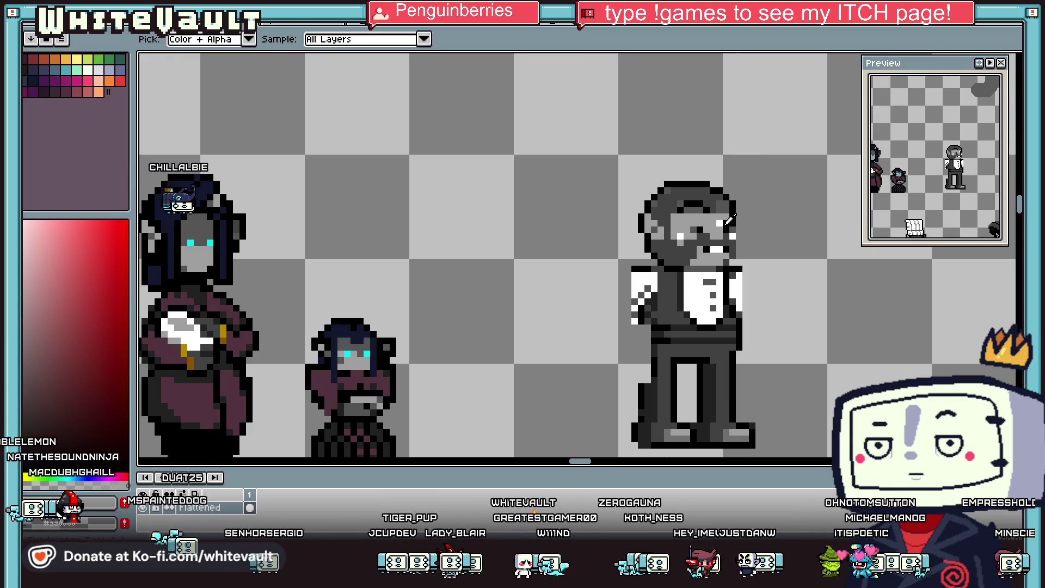
{"action": "scroll", "coordinate": [671, 292], "scroll_direction": "up", "scroll_amount": 2}
{"action": "left_click_drag", "start_coordinate": [671, 292], "coordinate": [731, 299]}
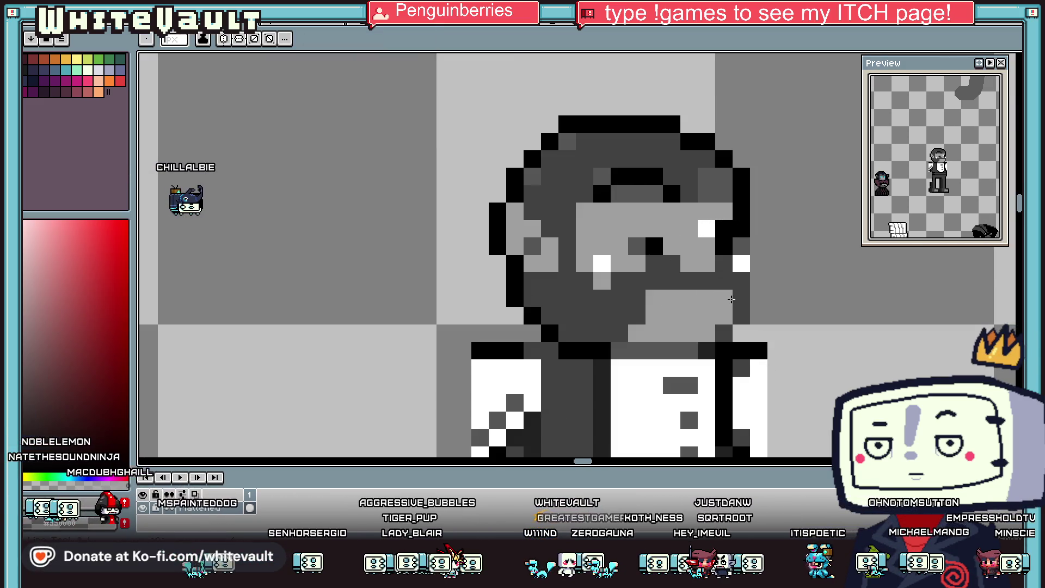
Step: Recolour the eyebrow pixels dark grey and black using greys sampled from the face
{"action": "left_click", "coordinate": [743, 229], "text": "alt"}
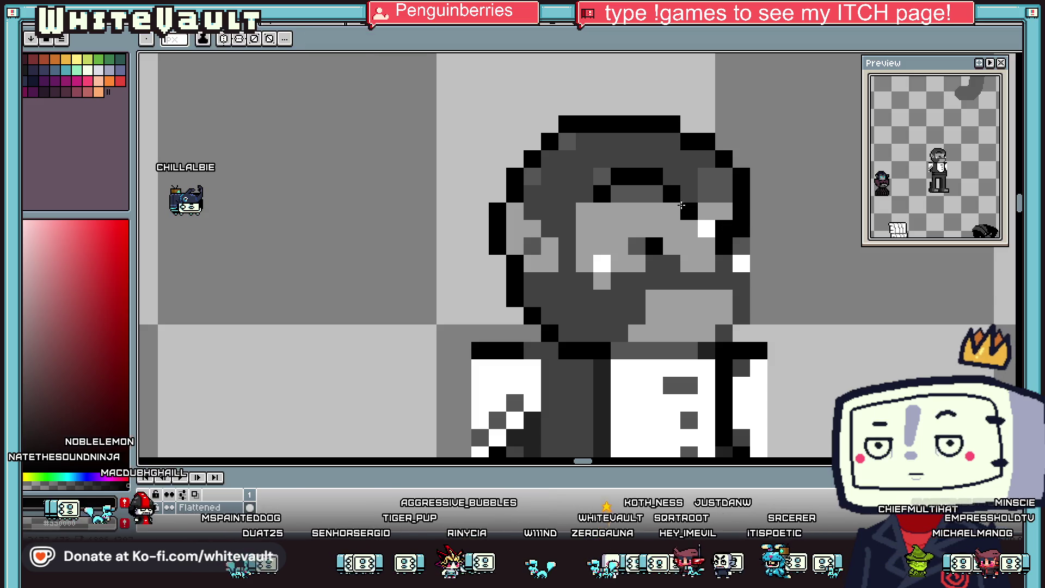
{"action": "left_click", "coordinate": [674, 204], "text": "alt"}
{"action": "left_click", "coordinate": [654, 176]}
{"action": "left_click", "coordinate": [671, 194]}
{"action": "scroll", "coordinate": [675, 196], "scroll_direction": "down", "scroll_amount": 2}
{"action": "scroll", "coordinate": [662, 198], "scroll_direction": "up", "scroll_amount": 1}
{"action": "scroll", "coordinate": [650, 200], "scroll_direction": "up", "scroll_amount": 1}
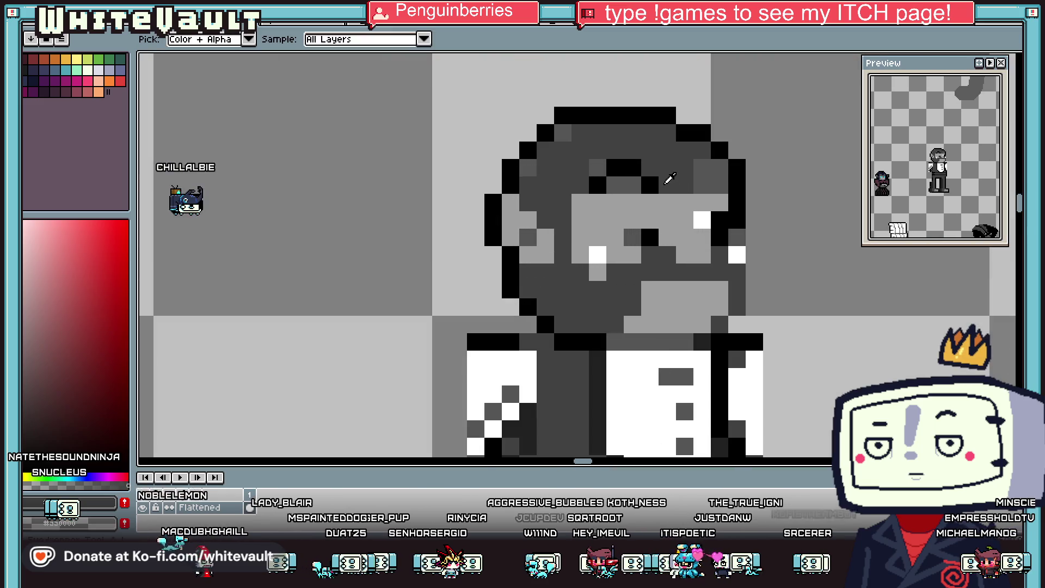
{"action": "left_click", "coordinate": [648, 200]}
{"action": "left_click", "coordinate": [648, 177], "text": "alt"}
{"action": "left_click", "coordinate": [648, 202]}
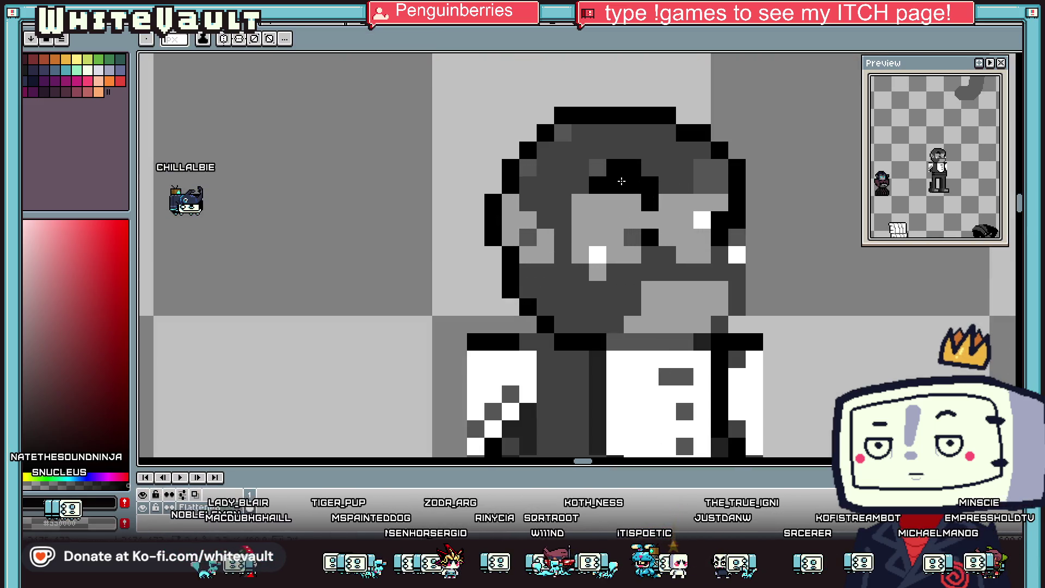
{"action": "scroll", "coordinate": [581, 197], "scroll_direction": "down", "scroll_amount": 3}
{"action": "scroll", "coordinate": [582, 197], "scroll_direction": "up", "scroll_amount": 1}
{"action": "scroll", "coordinate": [705, 214], "scroll_direction": "down", "scroll_amount": 2}
{"action": "scroll", "coordinate": [705, 214], "scroll_direction": "up", "scroll_amount": 2}
{"action": "scroll", "coordinate": [706, 213], "scroll_direction": "up", "scroll_amount": 3}
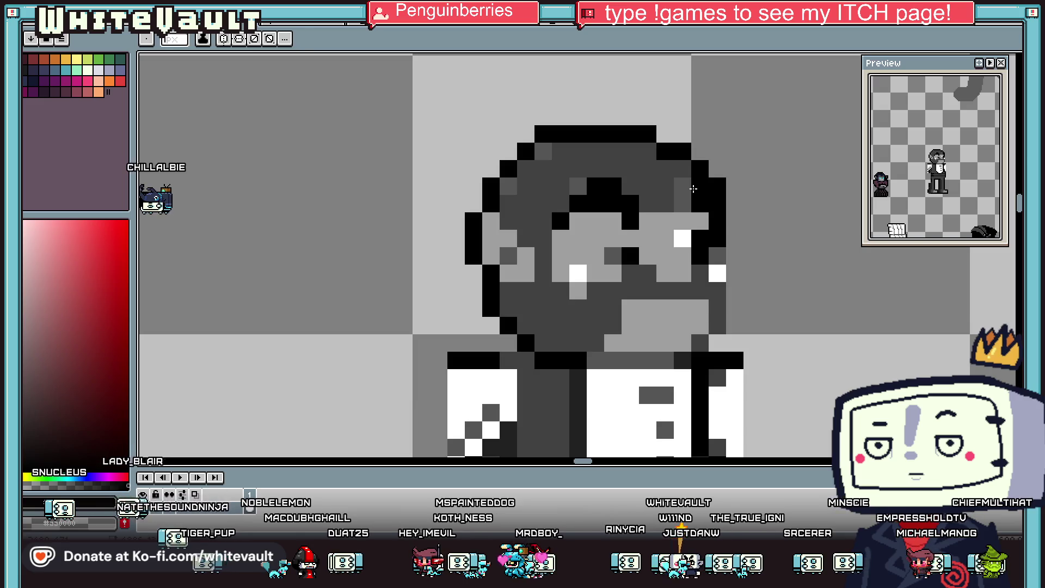
Step: Sample the dark beard grey and paint the mustache pixels with it
{"action": "key", "text": "alt"}
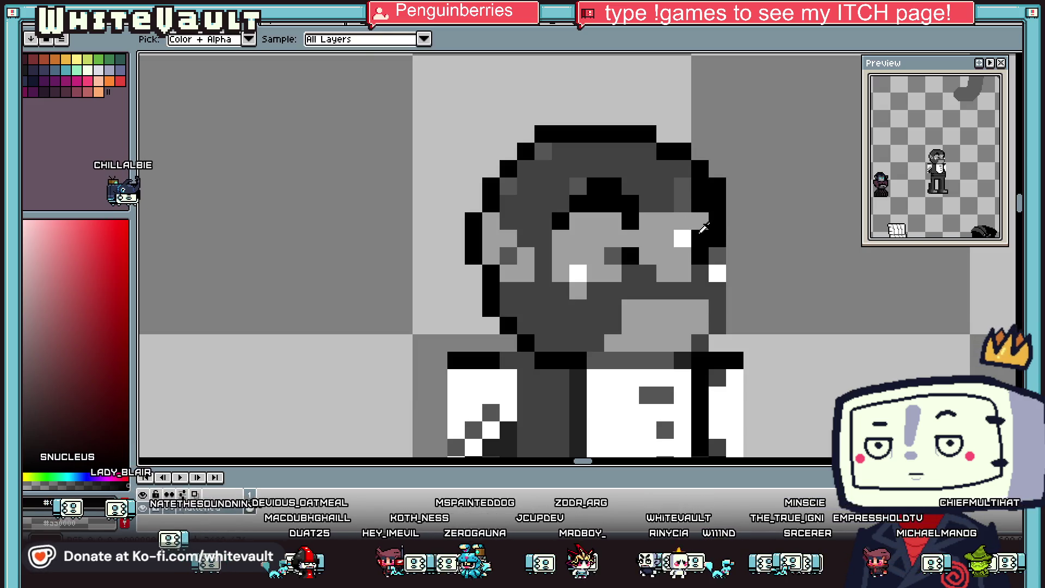
{"action": "left_click", "coordinate": [704, 228], "text": "alt"}
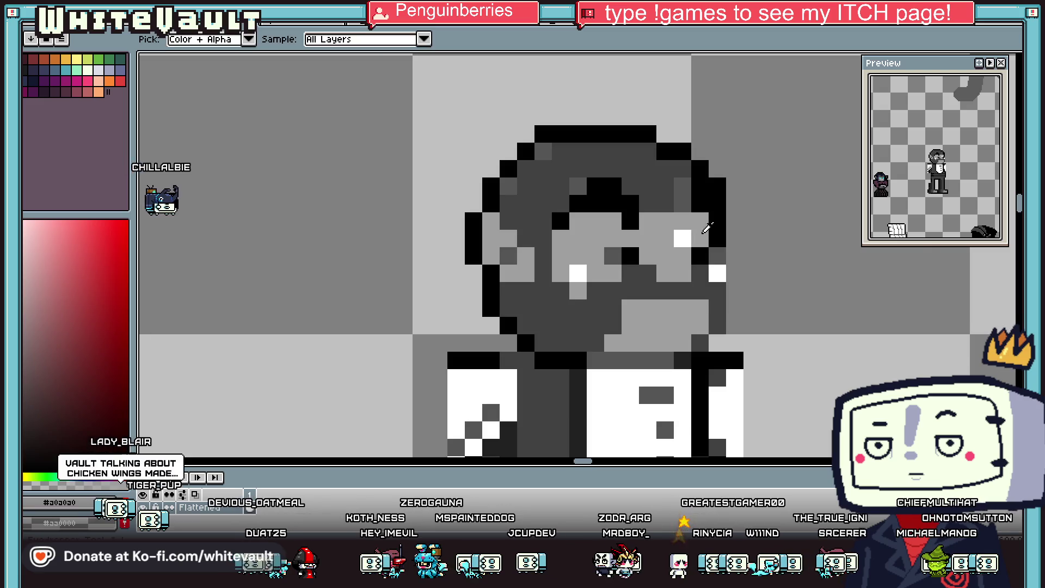
{"action": "key", "text": "alt"}
{"action": "scroll", "coordinate": [702, 237], "scroll_direction": "down", "scroll_amount": 3}
{"action": "scroll", "coordinate": [701, 245], "scroll_direction": "up", "scroll_amount": 3}
{"action": "scroll", "coordinate": [706, 244], "scroll_direction": "down", "scroll_amount": 1}
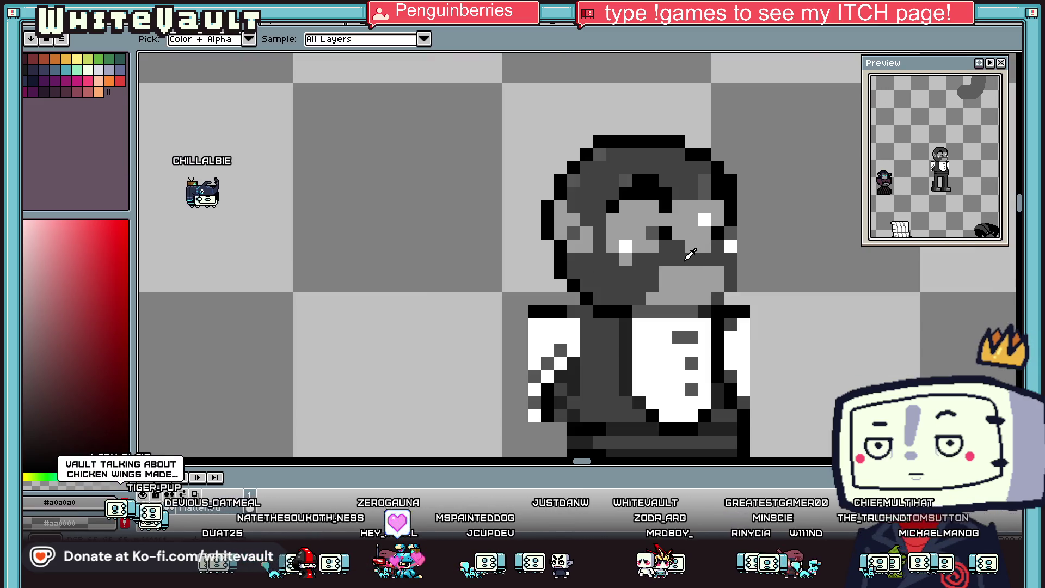
{"action": "left_click", "coordinate": [675, 276], "text": "alt"}
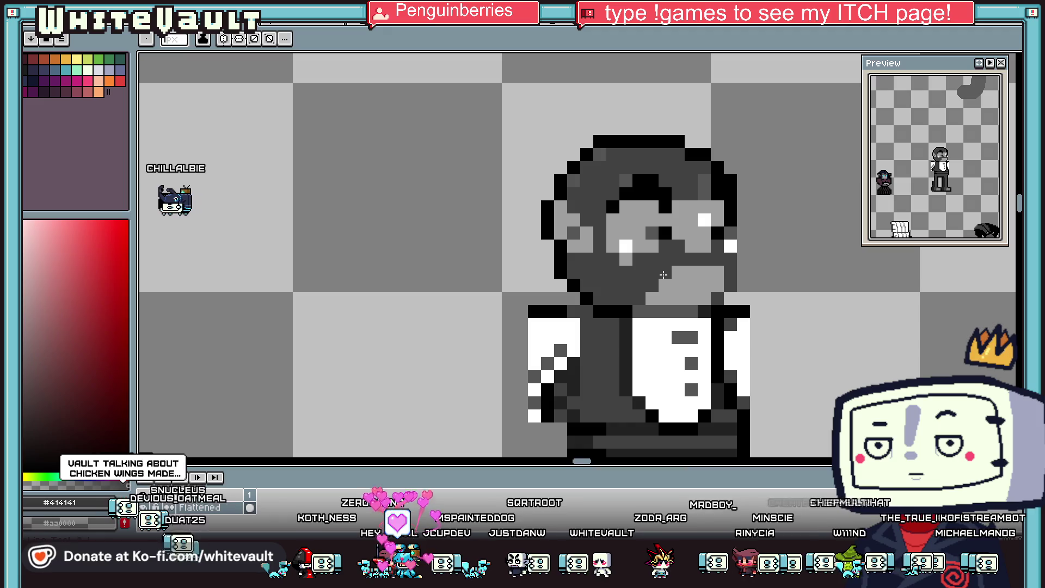
{"action": "scroll", "coordinate": [671, 284], "scroll_direction": "up", "scroll_amount": 1}
{"action": "left_click_drag", "start_coordinate": [678, 285], "coordinate": [714, 287]}
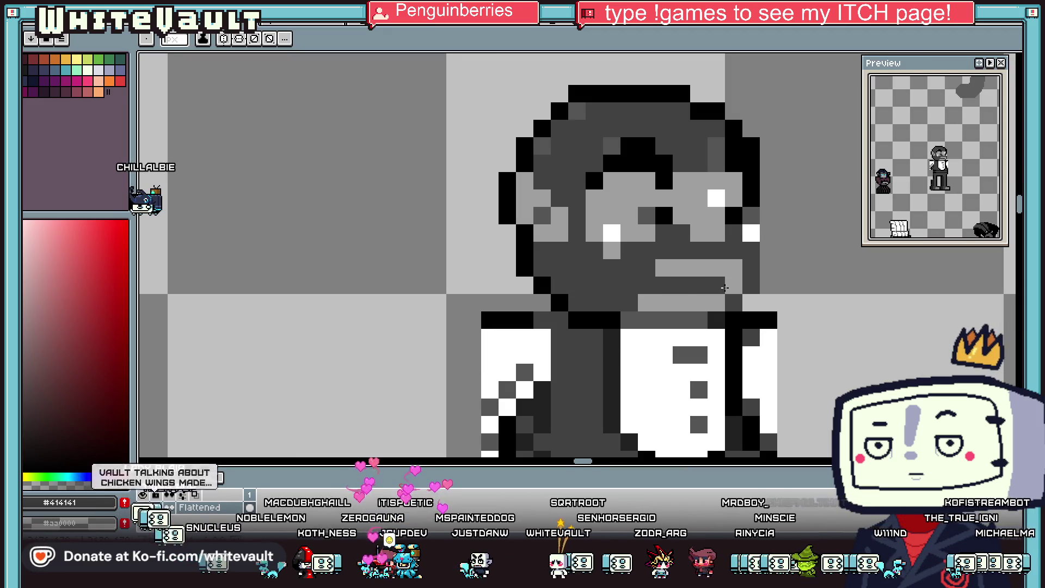
{"action": "scroll", "coordinate": [725, 300], "scroll_direction": "down", "scroll_amount": 4}
{"action": "scroll", "coordinate": [737, 315], "scroll_direction": "up", "scroll_amount": 3}
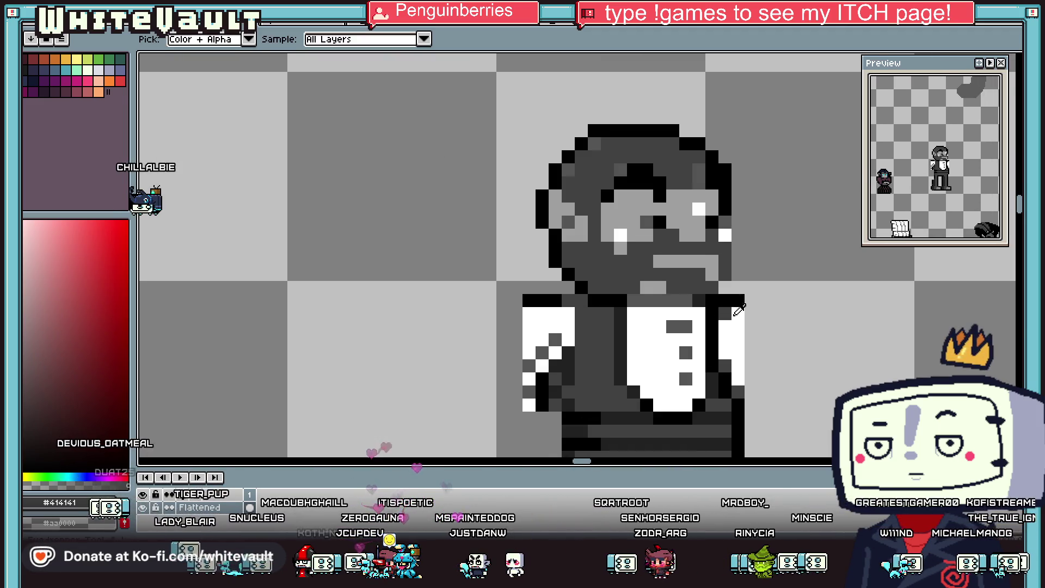
{"action": "scroll", "coordinate": [720, 301], "scroll_direction": "up", "scroll_amount": 2}
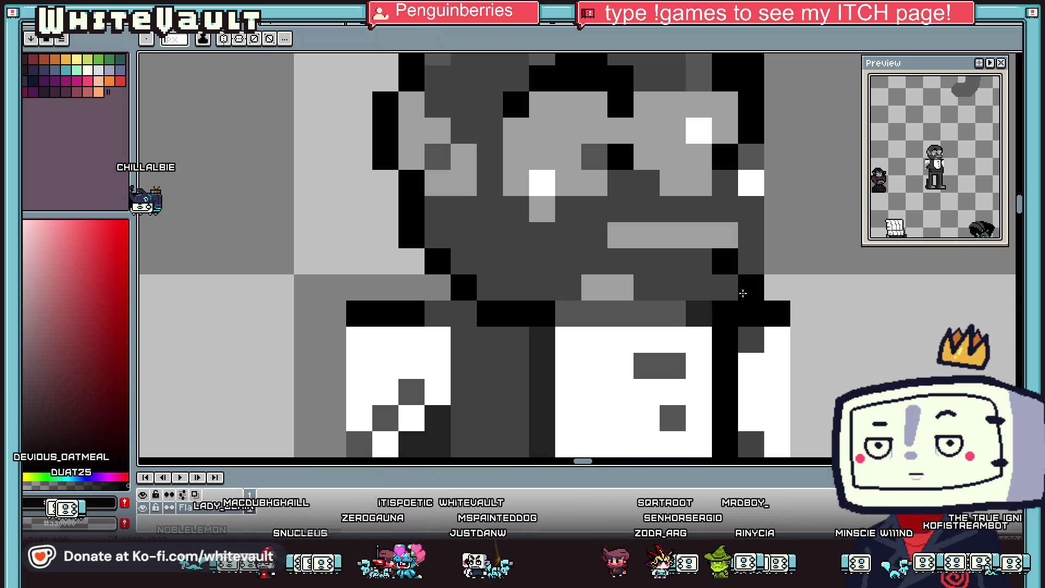
Step: Repaint the beard's lower edge in dark grey, pixel by pixel
{"action": "left_click_drag", "start_coordinate": [621, 295], "coordinate": [635, 303]}
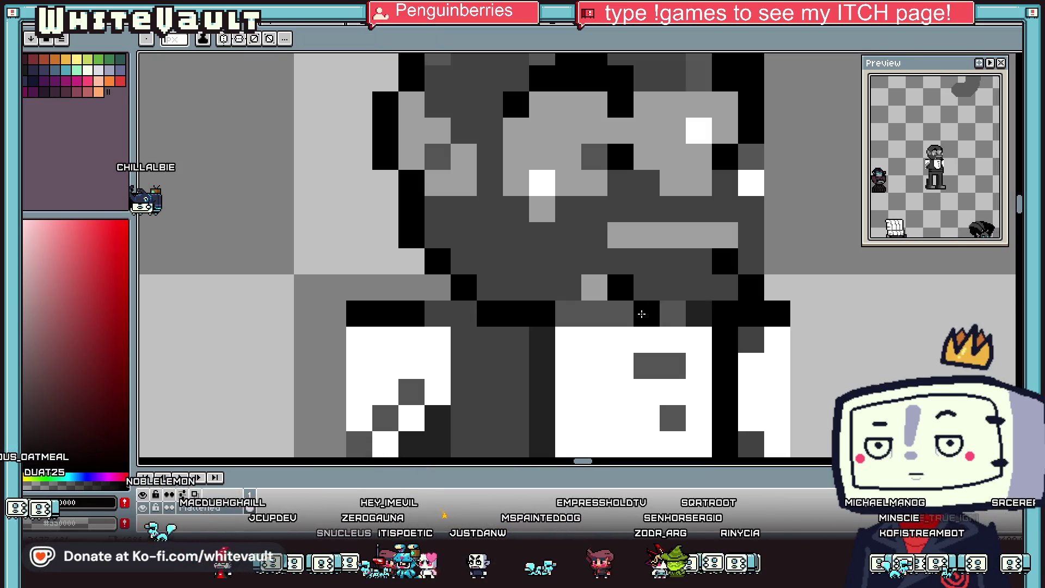
{"action": "key", "text": "alt"}
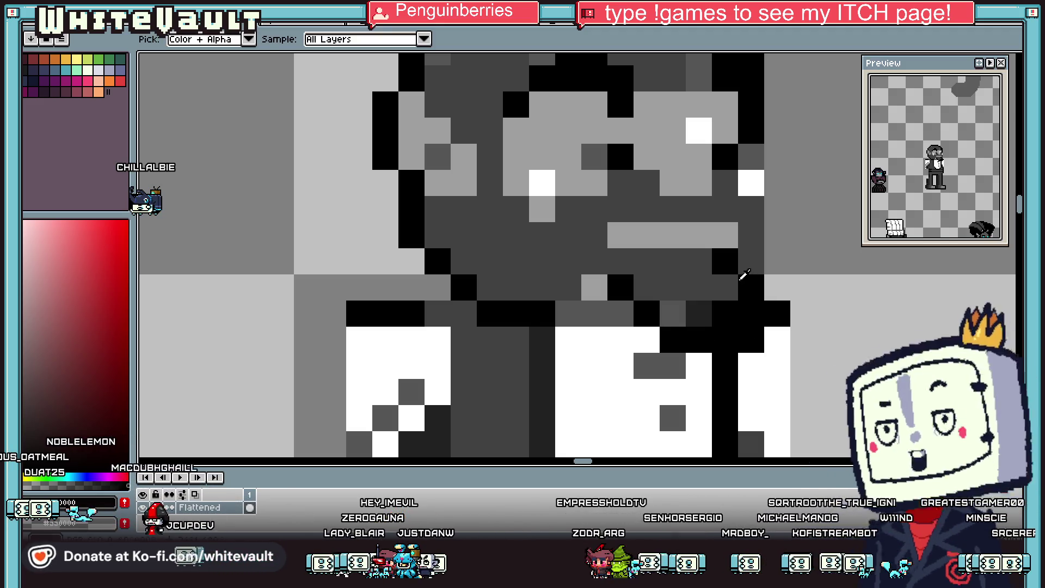
{"action": "left_click", "coordinate": [718, 286]}
{"action": "left_click_drag", "start_coordinate": [718, 314], "coordinate": [620, 285]}
{"action": "left_click", "coordinate": [595, 288]}
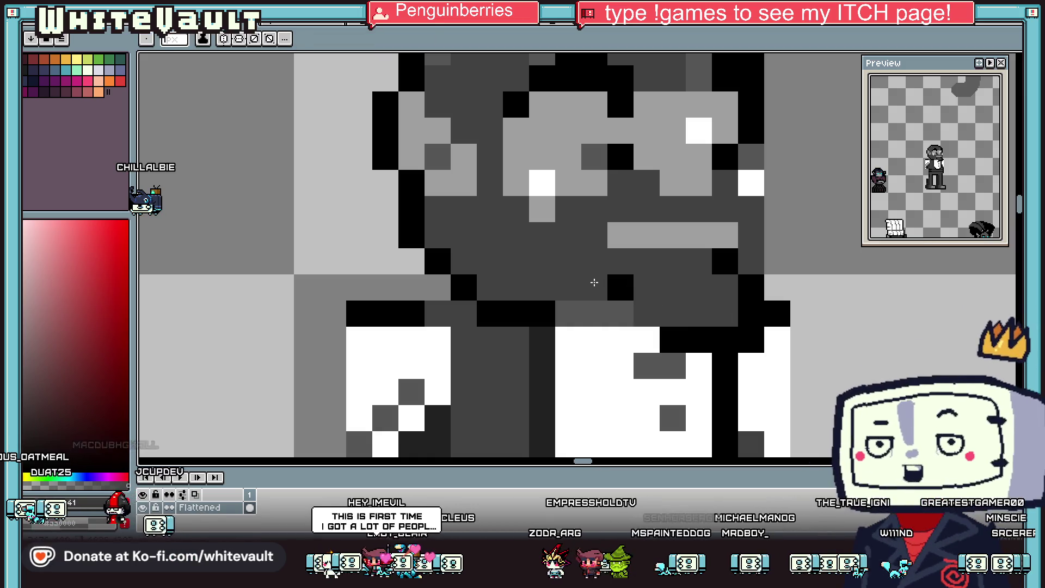
{"action": "left_click", "coordinate": [595, 314]}
{"action": "left_click", "coordinate": [568, 314]}
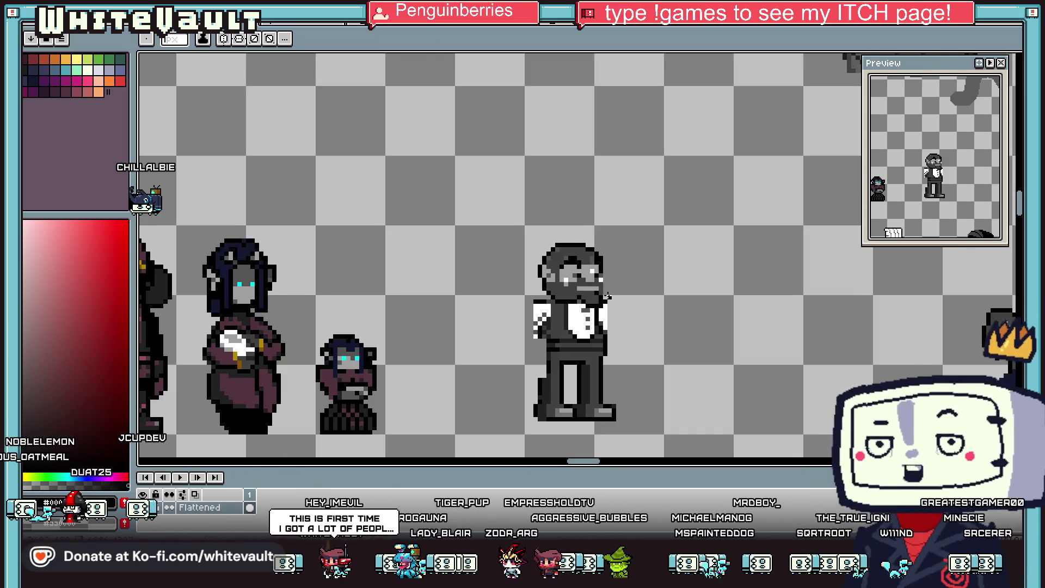
{"action": "scroll", "coordinate": [568, 314], "scroll_direction": "down", "scroll_amount": 3}
{"action": "scroll", "coordinate": [582, 279], "scroll_direction": "up", "scroll_amount": 5}
Step: Marquee-select the waiter's face area and nudge it slightly into place
{"action": "key", "text": "alt"}
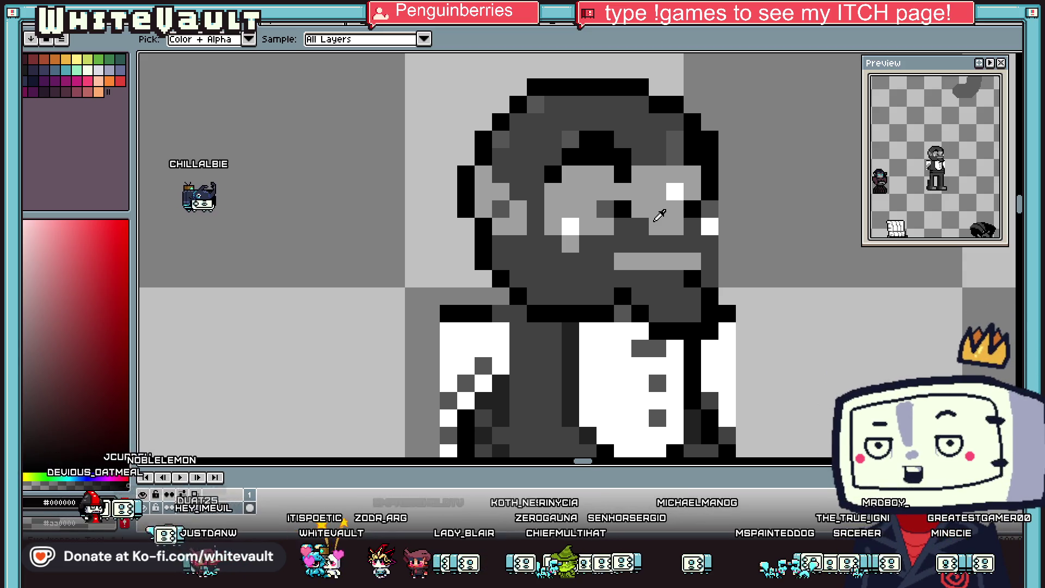
{"action": "scroll", "coordinate": [672, 208], "scroll_direction": "down", "scroll_amount": 5}
{"action": "scroll", "coordinate": [671, 207], "scroll_direction": "up", "scroll_amount": 5}
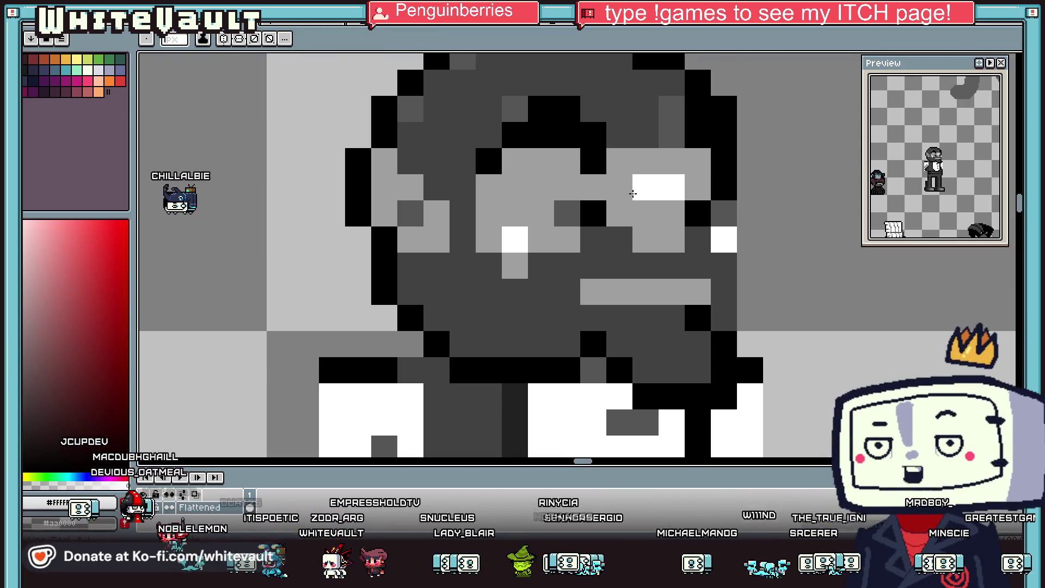
{"action": "scroll", "coordinate": [664, 192], "scroll_direction": "down", "scroll_amount": 5}
{"action": "scroll", "coordinate": [665, 192], "scroll_direction": "down", "scroll_amount": 2}
{"action": "scroll", "coordinate": [653, 202], "scroll_direction": "up", "scroll_amount": 4}
{"action": "scroll", "coordinate": [616, 216], "scroll_direction": "up", "scroll_amount": 2}
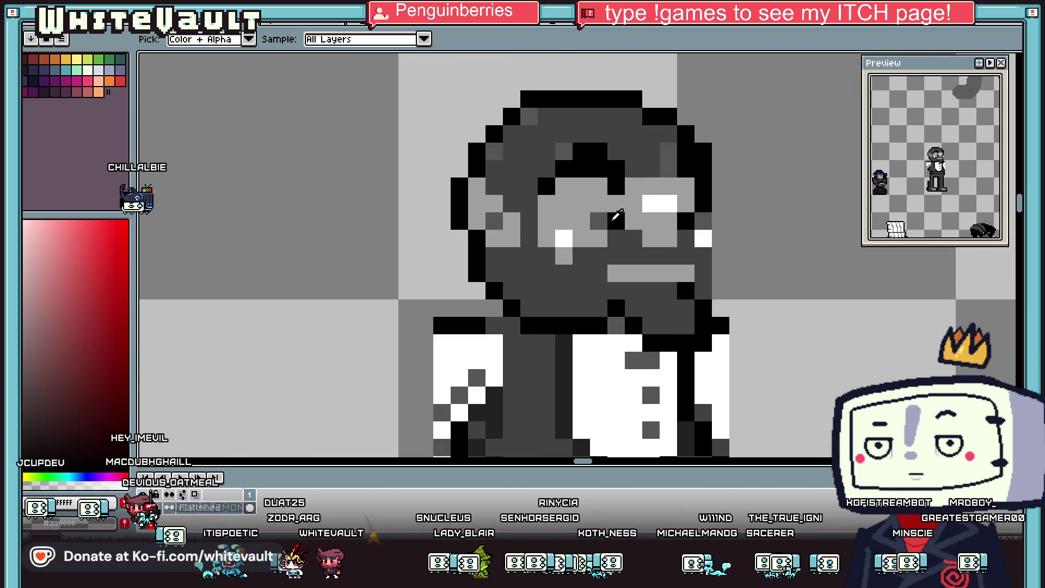
{"action": "left_click", "coordinate": [1020, 54]}
{"action": "mouse_move", "coordinate": [430, 71]}
{"action": "left_mouse_down"}
{"action": "mouse_move", "coordinate": [609, 318]}
{"action": "mouse_move", "coordinate": [618, 315]}
{"action": "left_mouse_up"}
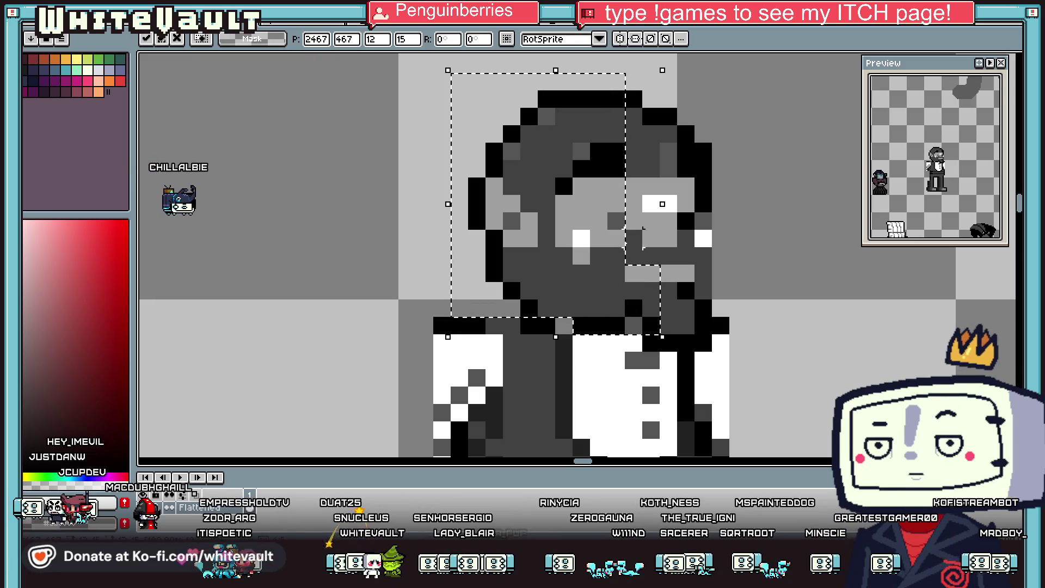
{"action": "scroll", "coordinate": [618, 315], "scroll_direction": "down", "scroll_amount": 3}
{"action": "key", "text": "Return"}
{"action": "scroll", "coordinate": [635, 212], "scroll_direction": "up", "scroll_amount": 1}
{"action": "scroll", "coordinate": [635, 212], "scroll_direction": "up", "scroll_amount": 3}
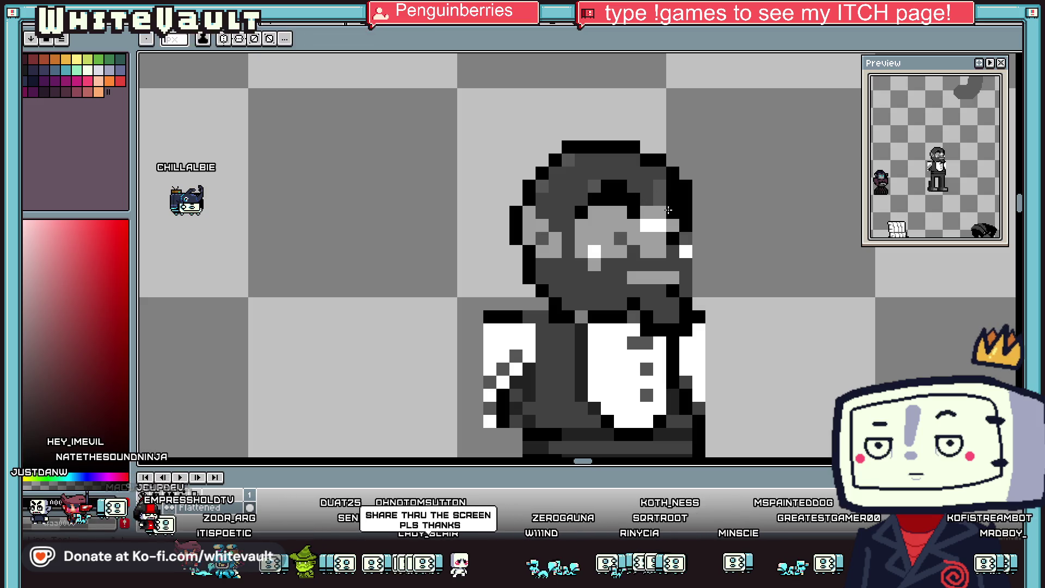
{"action": "key", "text": "alt"}
{"action": "scroll", "coordinate": [327, 241], "scroll_direction": "down", "scroll_amount": 2}
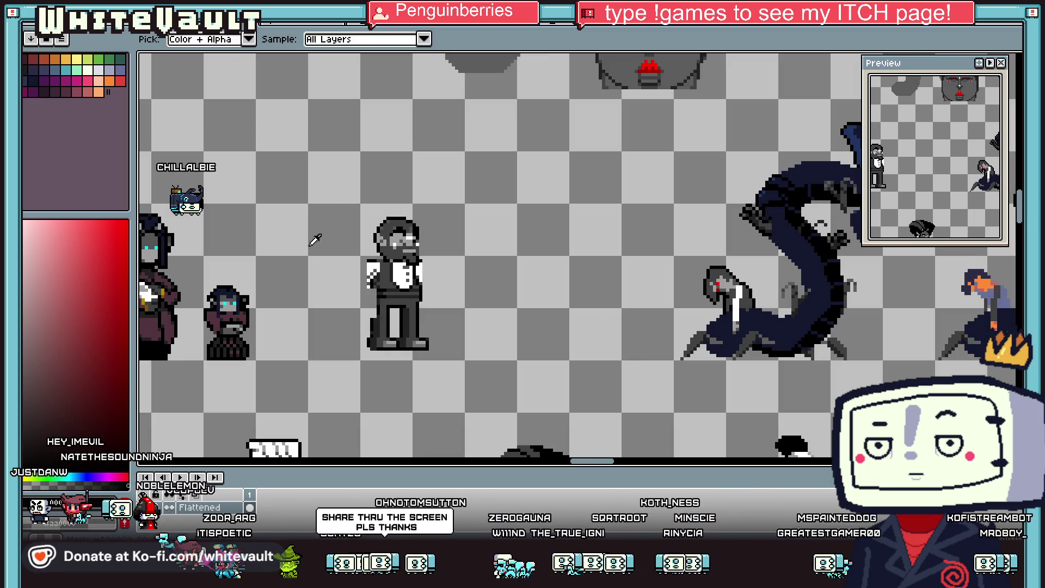
Step: Sample the cyan eye colour, then the black outline colour, from the sprite
{"action": "left_click", "coordinate": [238, 299], "text": "alt"}
{"action": "scroll", "coordinate": [424, 239], "scroll_direction": "up", "scroll_amount": 1}
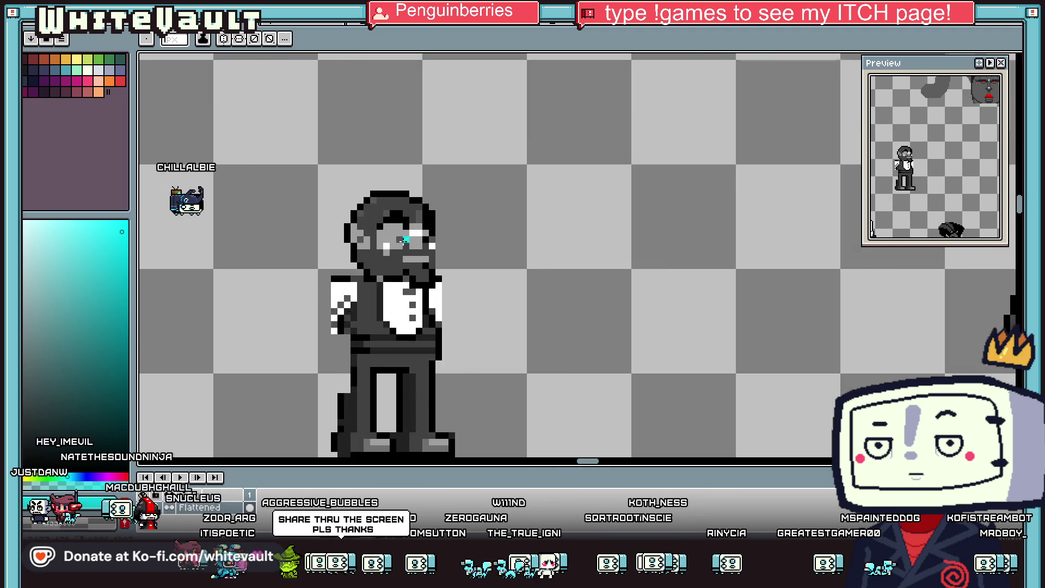
{"action": "scroll", "coordinate": [430, 240], "scroll_direction": "up", "scroll_amount": 1}
{"action": "scroll", "coordinate": [432, 239], "scroll_direction": "up", "scroll_amount": 1}
{"action": "key", "text": "alt"}
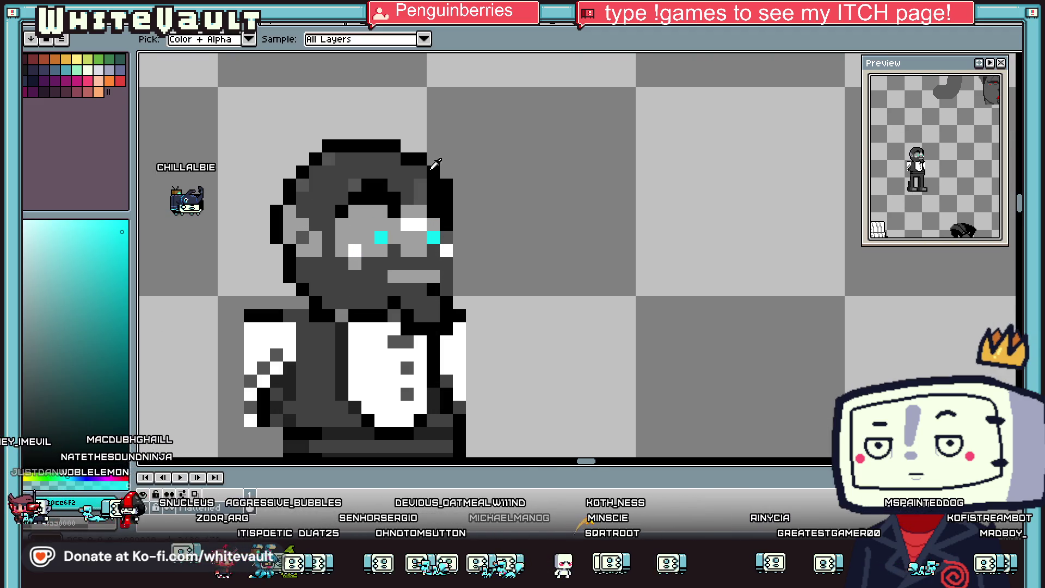
{"action": "left_click", "coordinate": [435, 168], "text": "alt"}
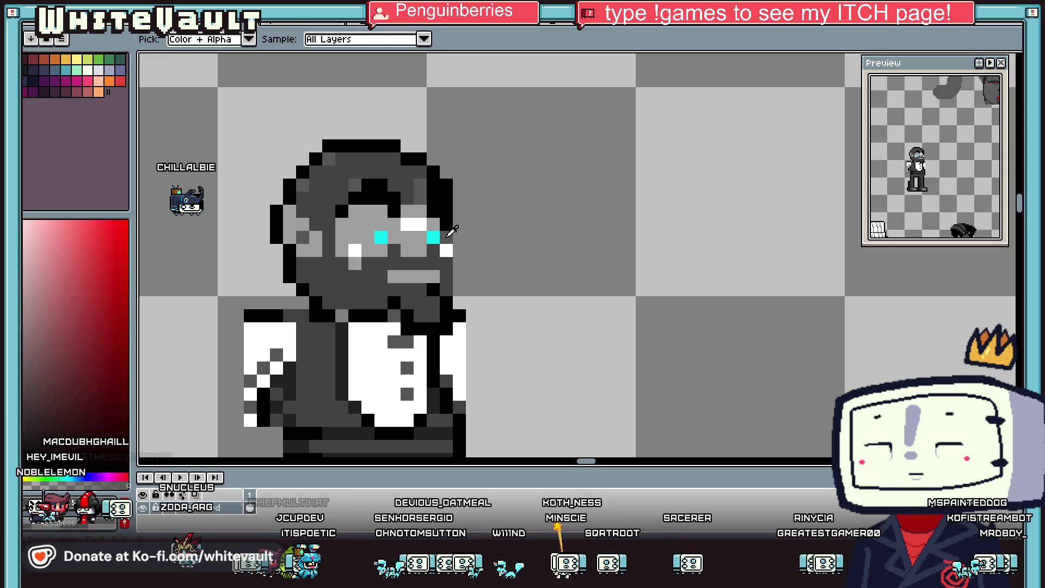
{"action": "scroll", "coordinate": [452, 231], "scroll_direction": "down", "scroll_amount": 1}
{"action": "scroll", "coordinate": [429, 216], "scroll_direction": "up", "scroll_amount": 1}
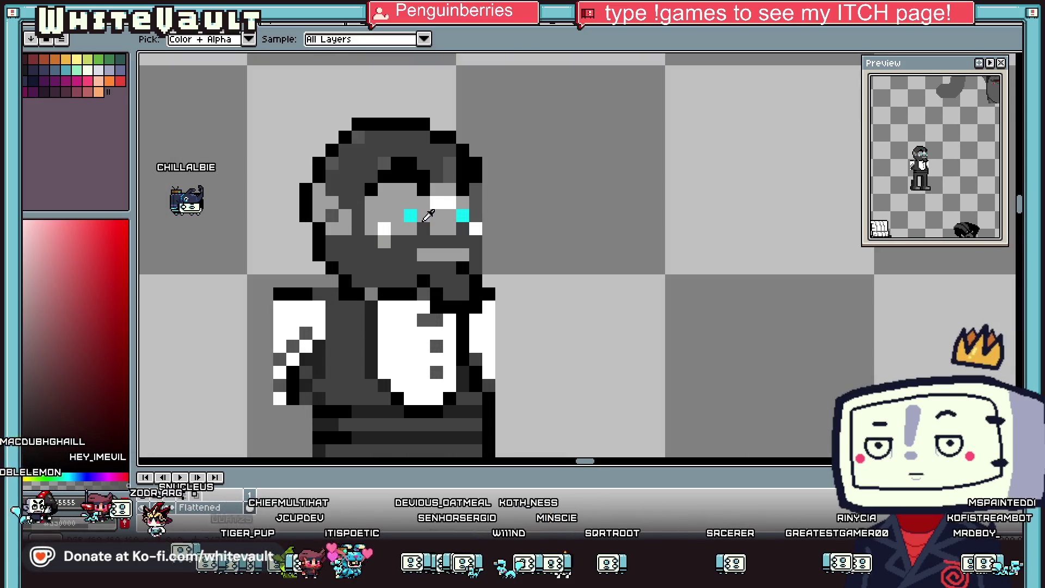
{"action": "scroll", "coordinate": [444, 259], "scroll_direction": "up", "scroll_amount": 1}
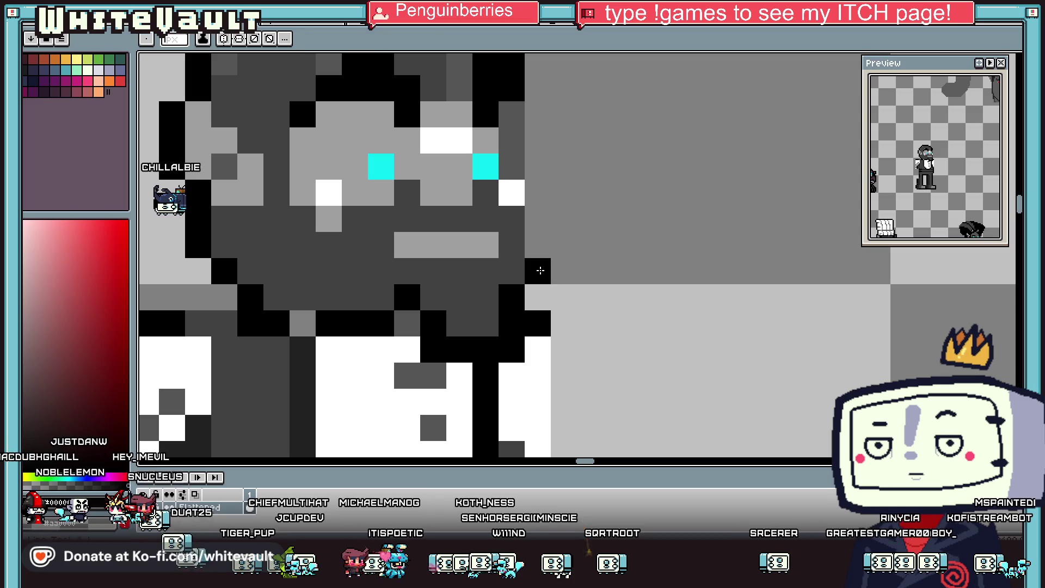
Step: Add black outline pixels right of the right eye, extending the face edge
{"action": "left_click", "coordinate": [538, 242]}
{"action": "left_click", "coordinate": [522, 168]}
{"action": "left_click_drag", "start_coordinate": [520, 170], "coordinate": [564, 217]}
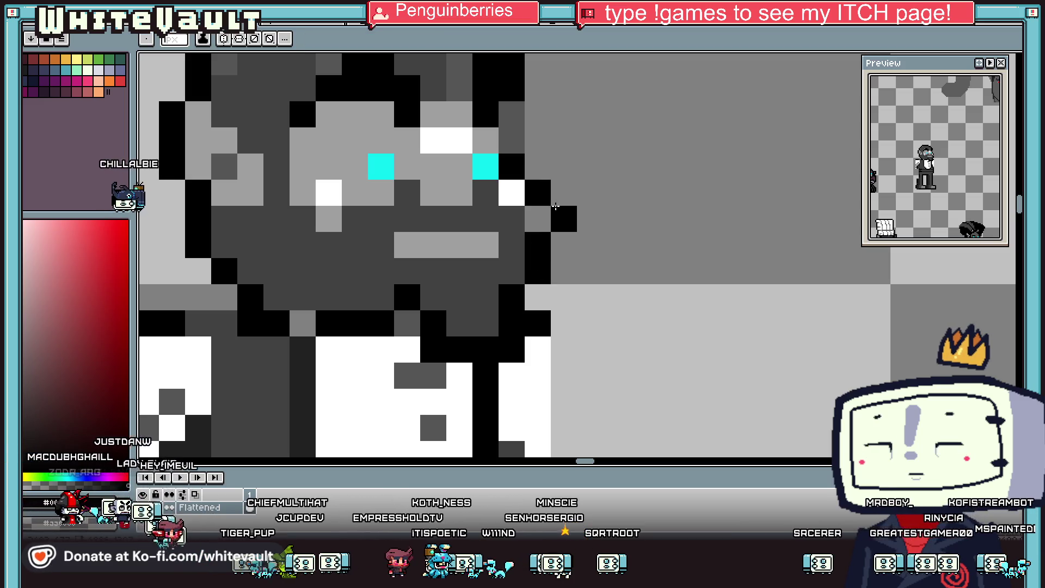
{"action": "left_click", "coordinate": [564, 245]}
{"action": "left_click", "coordinate": [512, 244], "text": "alt"}
{"action": "left_click", "coordinate": [537, 245]}
{"action": "left_click", "coordinate": [225, 215]}
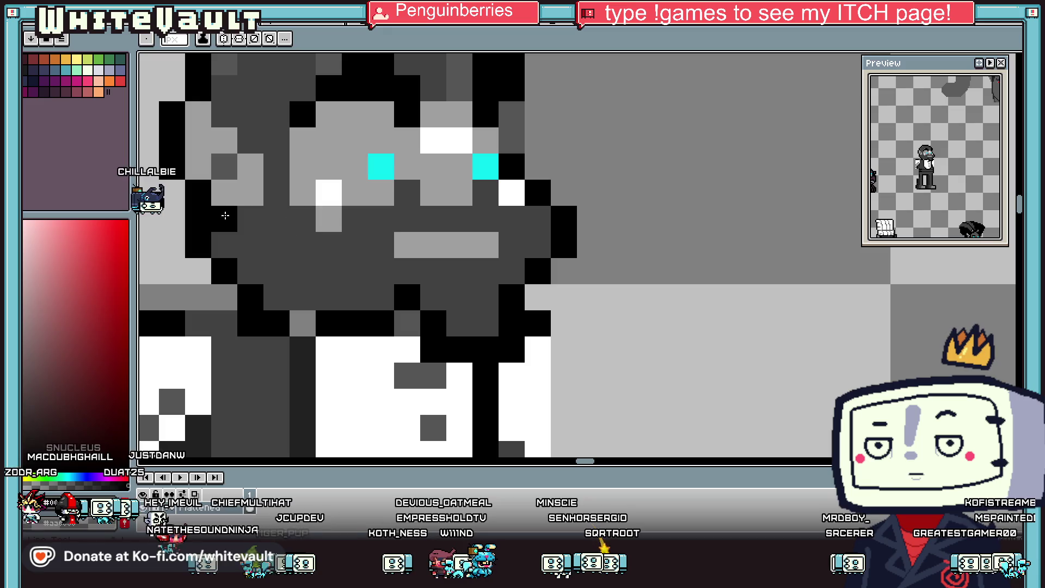
{"action": "scroll", "coordinate": [247, 194], "scroll_direction": "down", "scroll_amount": 3}
{"action": "scroll", "coordinate": [261, 195], "scroll_direction": "down", "scroll_amount": 2}
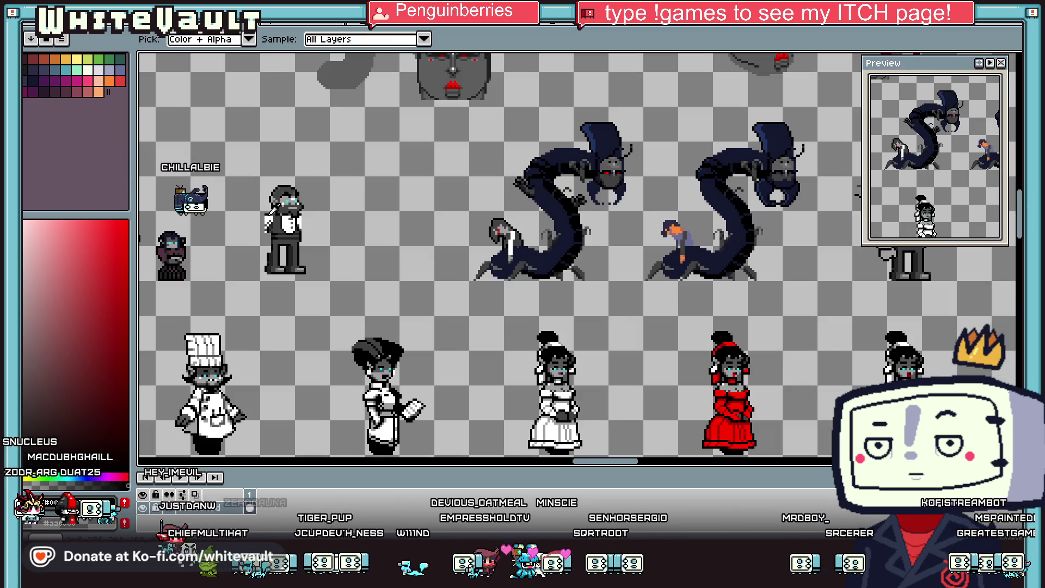
{"action": "scroll", "coordinate": [272, 195], "scroll_direction": "up", "scroll_amount": 2}
{"action": "scroll", "coordinate": [288, 195], "scroll_direction": "up", "scroll_amount": 1}
{"action": "left_click", "coordinate": [380, 192], "text": "alt"}
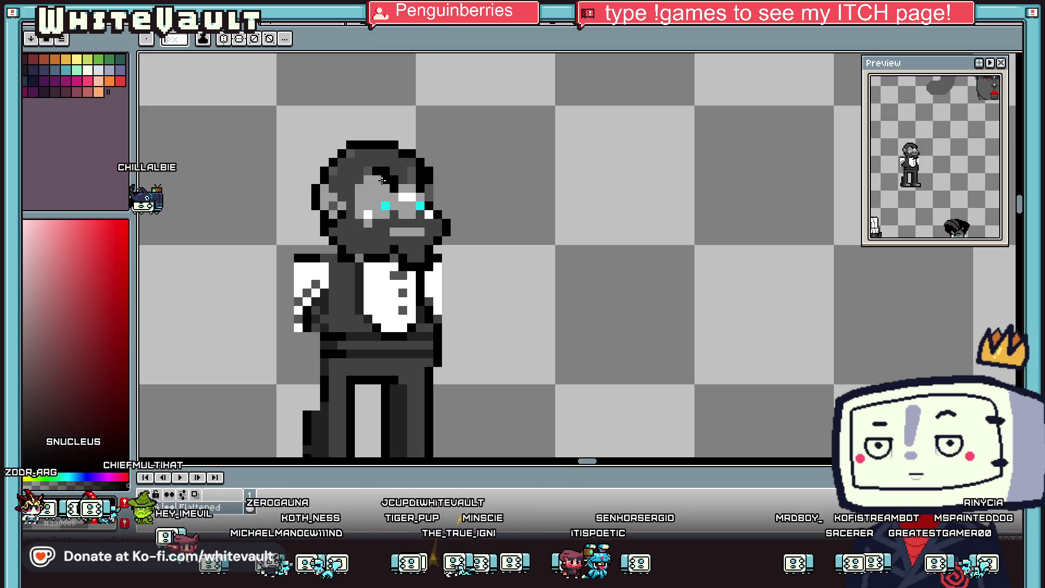
{"action": "scroll", "coordinate": [414, 179], "scroll_direction": "down", "scroll_amount": 3}
{"action": "scroll", "coordinate": [411, 167], "scroll_direction": "up", "scroll_amount": 1}
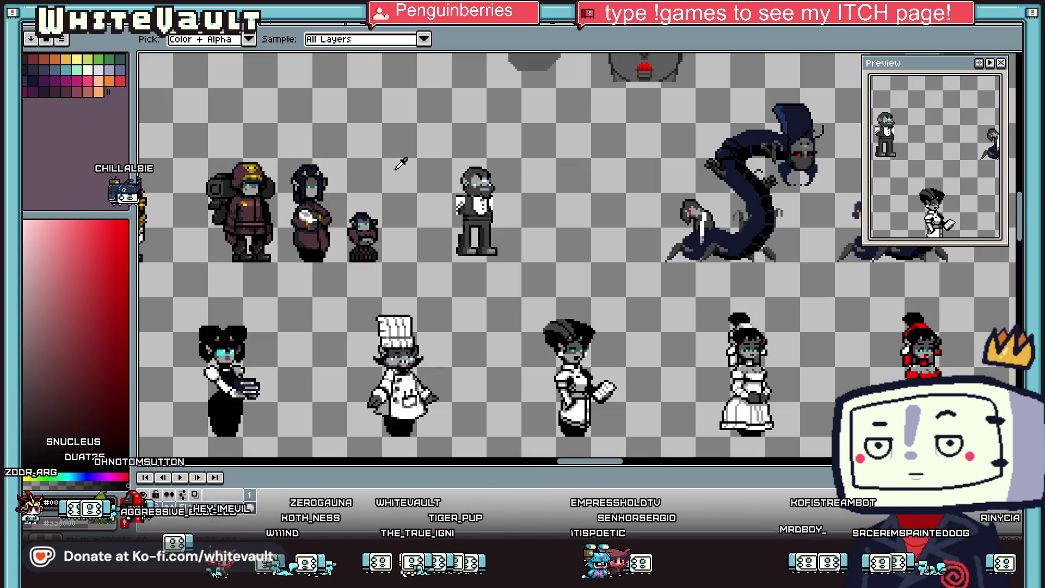
{"action": "scroll", "coordinate": [479, 180], "scroll_direction": "up", "scroll_amount": 1}
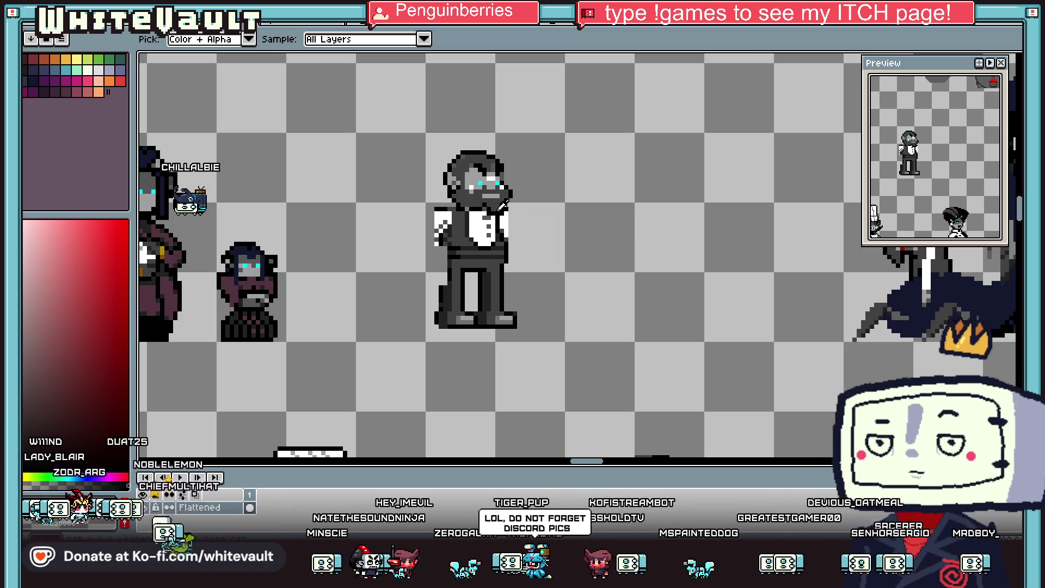
{"action": "scroll", "coordinate": [501, 189], "scroll_direction": "up", "scroll_amount": 2}
{"action": "scroll", "coordinate": [511, 183], "scroll_direction": "up", "scroll_amount": 1}
{"action": "scroll", "coordinate": [643, 179], "scroll_direction": "down", "scroll_amount": 3}
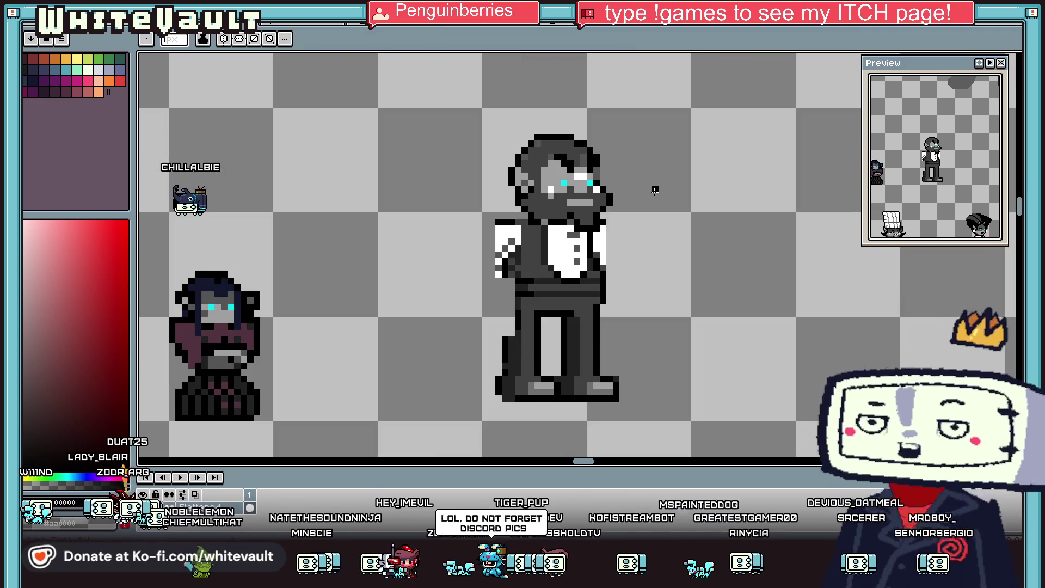
{"action": "scroll", "coordinate": [627, 165], "scroll_direction": "up", "scroll_amount": 3}
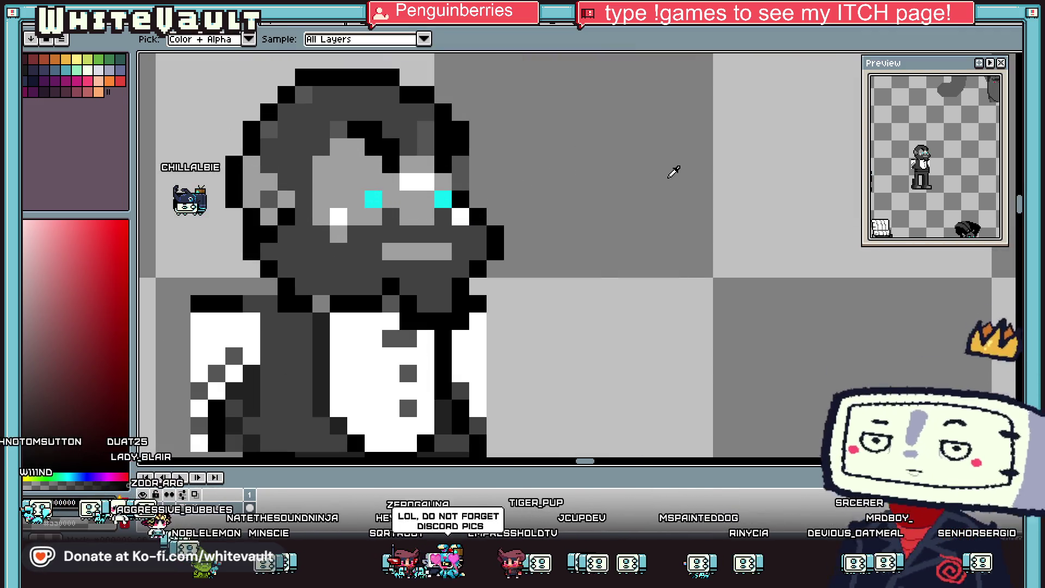
{"action": "key", "text": "b"}
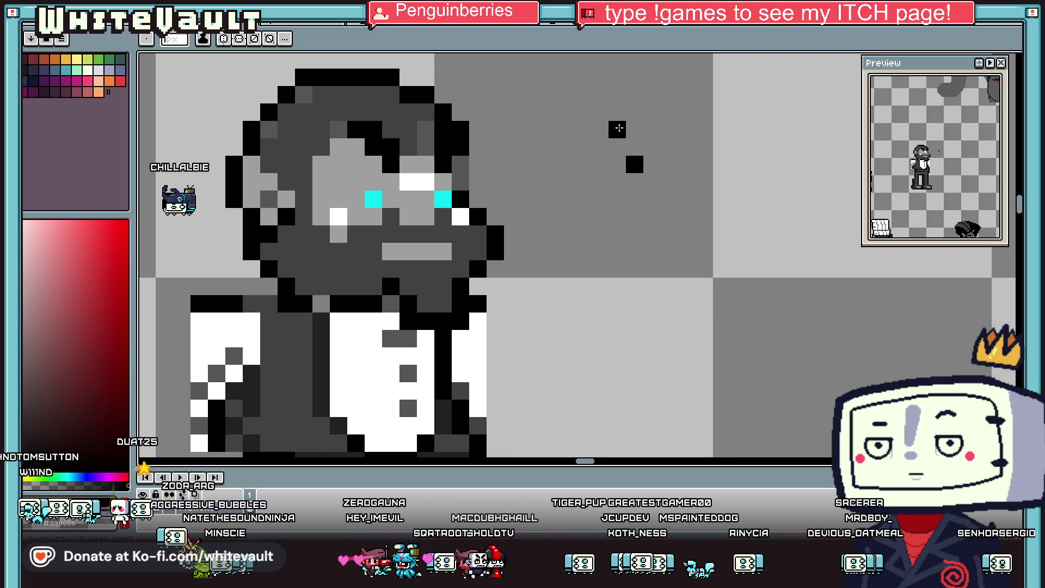
Step: Draw a small black hook right of the waiter's head and add black and dark grey pixels
{"action": "left_click_drag", "start_coordinate": [624, 108], "coordinate": [673, 136]}
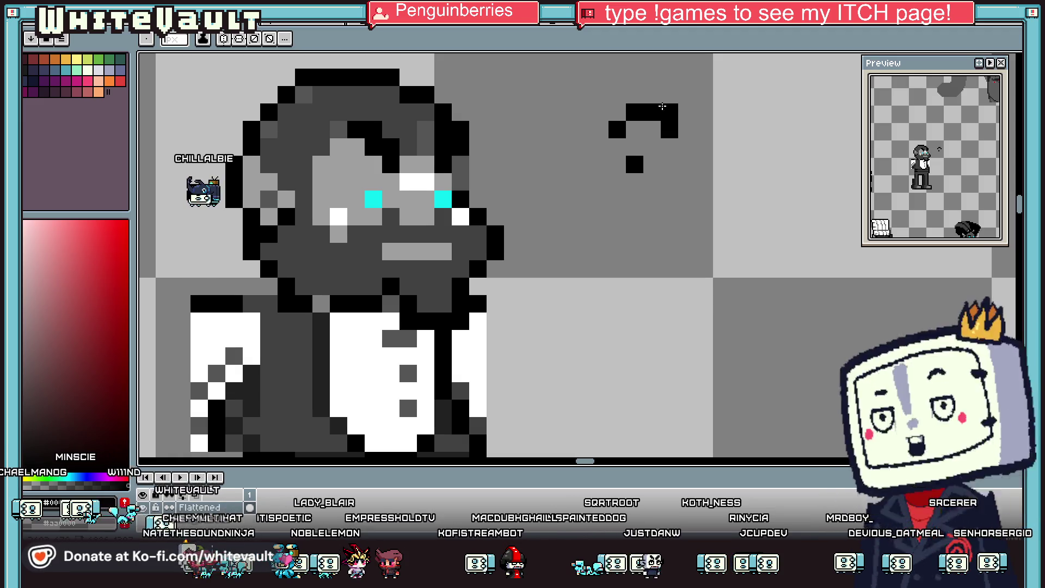
{"action": "key", "text": "i"}
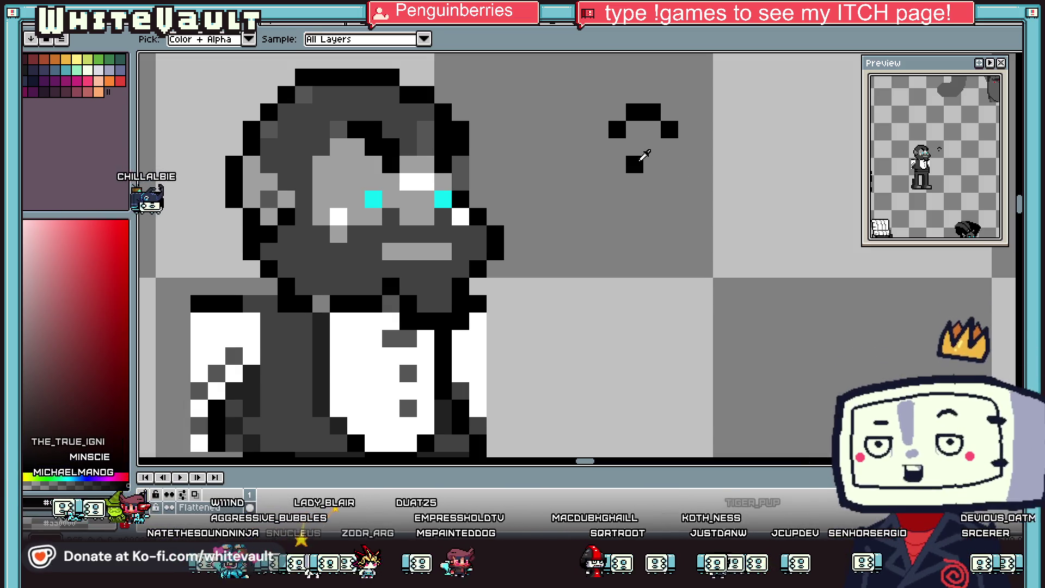
{"action": "key", "text": "b"}
{"action": "left_click", "coordinate": [652, 164]}
{"action": "key", "text": "i"}
{"action": "scroll", "coordinate": [675, 168], "scroll_direction": "down", "scroll_amount": 3}
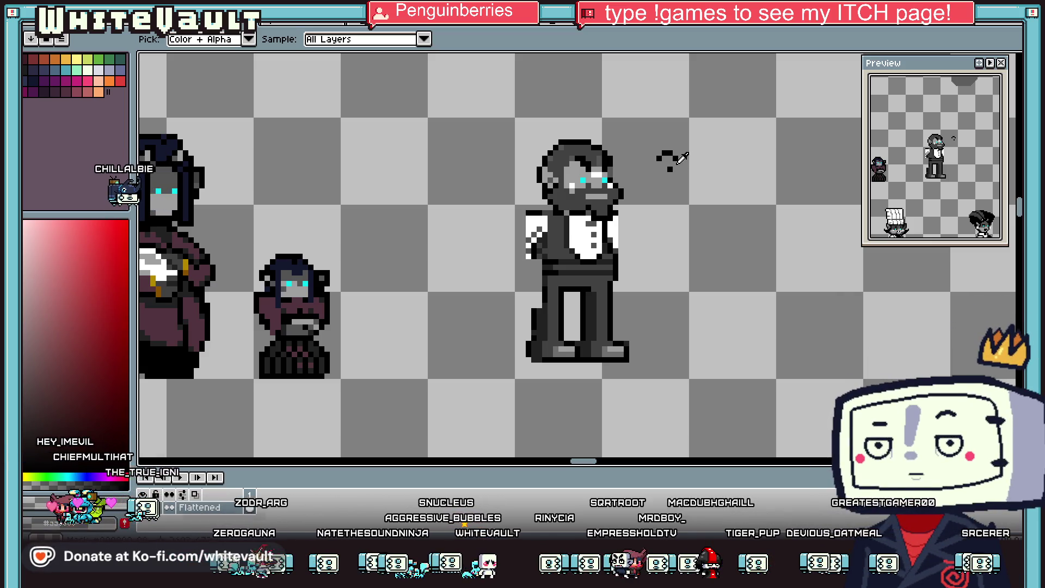
{"action": "key", "text": "b"}
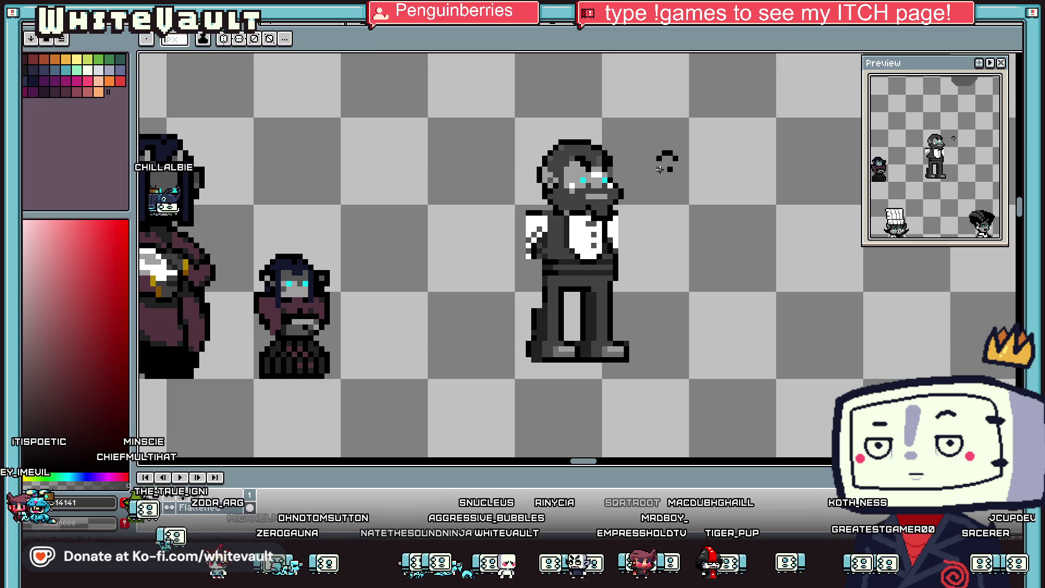
{"action": "scroll", "coordinate": [680, 167], "scroll_direction": "up", "scroll_amount": 3}
{"action": "scroll", "coordinate": [682, 169], "scroll_direction": "up", "scroll_amount": 2}
{"action": "left_click", "coordinate": [698, 168]}
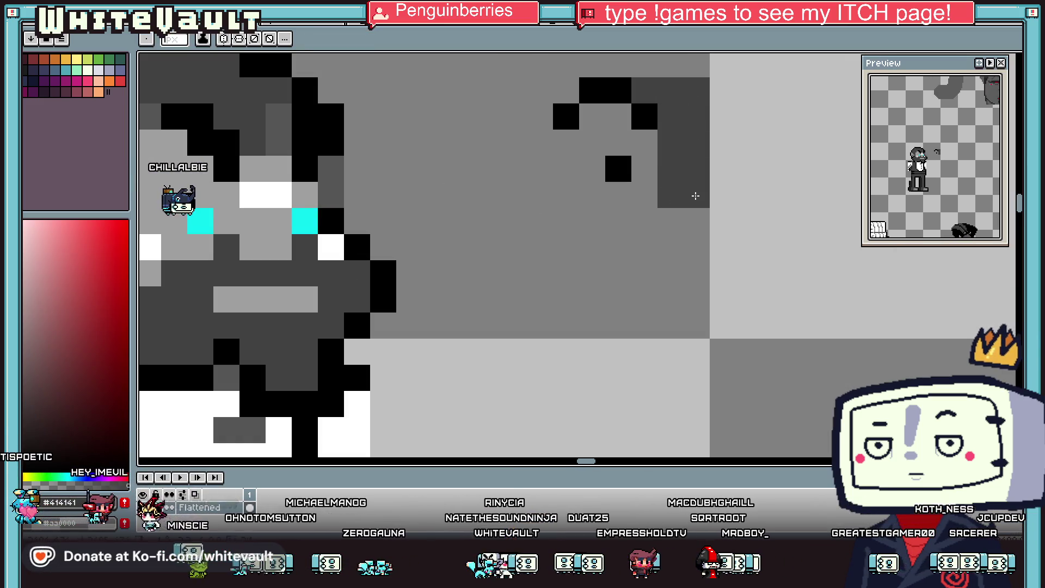
Step: Fill the item's interior with light grey
{"action": "key", "text": "i"}
{"action": "scroll", "coordinate": [669, 163], "scroll_direction": "down", "scroll_amount": 4}
{"action": "key", "text": "b"}
{"action": "scroll", "coordinate": [623, 172], "scroll_direction": "up", "scroll_amount": 3}
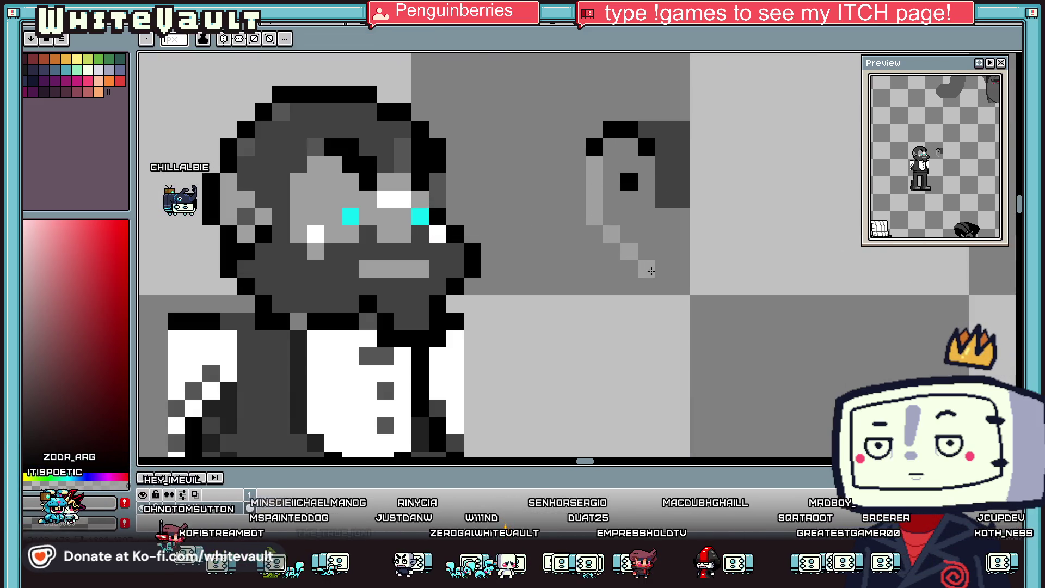
{"action": "key", "text": "g"}
{"action": "left_click", "coordinate": [657, 237]}
Step: Add black pixels along the item's top edge and just below the outline
{"action": "key", "text": "i"}
{"action": "key", "text": "b"}
{"action": "left_click", "coordinate": [653, 159]}
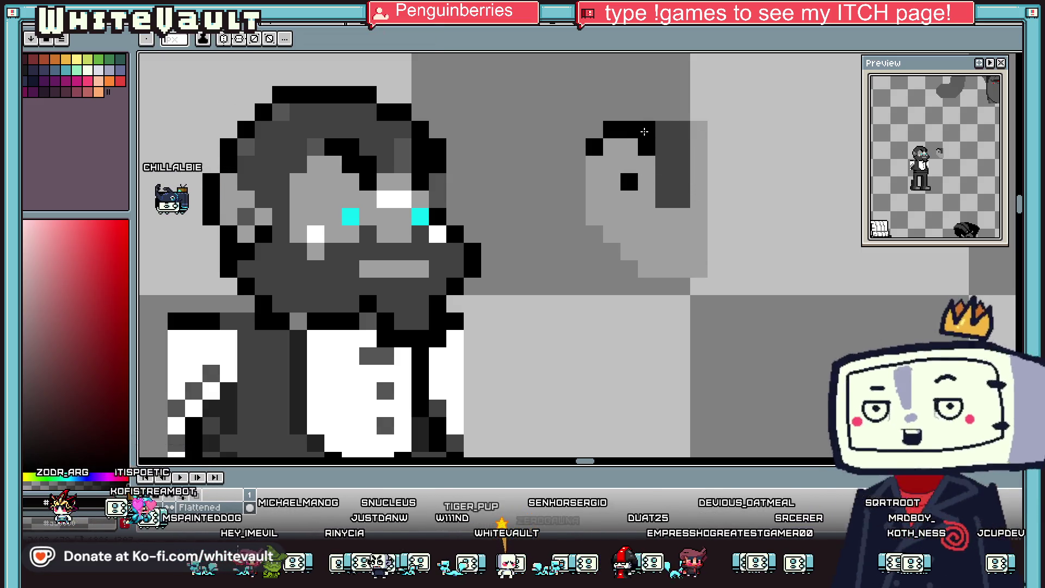
{"action": "left_click_drag", "start_coordinate": [612, 146], "coordinate": [629, 165]}
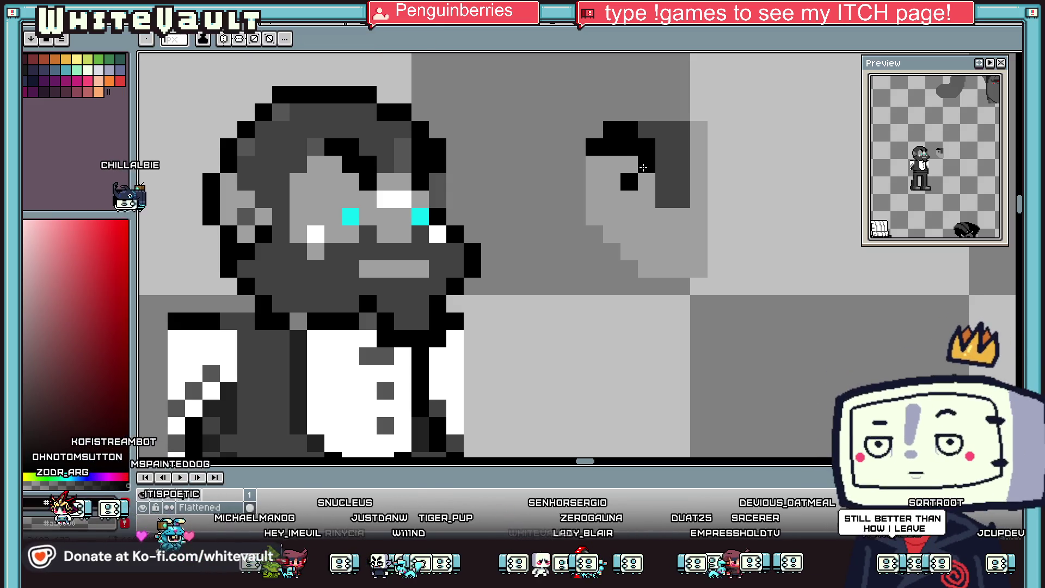
{"action": "key", "text": "i"}
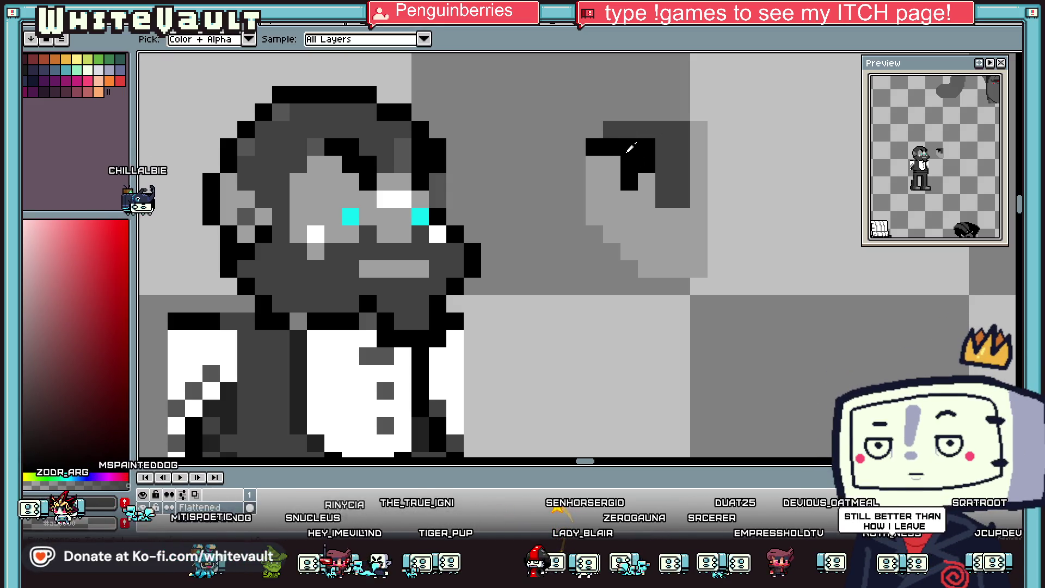
{"action": "scroll", "coordinate": [680, 163], "scroll_direction": "down", "scroll_amount": 3}
{"action": "scroll", "coordinate": [686, 163], "scroll_direction": "down", "scroll_amount": 1}
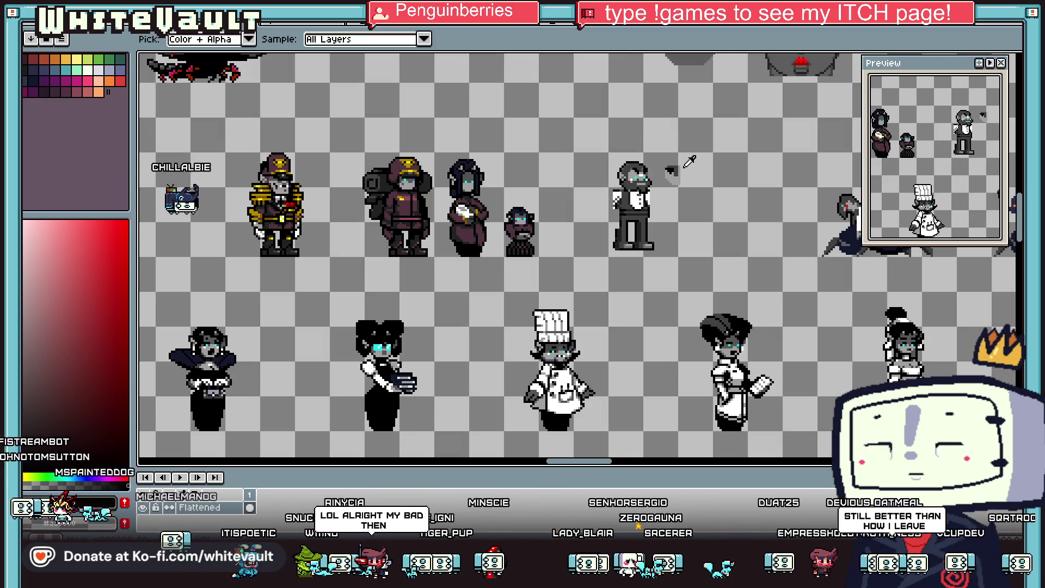
{"action": "key", "text": "v"}
{"action": "key", "text": "alt"}
{"action": "key", "text": "i"}
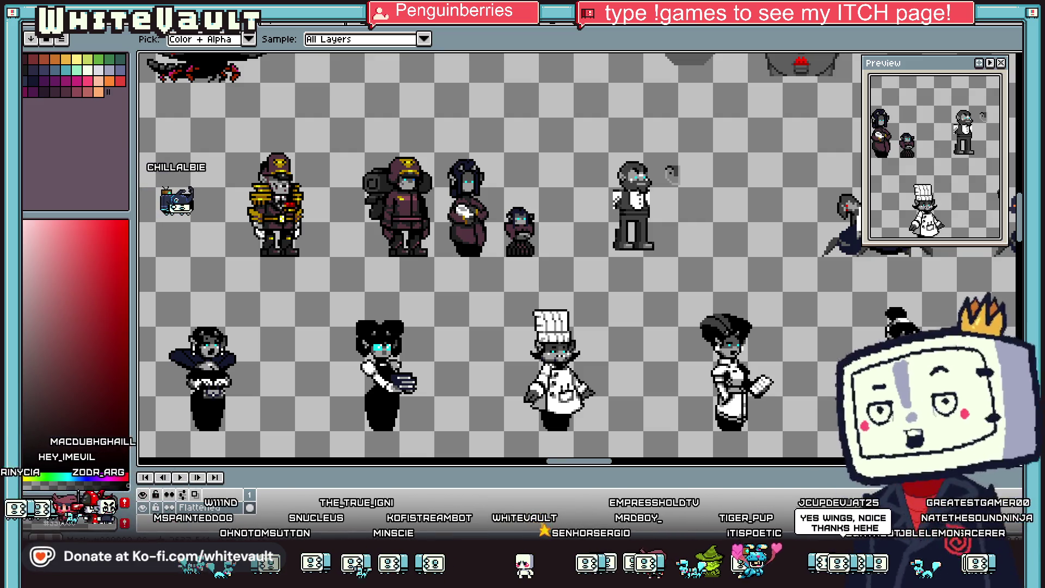
{"action": "scroll", "coordinate": [671, 173], "scroll_direction": "up", "scroll_amount": 2}
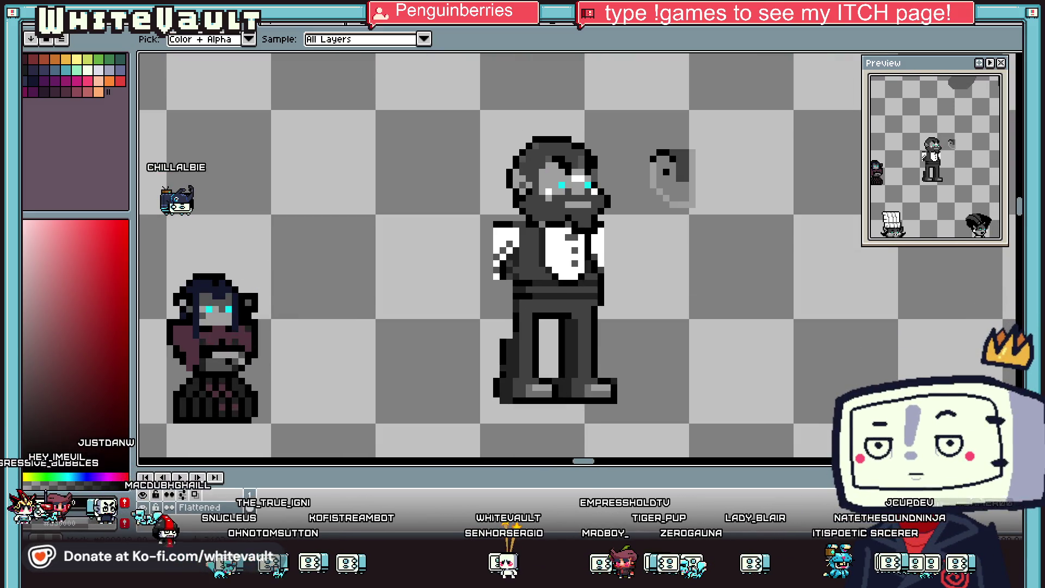
Step: Paint two white highlight pixels on the right of the item
{"action": "scroll", "coordinate": [637, 180], "scroll_direction": "up", "scroll_amount": 1}
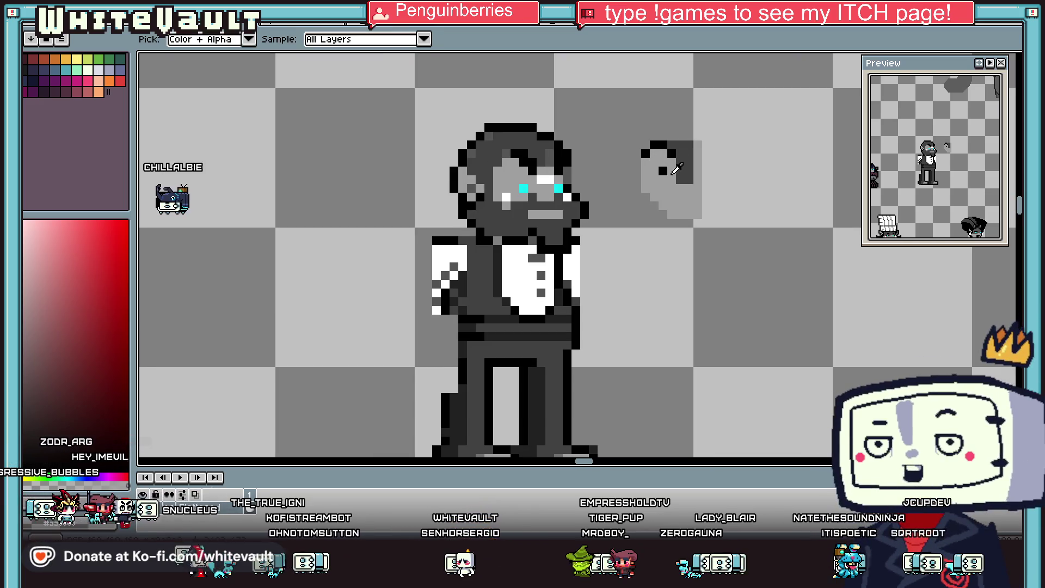
{"action": "scroll", "coordinate": [637, 179], "scroll_direction": "up", "scroll_amount": 1}
{"action": "left_click", "coordinate": [698, 156]}
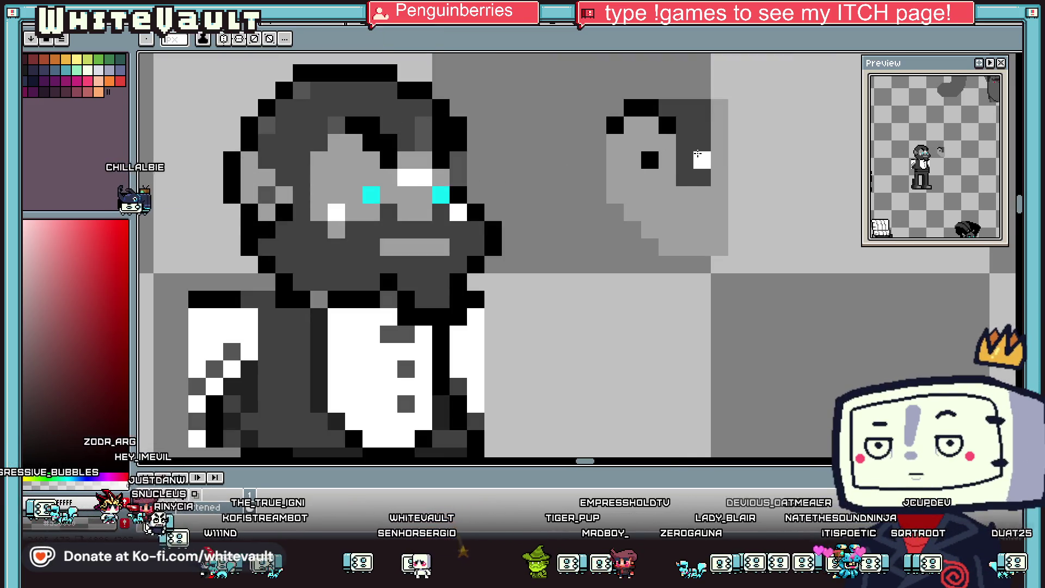
{"action": "left_click", "coordinate": [719, 160]}
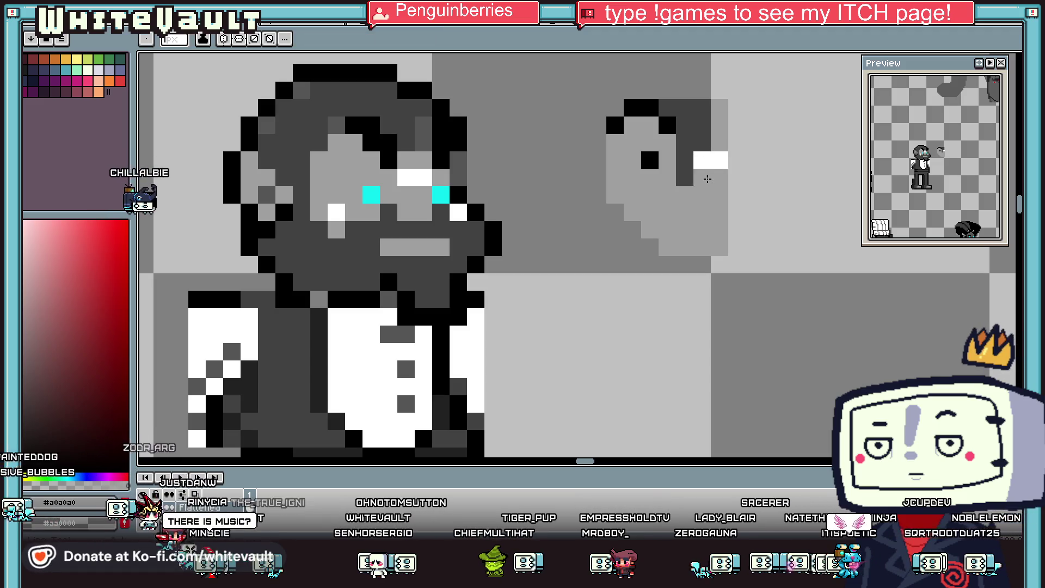
Step: Repaint the left highlight dark grey #414141 and fill two top-right light pixels dark grey
{"action": "key", "text": "alt"}
{"action": "left_click", "coordinate": [696, 133], "text": "alt"}
{"action": "left_click", "coordinate": [700, 160]}
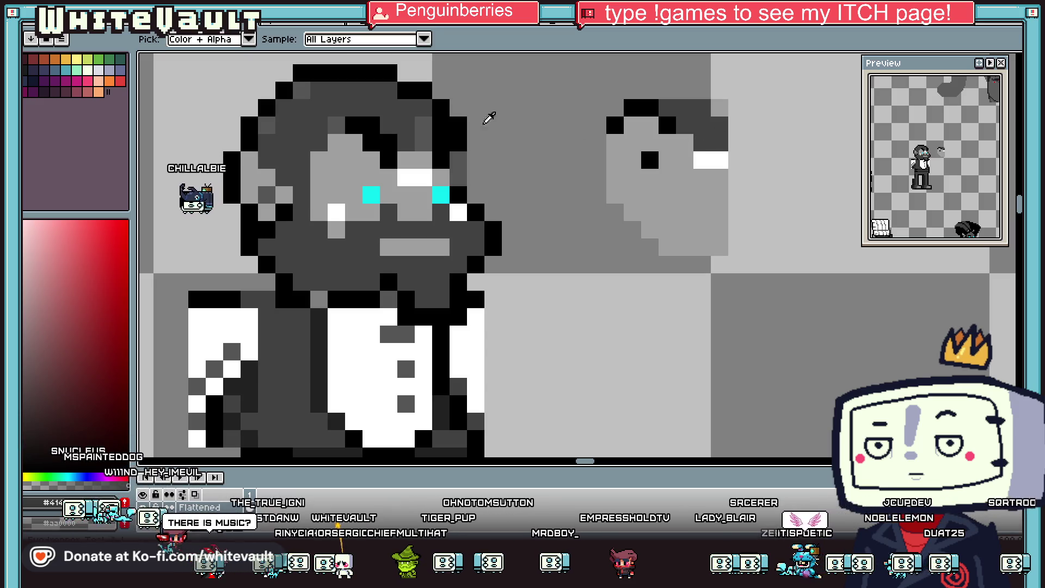
{"action": "key", "text": "g"}
{"action": "left_click", "coordinate": [719, 134]}
{"action": "scroll", "coordinate": [666, 111], "scroll_direction": "down", "scroll_amount": 5}
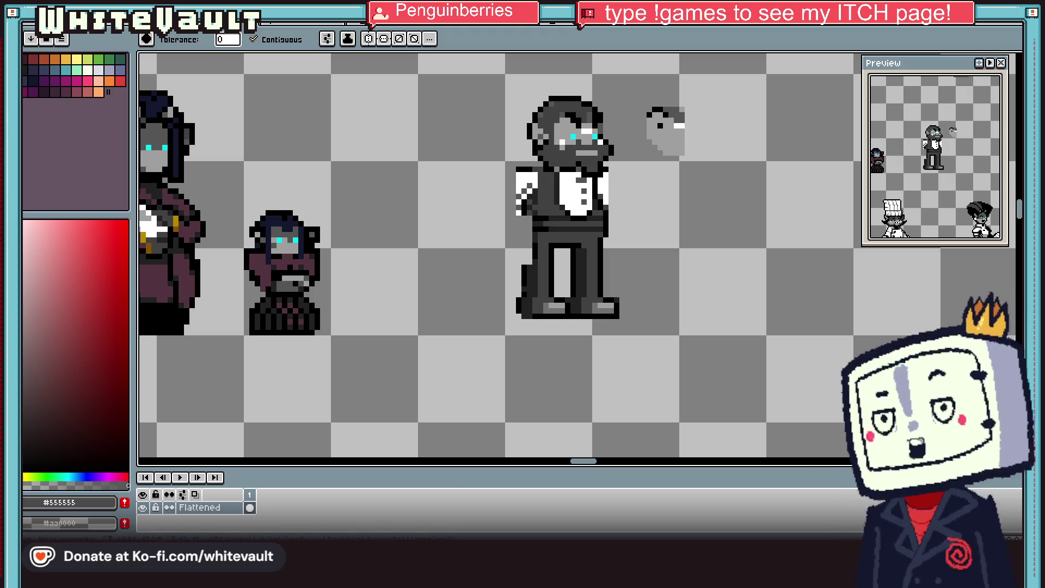
{"action": "scroll", "coordinate": [641, 200], "scroll_direction": "down", "scroll_amount": 4}
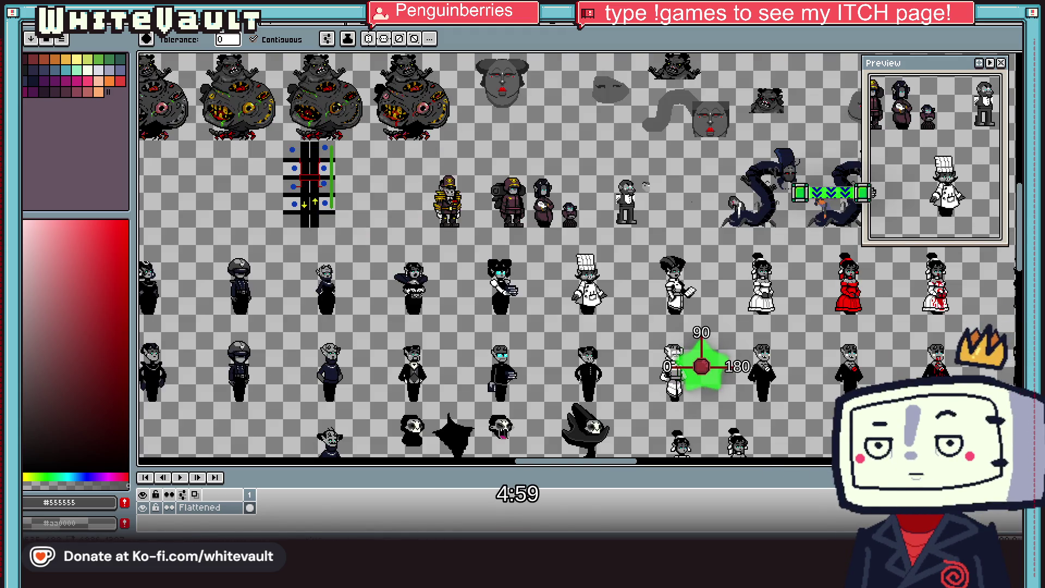
{"action": "scroll", "coordinate": [639, 183], "scroll_direction": "up", "scroll_amount": 3}
{"action": "scroll", "coordinate": [591, 214], "scroll_direction": "down", "scroll_amount": 2}
{"action": "scroll", "coordinate": [591, 214], "scroll_direction": "down", "scroll_amount": 2}
{"action": "scroll", "coordinate": [708, 163], "scroll_direction": "up", "scroll_amount": 1}
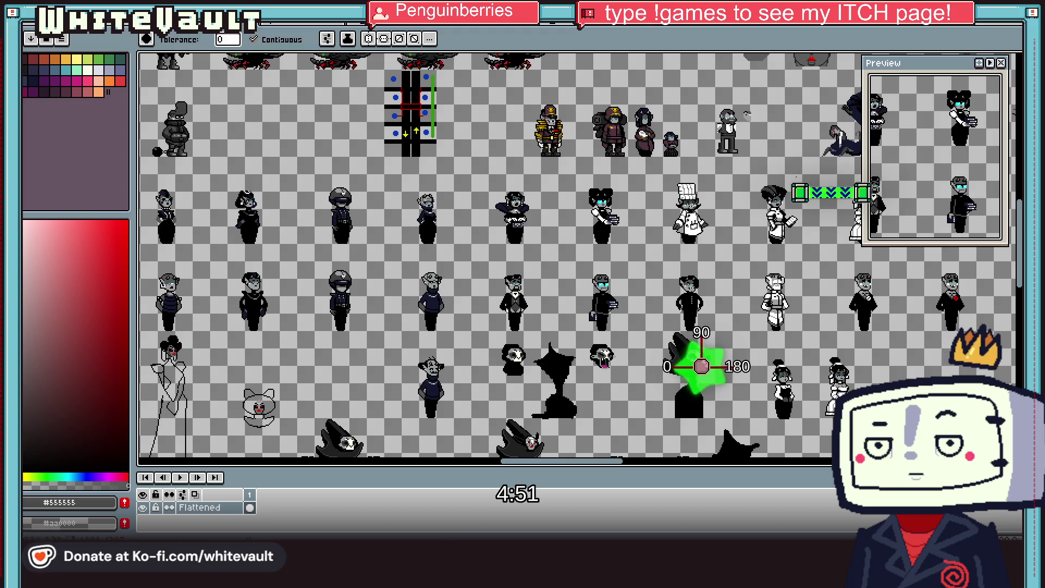
{"action": "scroll", "coordinate": [751, 111], "scroll_direction": "up", "scroll_amount": 1}
{"action": "scroll", "coordinate": [751, 112], "scroll_direction": "up", "scroll_amount": 1}
{"action": "scroll", "coordinate": [751, 112], "scroll_direction": "up", "scroll_amount": 1}
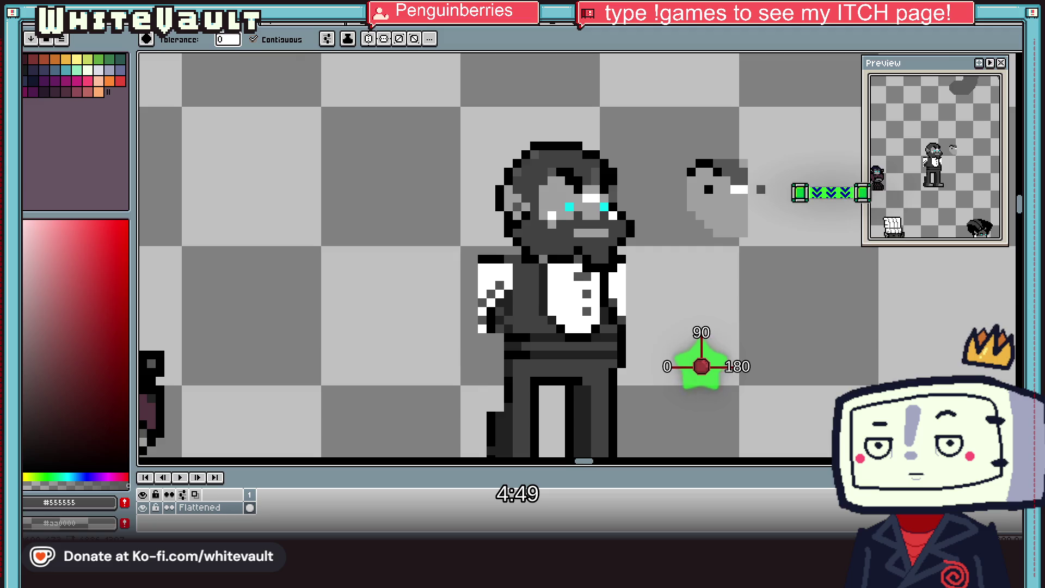
Step: Add two black pixels to the item's top outline
{"action": "scroll", "coordinate": [751, 111], "scroll_direction": "up", "scroll_amount": 1}
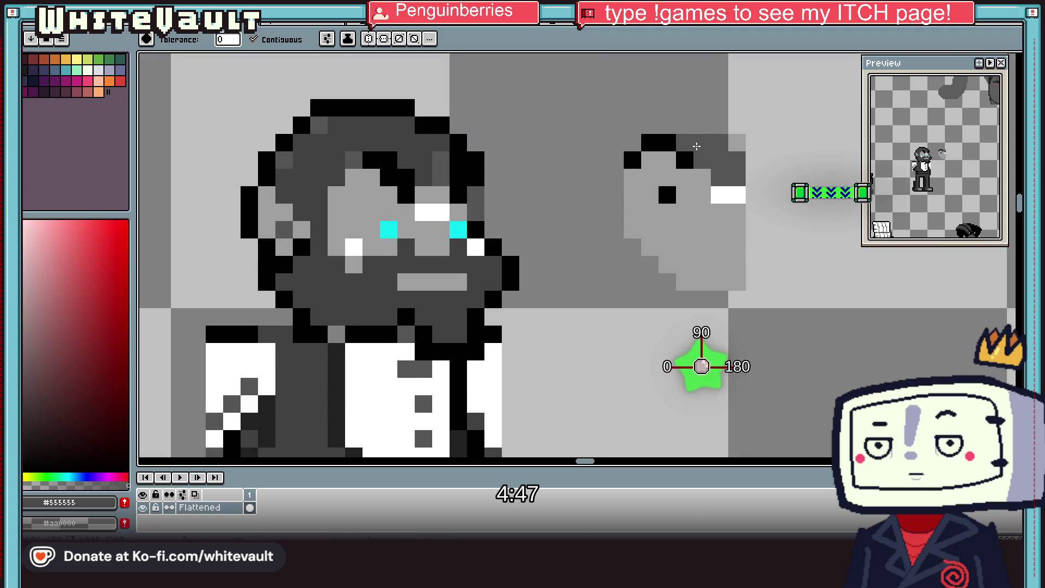
{"action": "left_click", "coordinate": [686, 160], "text": "alt"}
{"action": "key", "text": "b"}
{"action": "left_click", "coordinate": [684, 173]}
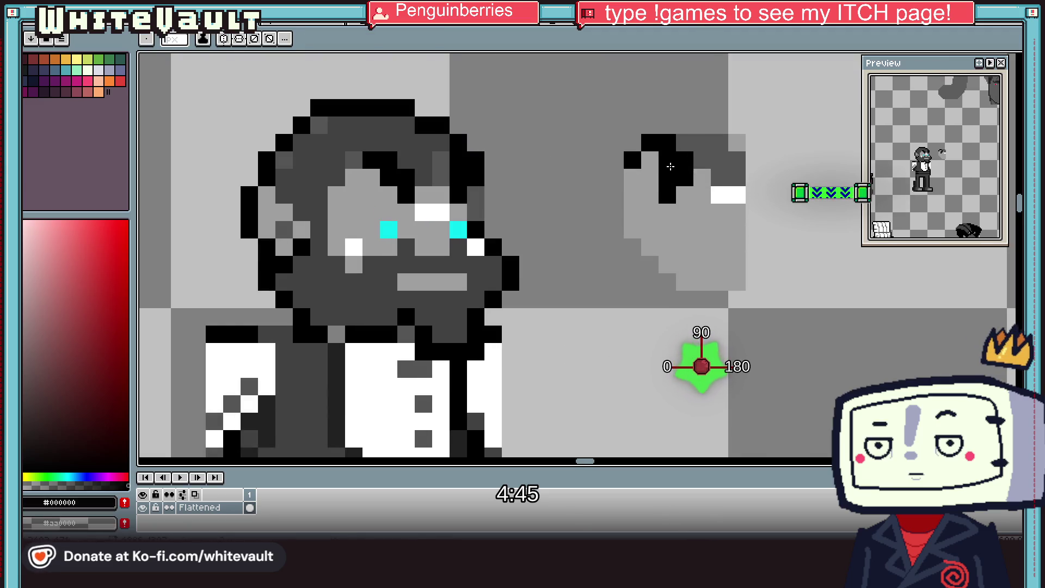
{"action": "left_click", "coordinate": [702, 177]}
Step: Recolour a stray black pixel on the item to dark grey #555555
{"action": "left_click", "coordinate": [677, 179], "text": "alt"}
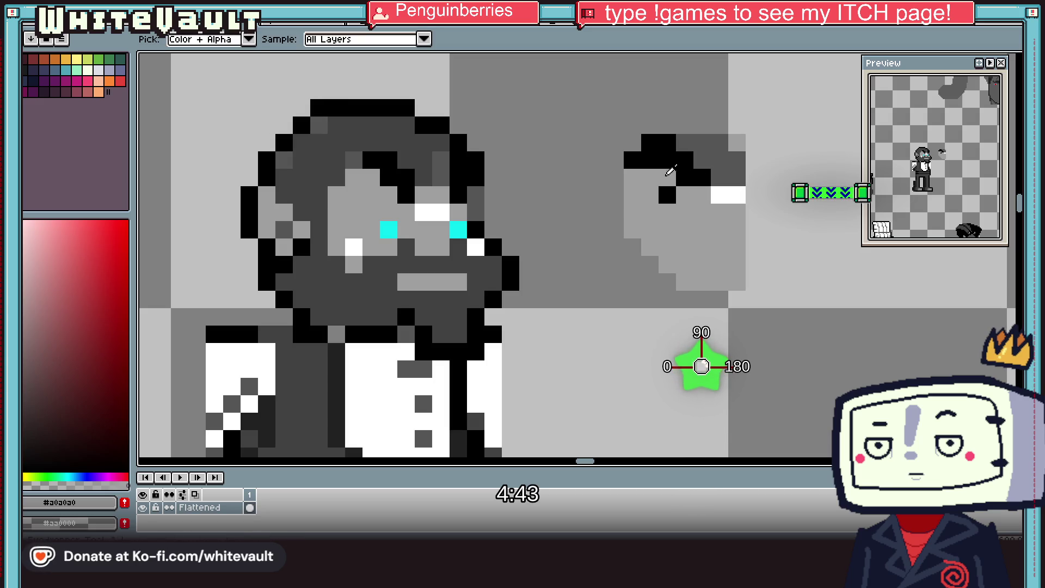
{"action": "left_click", "coordinate": [680, 142], "text": "alt"}
{"action": "left_click", "coordinate": [674, 142]}
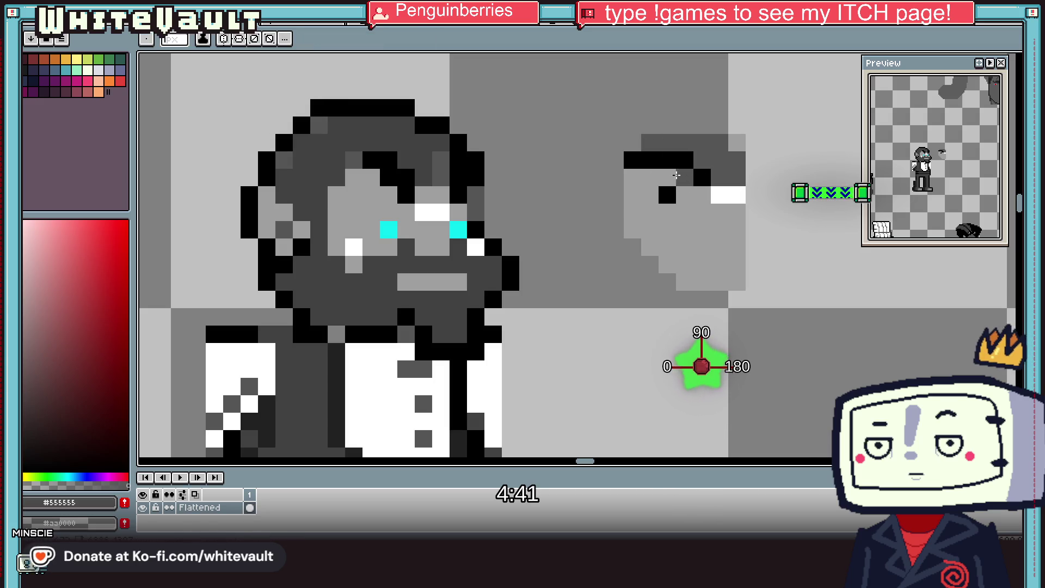
{"action": "scroll", "coordinate": [694, 182], "scroll_direction": "down", "scroll_amount": 3}
{"action": "scroll", "coordinate": [694, 182], "scroll_direction": "up", "scroll_amount": 3}
Step: Extend the item's black outline by one pixel and reselect dark grey #555555
{"action": "left_click", "coordinate": [650, 173], "text": "alt"}
{"action": "left_click", "coordinate": [650, 186]}
{"action": "left_click", "coordinate": [719, 174], "text": "alt"}
{"action": "scroll", "coordinate": [721, 173], "scroll_direction": "down", "scroll_amount": 3}
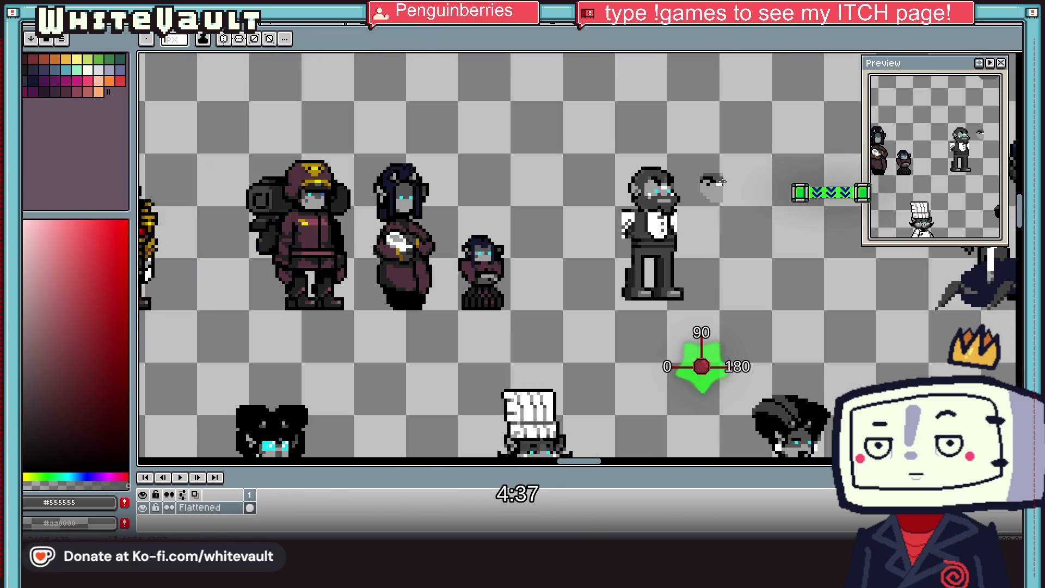
{"action": "scroll", "coordinate": [724, 173], "scroll_direction": "up", "scroll_amount": 2}
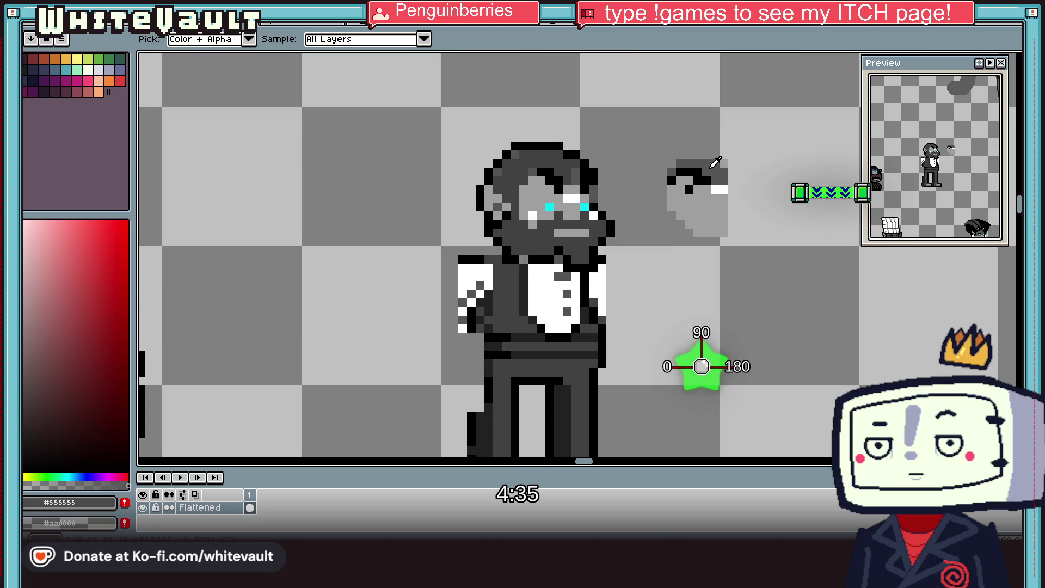
{"action": "scroll", "coordinate": [693, 166], "scroll_direction": "down", "scroll_amount": 1}
{"action": "scroll", "coordinate": [710, 164], "scroll_direction": "up", "scroll_amount": 1}
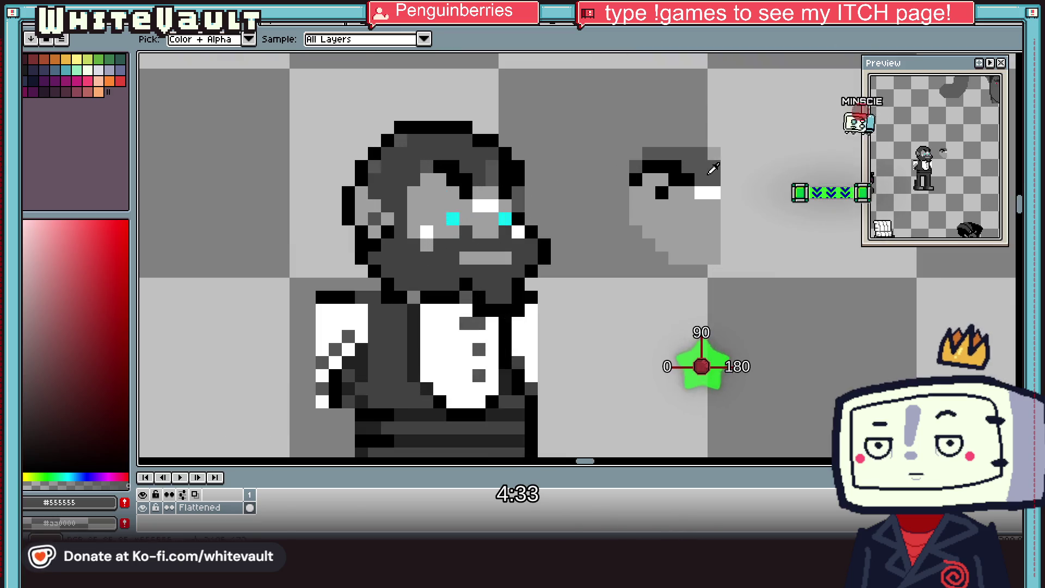
{"action": "scroll", "coordinate": [692, 167], "scroll_direction": "up", "scroll_amount": 2}
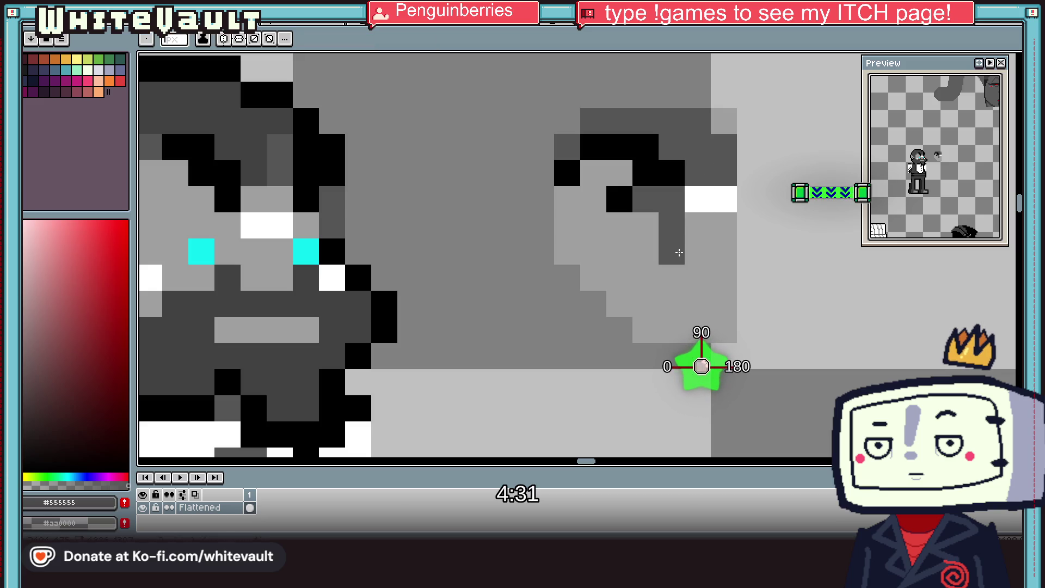
{"action": "scroll", "coordinate": [685, 275], "scroll_direction": "down", "scroll_amount": 3}
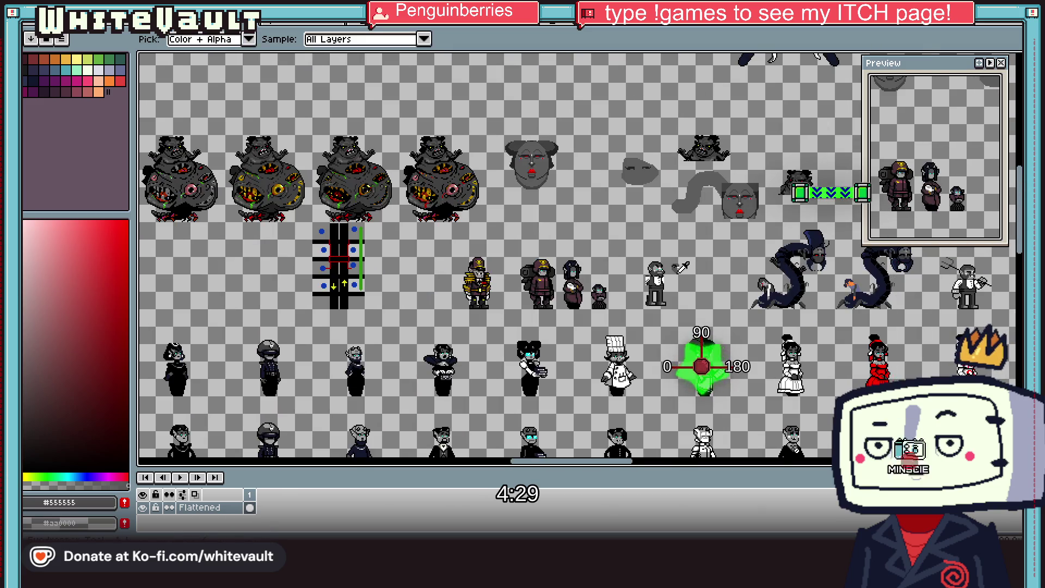
{"action": "scroll", "coordinate": [680, 272], "scroll_direction": "up", "scroll_amount": 1}
{"action": "scroll", "coordinate": [623, 283], "scroll_direction": "up", "scroll_amount": 2}
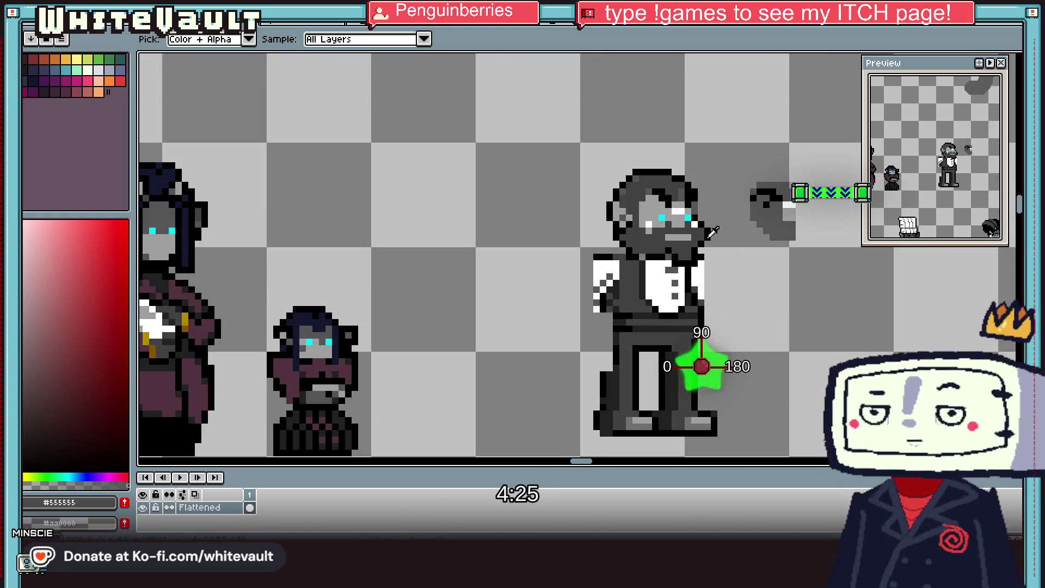
{"action": "scroll", "coordinate": [653, 203], "scroll_direction": "up", "scroll_amount": 1}
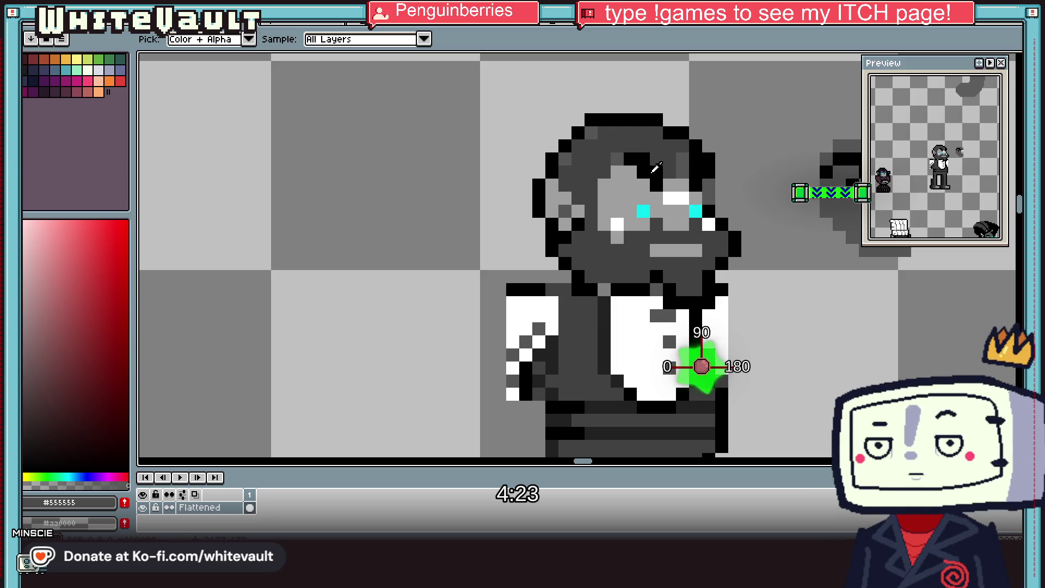
Step: Add a dark grey #414141 pixel to the top of the waiter's hat
{"action": "left_click", "coordinate": [669, 135], "text": "alt"}
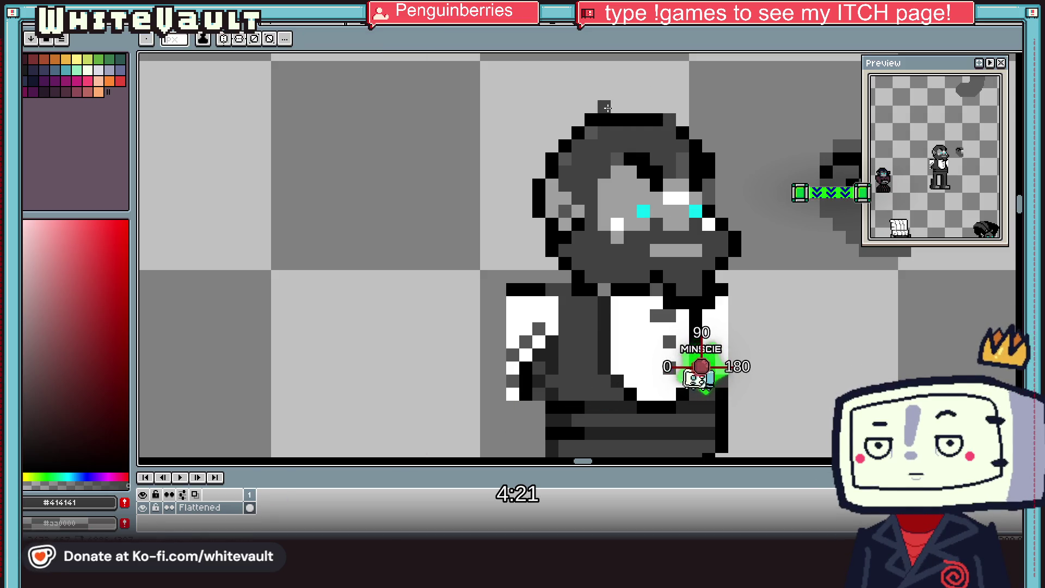
{"action": "left_click", "coordinate": [579, 106]}
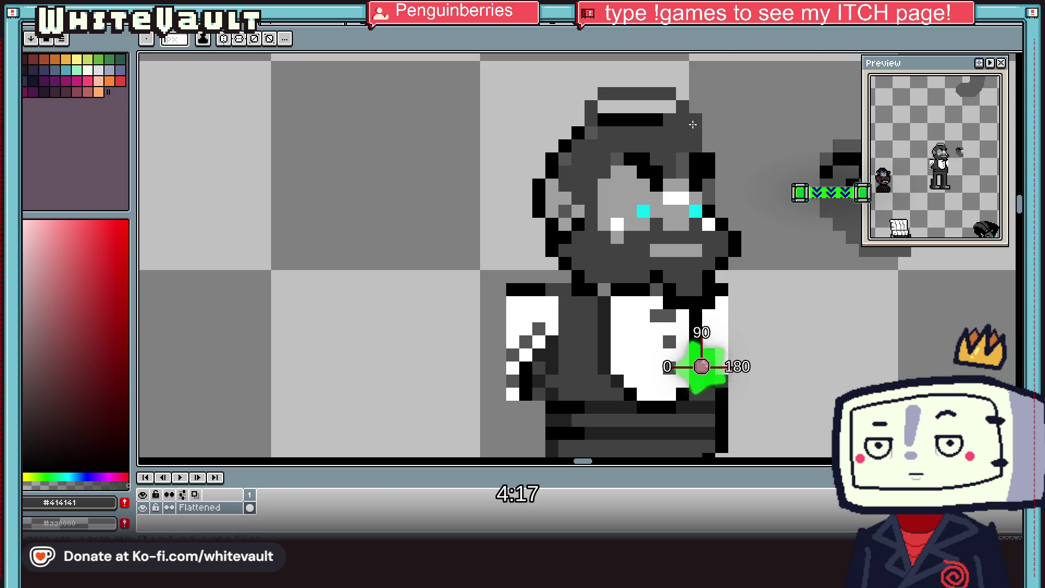
{"action": "key", "text": "g"}
{"action": "scroll", "coordinate": [654, 118], "scroll_direction": "down", "scroll_amount": 3}
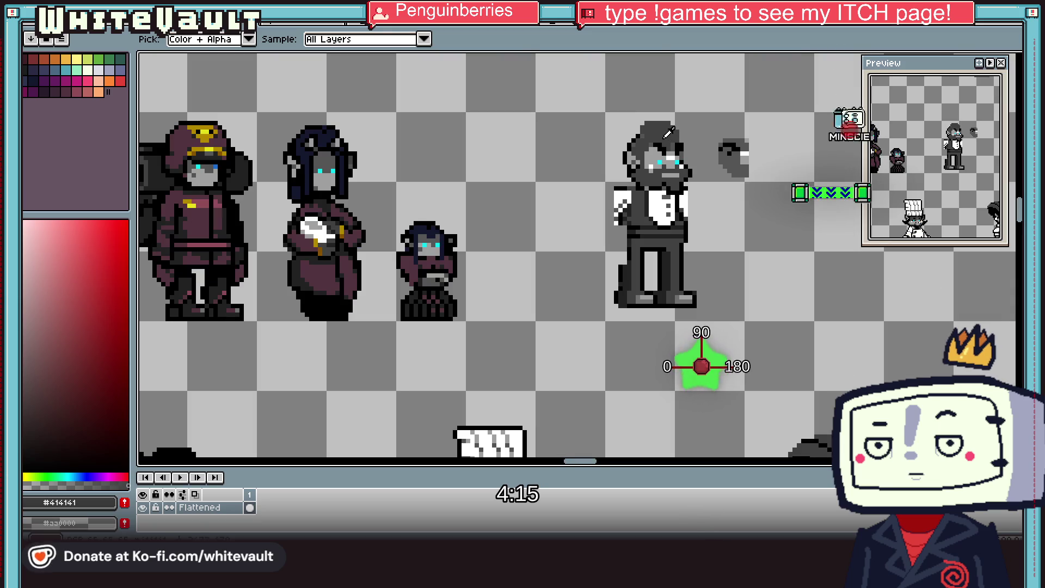
{"action": "scroll", "coordinate": [667, 137], "scroll_direction": "up", "scroll_amount": 2}
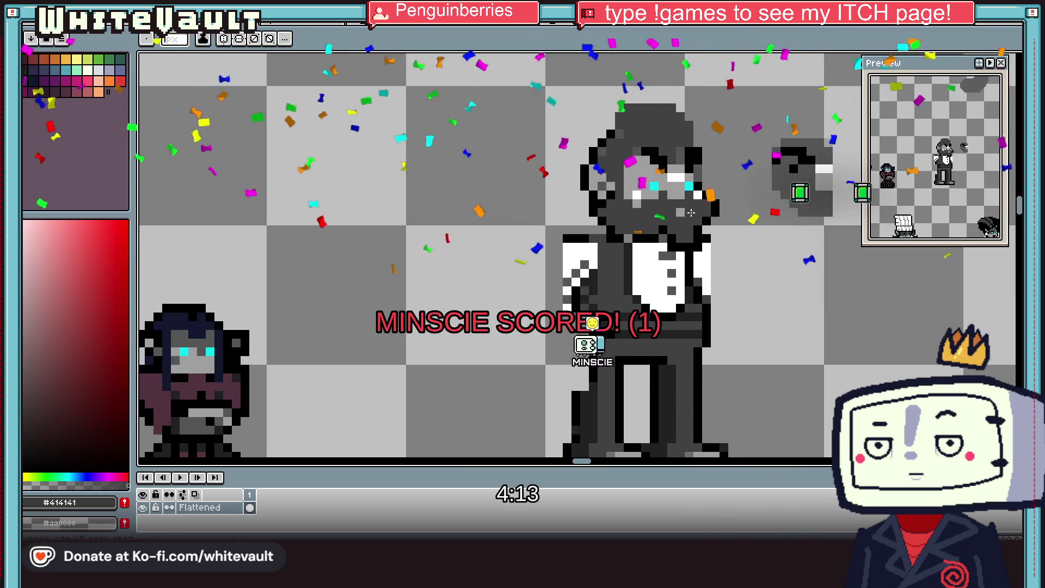
{"action": "key", "text": "alt"}
{"action": "scroll", "coordinate": [699, 209], "scroll_direction": "down", "scroll_amount": 3}
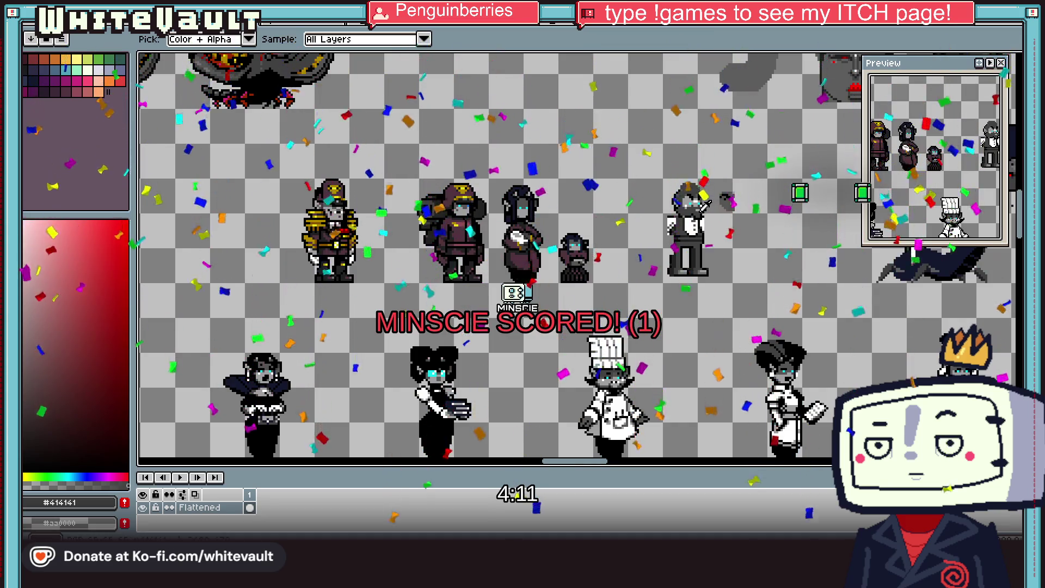
{"action": "scroll", "coordinate": [705, 204], "scroll_direction": "up", "scroll_amount": 3}
Step: Under the moustache, turn one black mouth pixel light grey #a0a0a0 and its neighbour black
{"action": "left_click", "coordinate": [709, 188]}
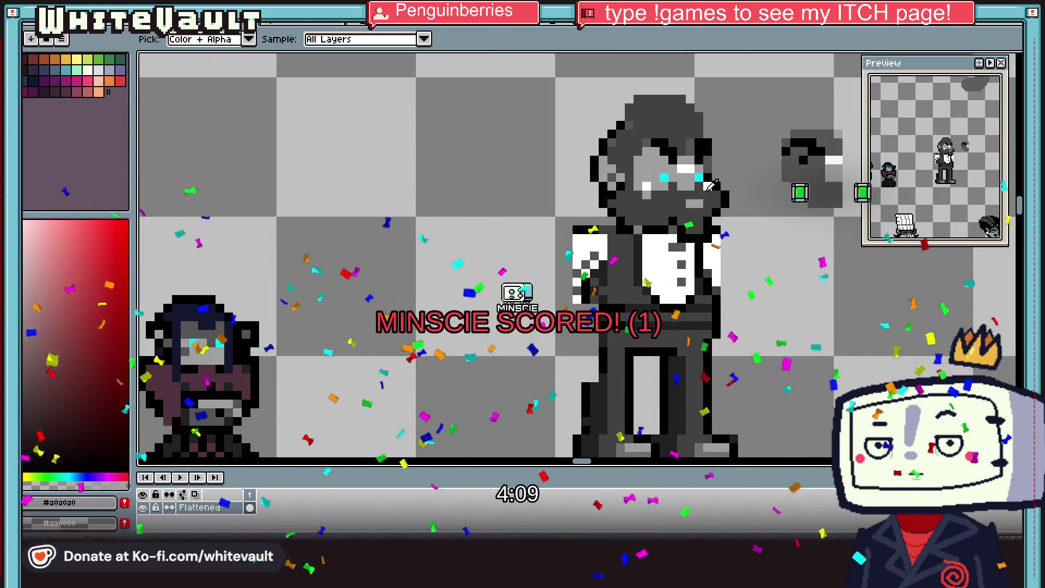
{"action": "left_click", "coordinate": [710, 187]}
{"action": "scroll", "coordinate": [702, 196], "scroll_direction": "up", "scroll_amount": 2}
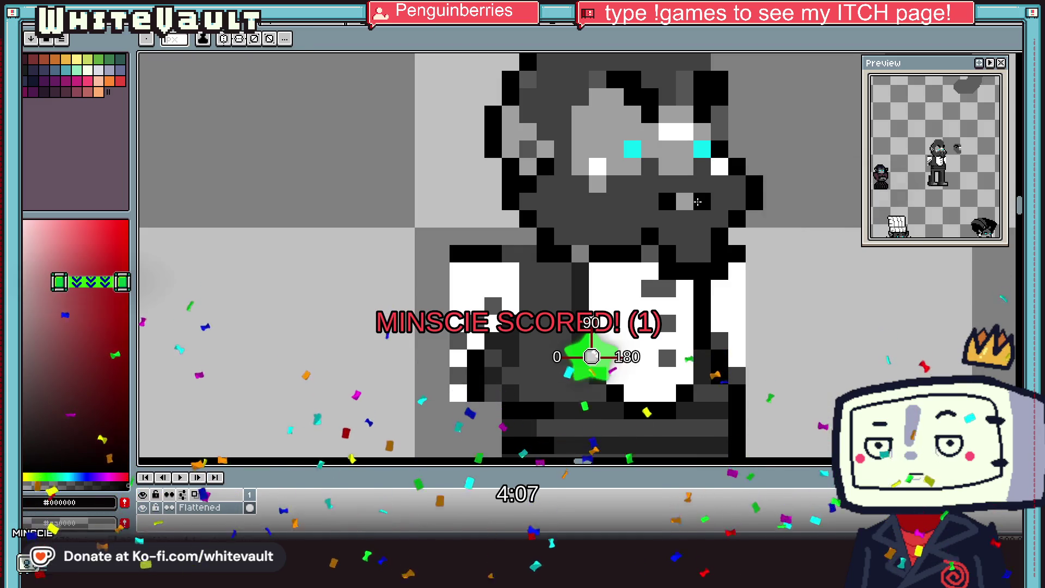
{"action": "right_click", "coordinate": [698, 201]}
{"action": "left_click", "coordinate": [689, 201]}
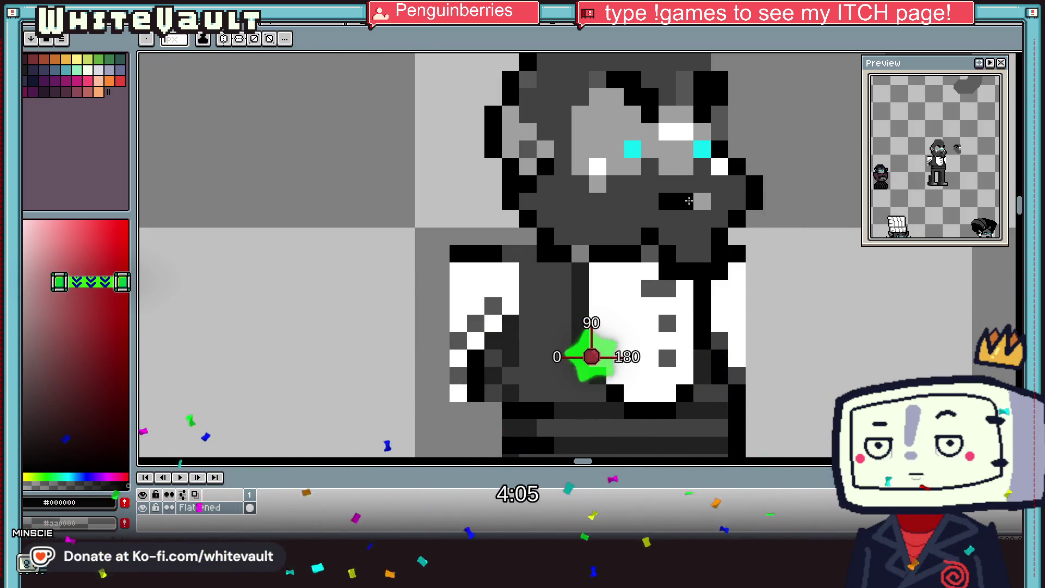
{"action": "scroll", "coordinate": [656, 206], "scroll_direction": "down", "scroll_amount": 4}
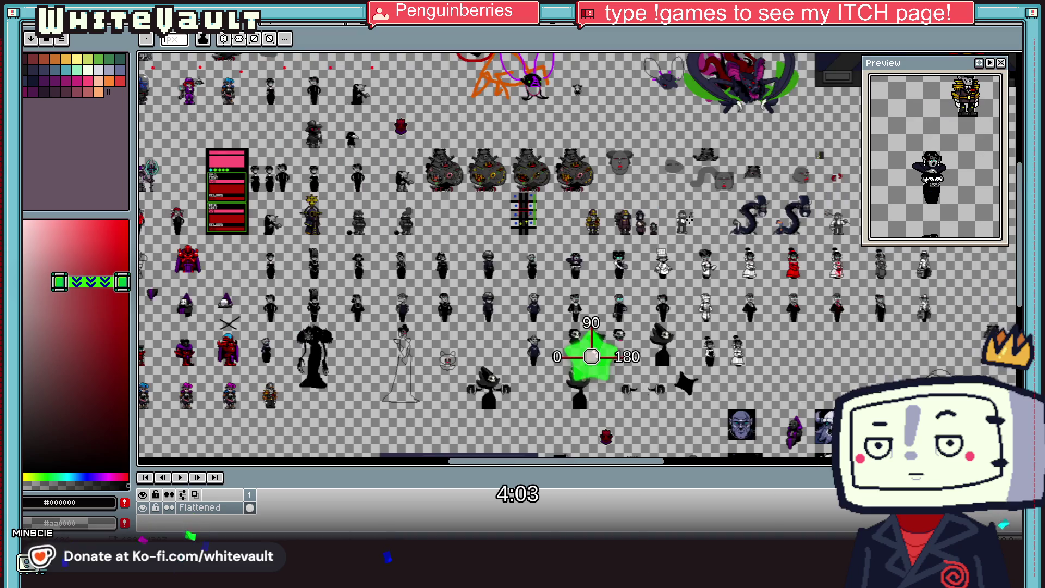
{"action": "scroll", "coordinate": [675, 212], "scroll_direction": "up", "scroll_amount": 1}
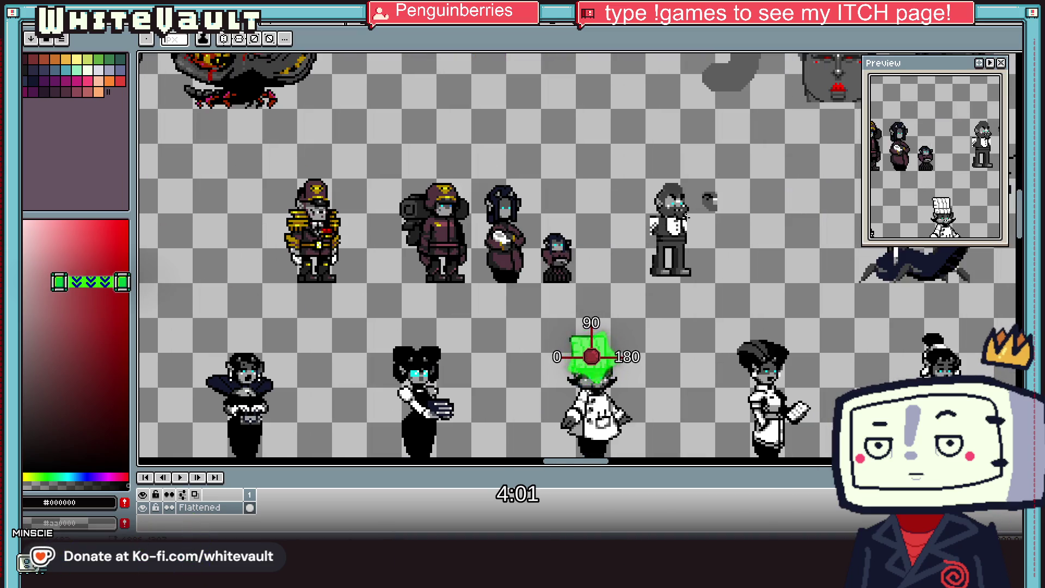
{"action": "scroll", "coordinate": [684, 216], "scroll_direction": "up", "scroll_amount": 2}
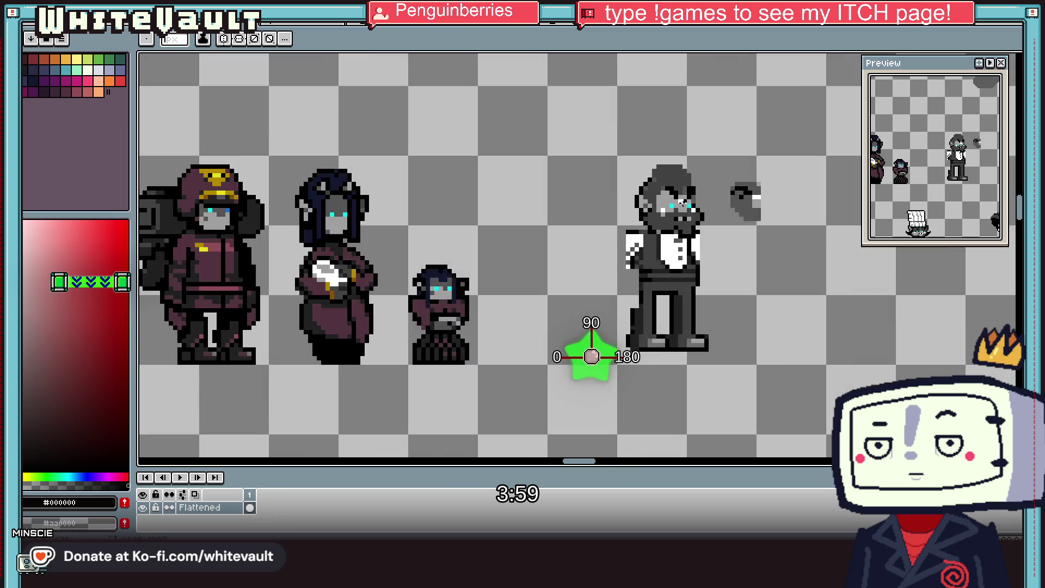
{"action": "scroll", "coordinate": [686, 214], "scroll_direction": "up", "scroll_amount": 2}
{"action": "scroll", "coordinate": [691, 211], "scroll_direction": "up", "scroll_amount": 1}
{"action": "key", "text": "alt"}
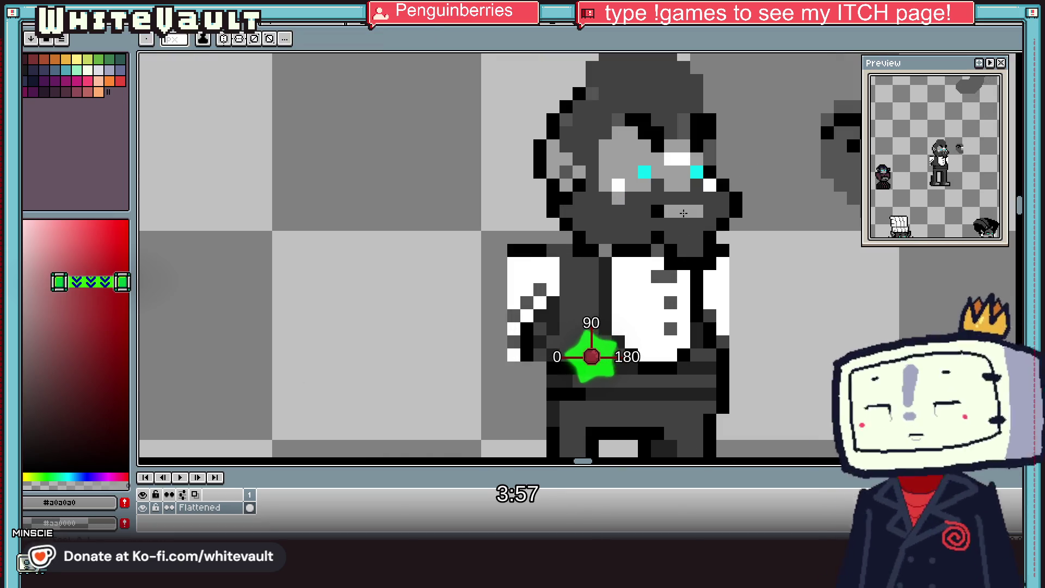
Step: Repaint the mouth as a light-grey bar and shift the waiter's head one pixel left
{"action": "left_click_drag", "start_coordinate": [700, 211], "coordinate": [661, 211]}
{"action": "left_click", "coordinate": [659, 210], "text": "alt"}
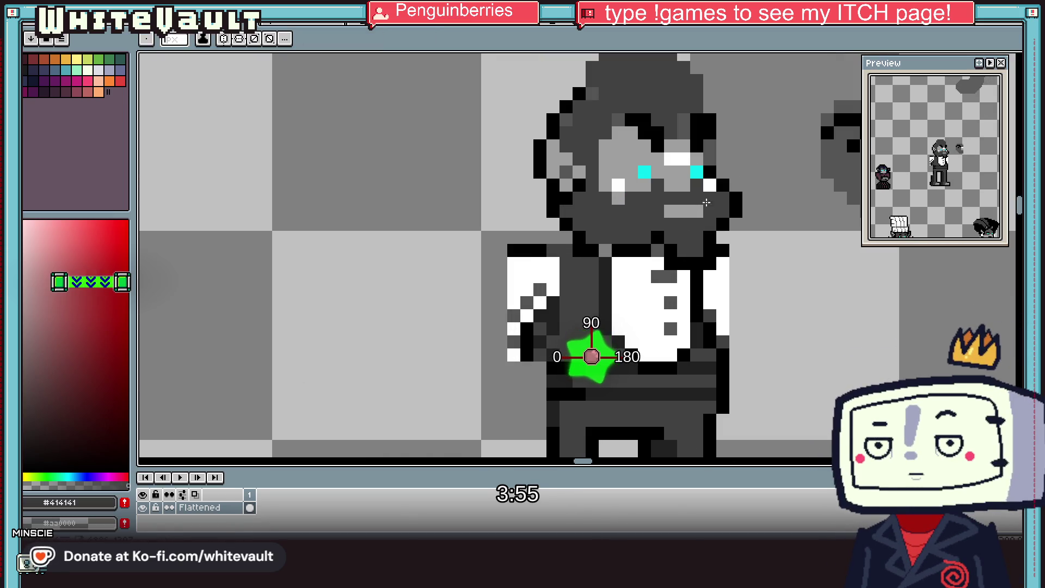
{"action": "key", "text": "m"}
{"action": "left_click_drag", "start_coordinate": [610, 98], "coordinate": [784, 246]}
{"action": "key", "text": "Left"}
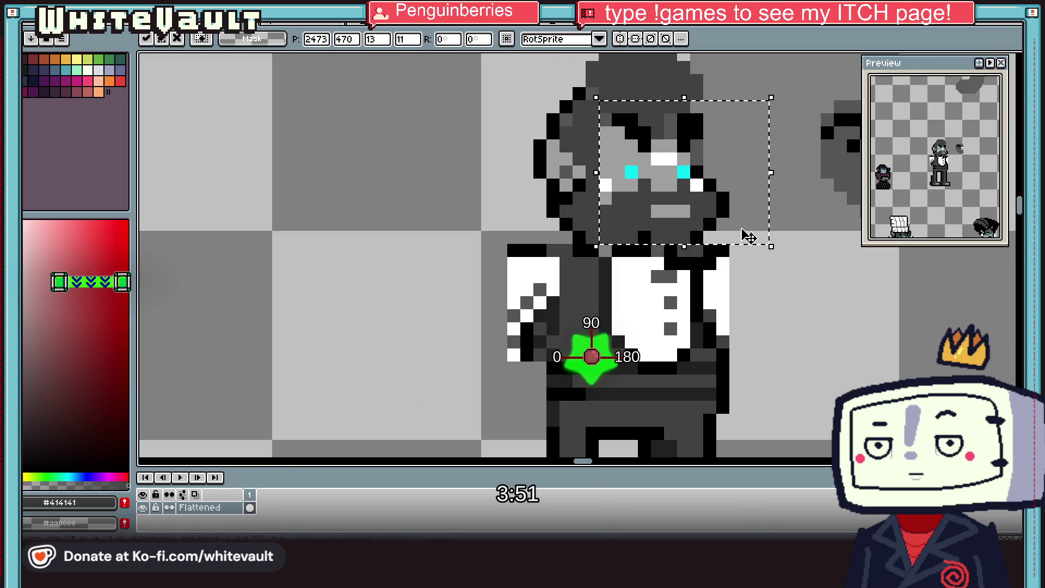
{"action": "key", "text": "Return"}
{"action": "scroll", "coordinate": [748, 236], "scroll_direction": "down", "scroll_amount": 8}
{"action": "scroll", "coordinate": [741, 212], "scroll_direction": "up", "scroll_amount": 8}
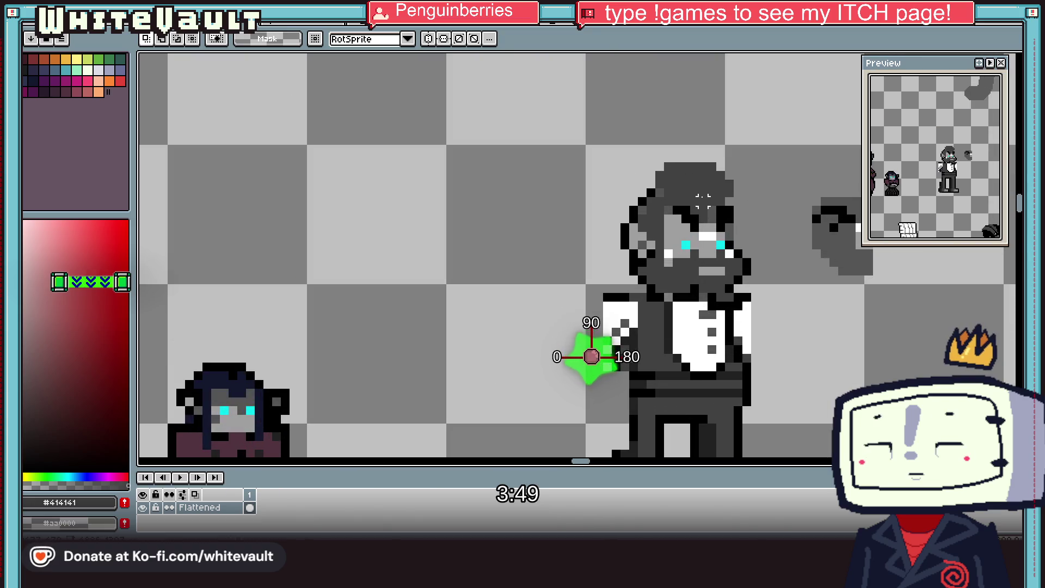
Step: Draw a black stroke along the hat's top-right edge with one extra edge pixel
{"action": "key", "text": "w"}
{"action": "scroll", "coordinate": [718, 205], "scroll_direction": "up", "scroll_amount": 1}
{"action": "key", "text": "l"}
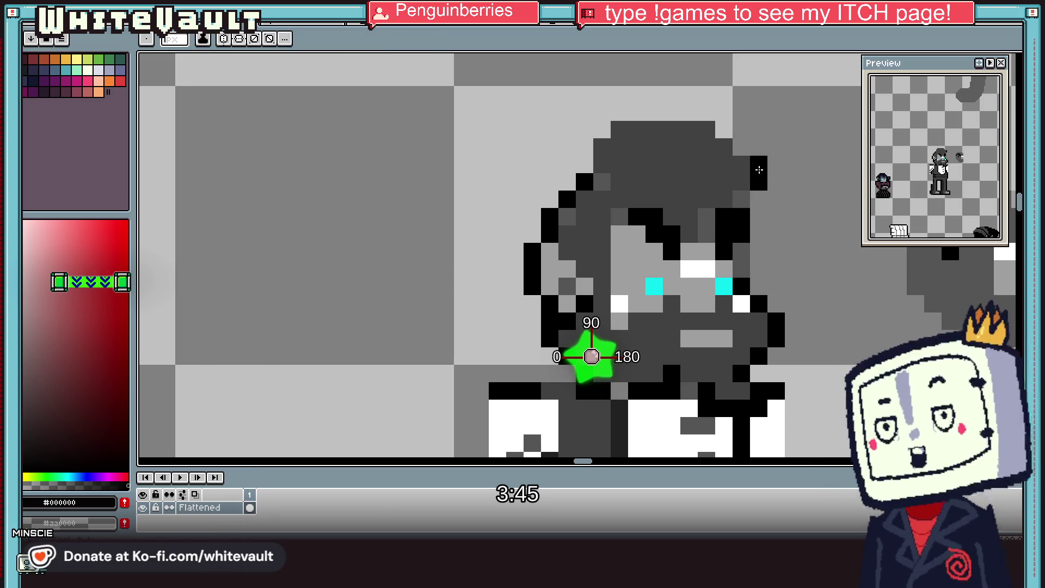
{"action": "mouse_move", "coordinate": [760, 178]}
{"action": "left_mouse_down"}
{"action": "mouse_move", "coordinate": [717, 107]}
{"action": "mouse_move", "coordinate": [609, 109]}
{"action": "left_mouse_up"}
{"action": "left_click", "coordinate": [601, 165]}
{"action": "scroll", "coordinate": [602, 112], "scroll_direction": "down", "scroll_amount": 5}
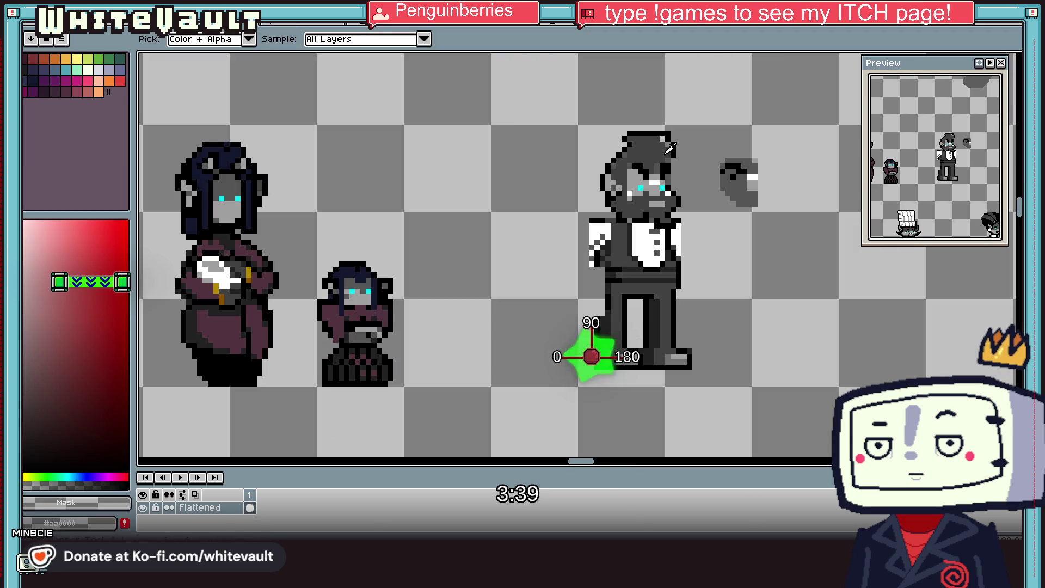
{"action": "scroll", "coordinate": [665, 136], "scroll_direction": "down", "scroll_amount": 4}
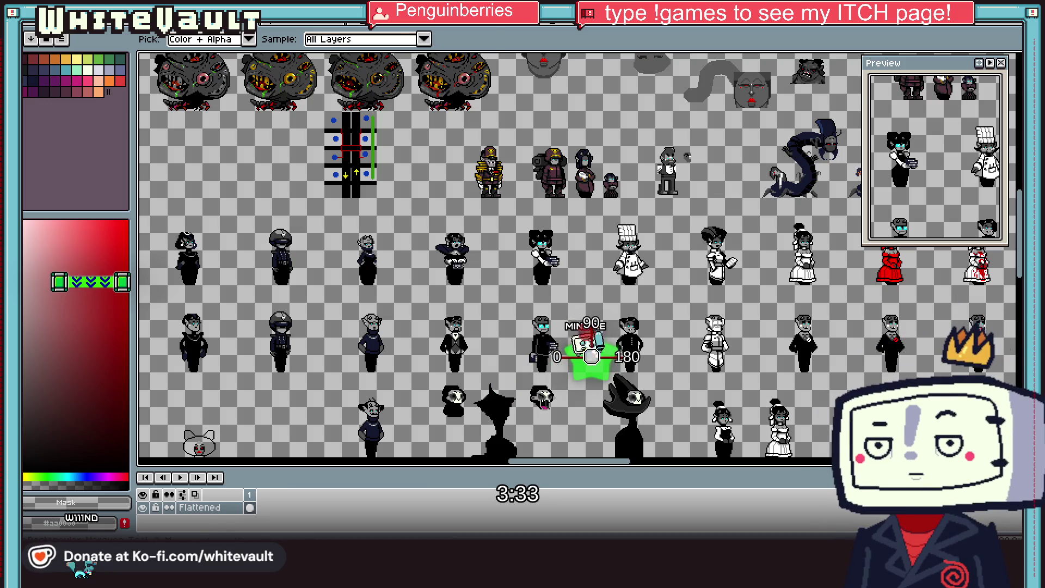
Step: Select the small grey item beside the waiter's head and move it up and to the right
{"action": "key", "text": "w"}
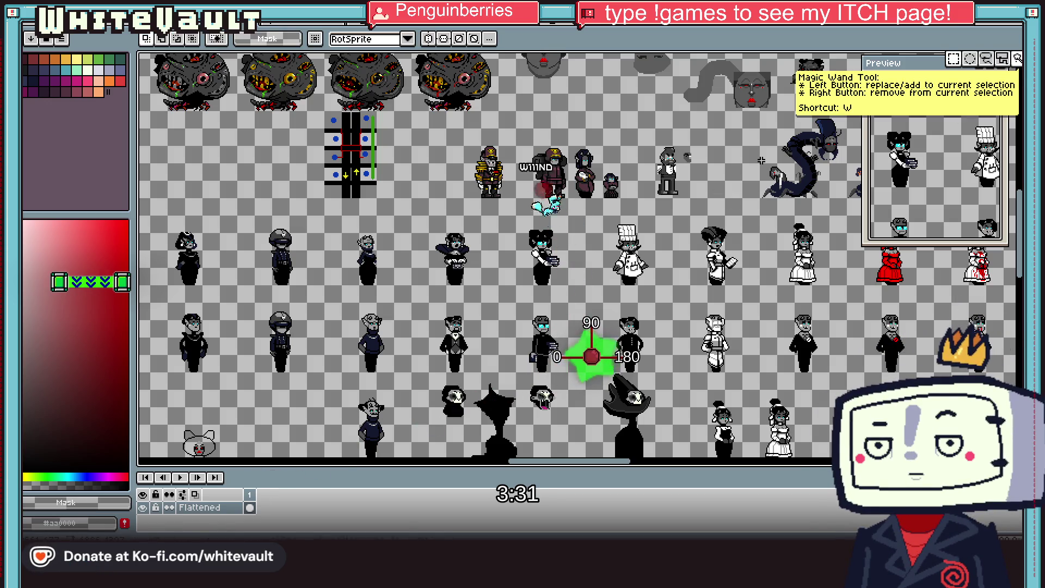
{"action": "scroll", "coordinate": [761, 162], "scroll_direction": "down", "scroll_amount": 2}
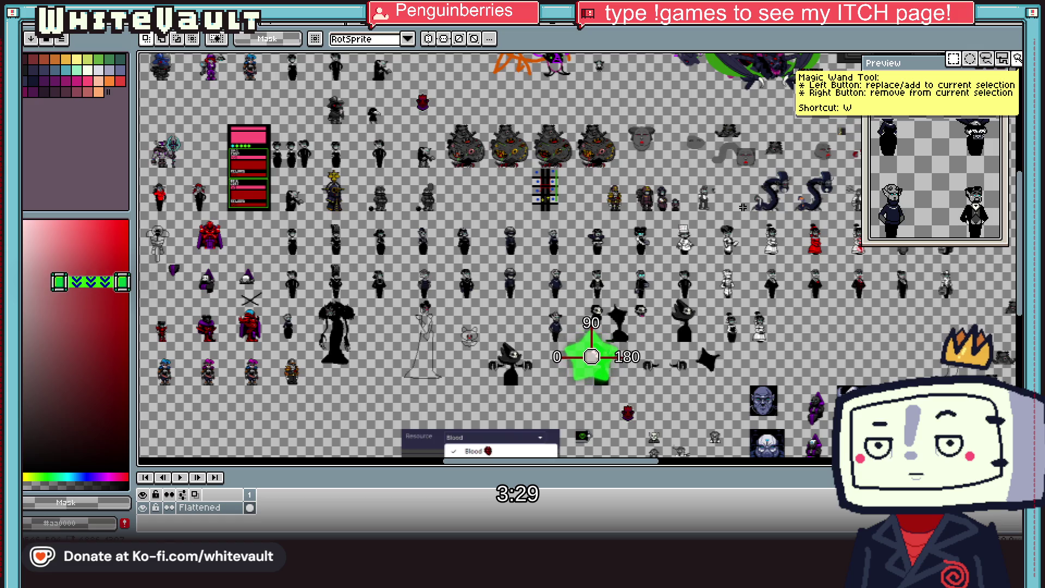
{"action": "scroll", "coordinate": [855, 425], "scroll_direction": "up", "scroll_amount": 2}
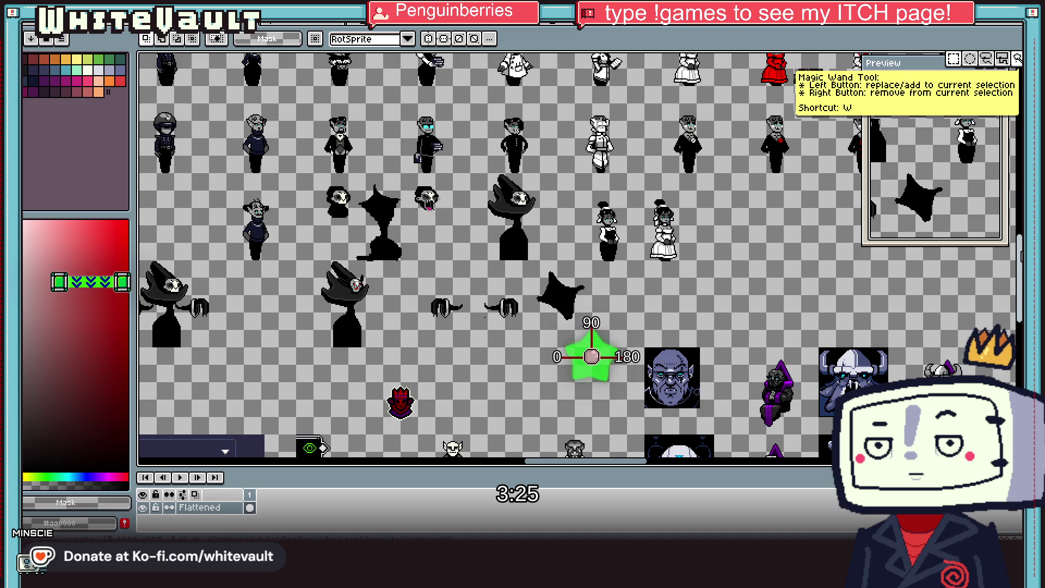
{"action": "scroll", "coordinate": [580, 254], "scroll_direction": "down", "scroll_amount": 1}
{"action": "scroll", "coordinate": [580, 255], "scroll_direction": "up", "scroll_amount": 4}
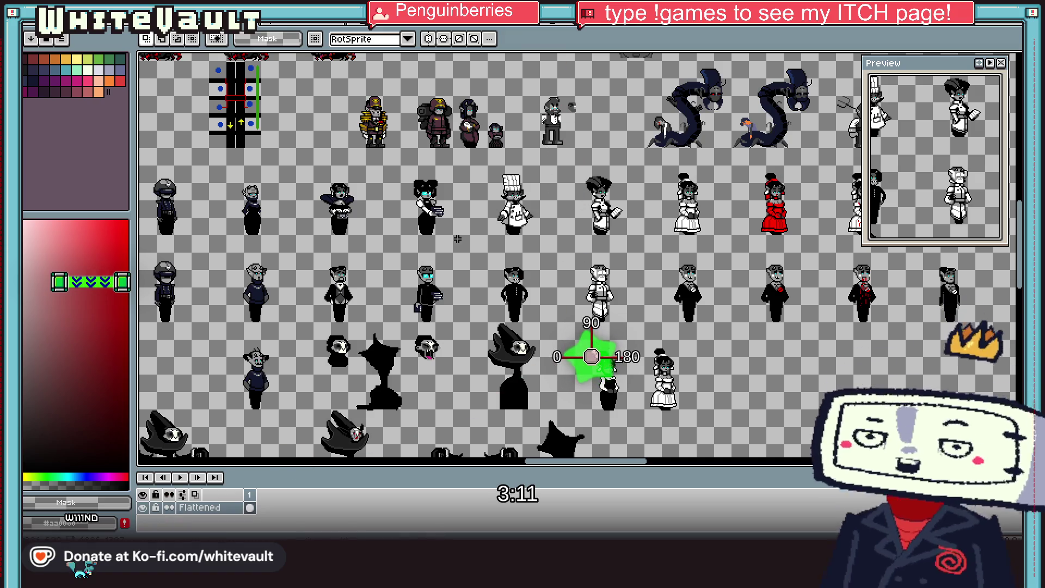
{"action": "scroll", "coordinate": [557, 89], "scroll_direction": "up", "scroll_amount": 3}
{"action": "mouse_move", "coordinate": [585, 112]}
{"action": "left_mouse_down"}
{"action": "mouse_move", "coordinate": [690, 212]}
{"action": "mouse_move", "coordinate": [693, 167]}
{"action": "mouse_move", "coordinate": [707, 168]}
{"action": "left_mouse_up"}
{"action": "scroll", "coordinate": [665, 202], "scroll_direction": "up", "scroll_amount": 1}
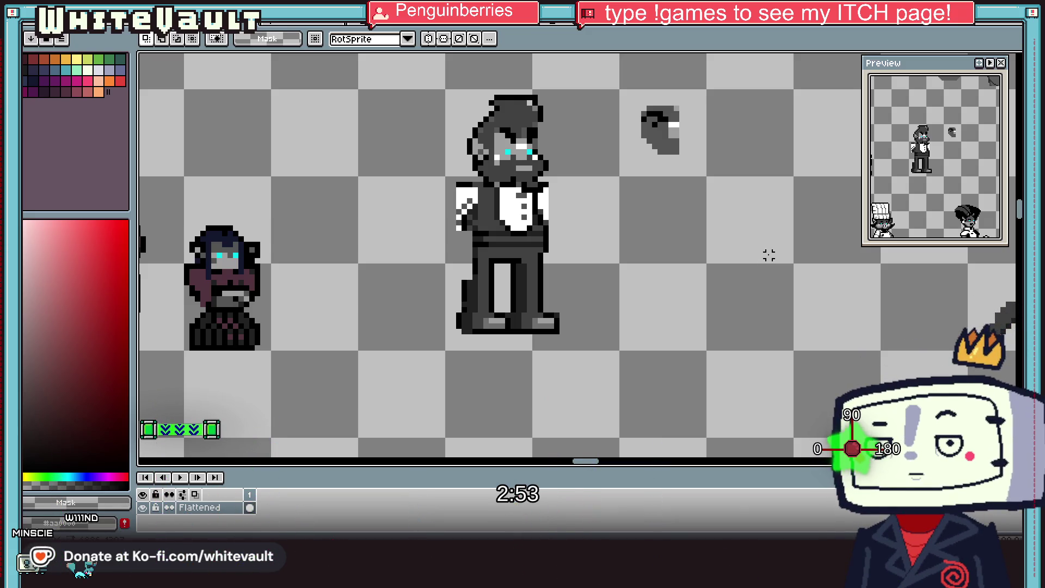
{"action": "key", "text": "i"}
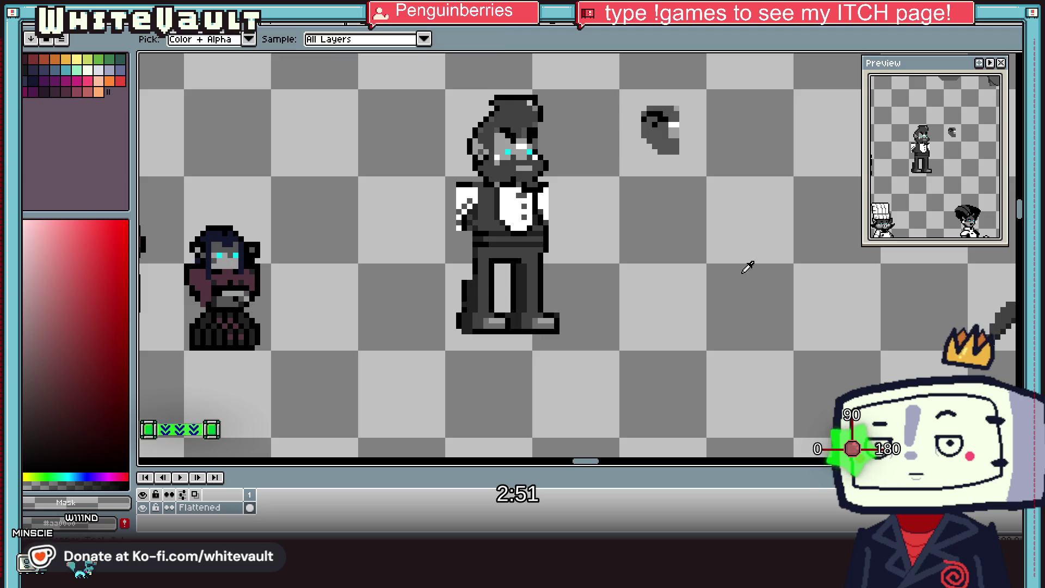
{"action": "scroll", "coordinate": [670, 150], "scroll_direction": "down", "scroll_amount": 3}
{"action": "scroll", "coordinate": [623, 152], "scroll_direction": "up", "scroll_amount": 1}
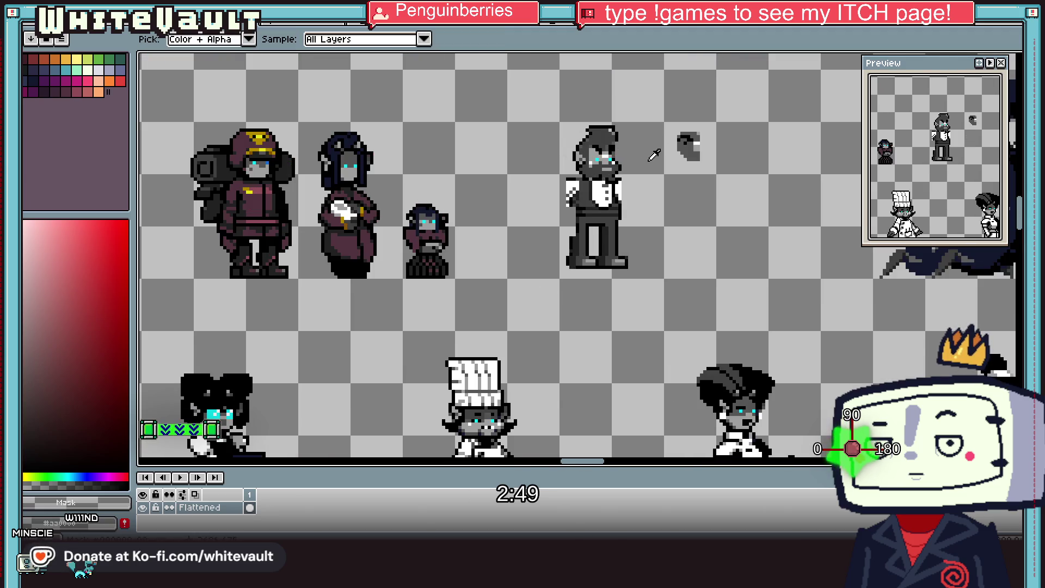
{"action": "scroll", "coordinate": [650, 157], "scroll_direction": "down", "scroll_amount": 1}
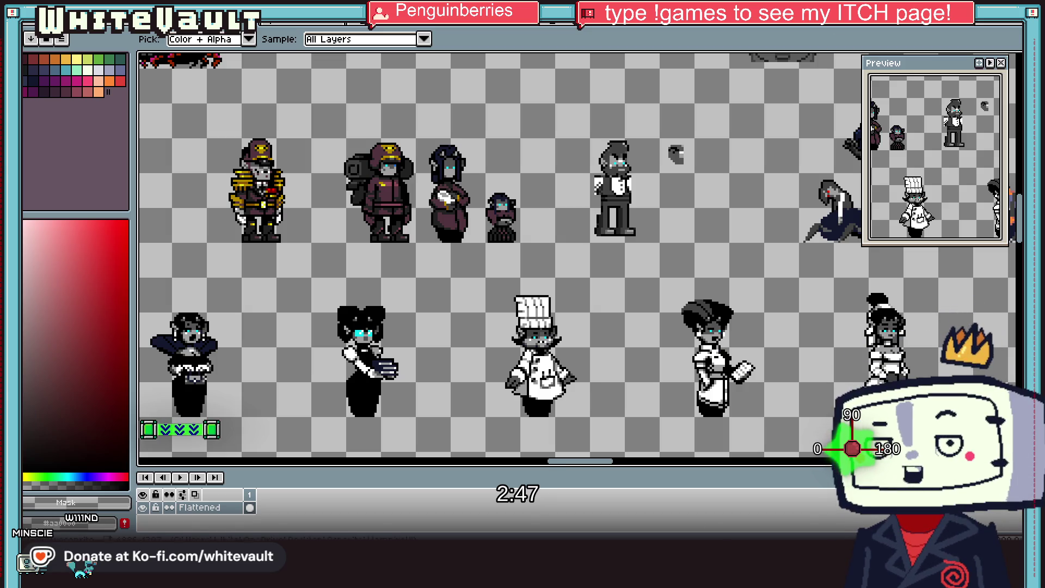
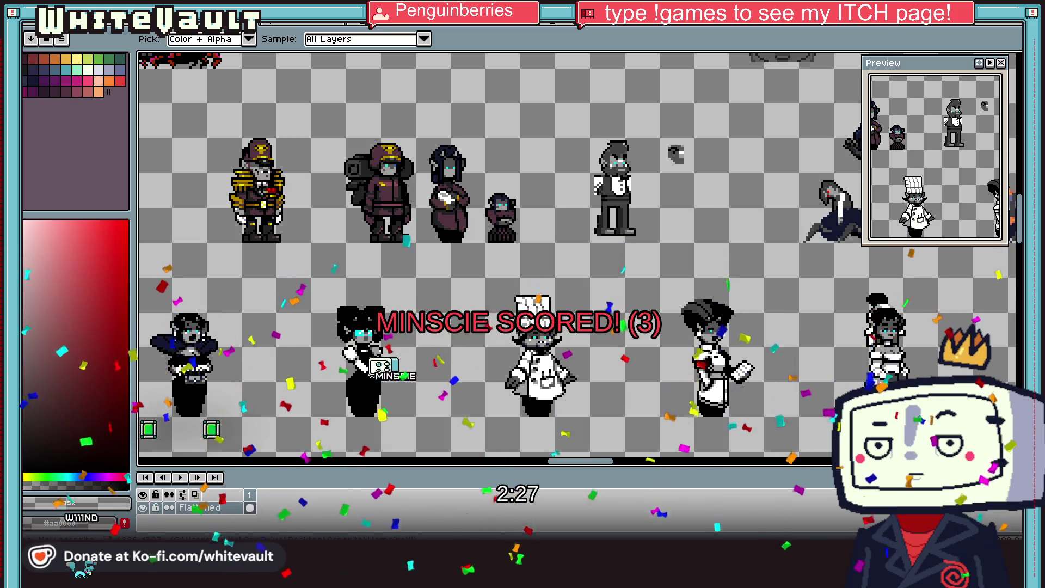
Step: Paste the officer reference photo, trial-resize and shift it, then discard it
{"action": "scroll", "coordinate": [608, 224], "scroll_direction": "down", "scroll_amount": 3}
{"action": "scroll", "coordinate": [604, 302], "scroll_direction": "up", "scroll_amount": 1}
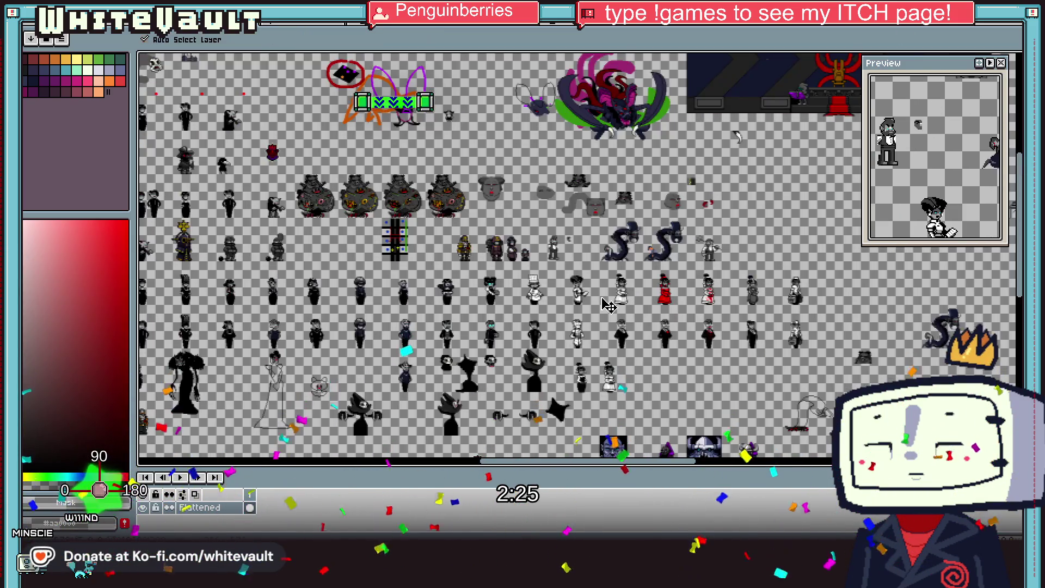
{"action": "key", "text": "ctrl+v"}
{"action": "scroll", "coordinate": [609, 305], "scroll_direction": "down", "scroll_amount": 1}
{"action": "scroll", "coordinate": [615, 306], "scroll_direction": "down", "scroll_amount": 1}
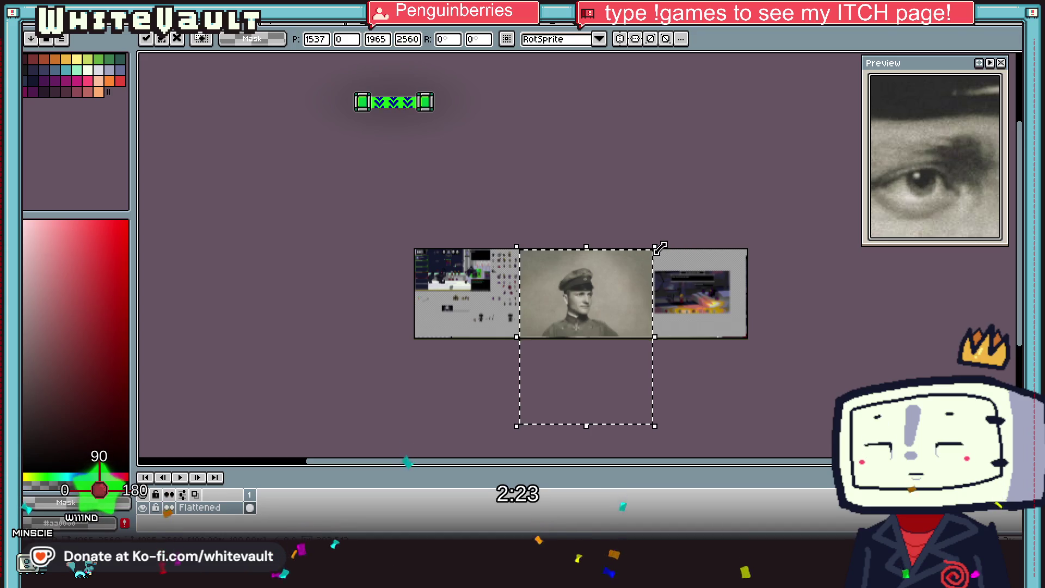
{"action": "mouse_move", "coordinate": [654, 248]}
{"action": "left_mouse_down"}
{"action": "mouse_move", "coordinate": [571, 354]}
{"action": "mouse_move", "coordinate": [688, 310]}
{"action": "left_mouse_up"}
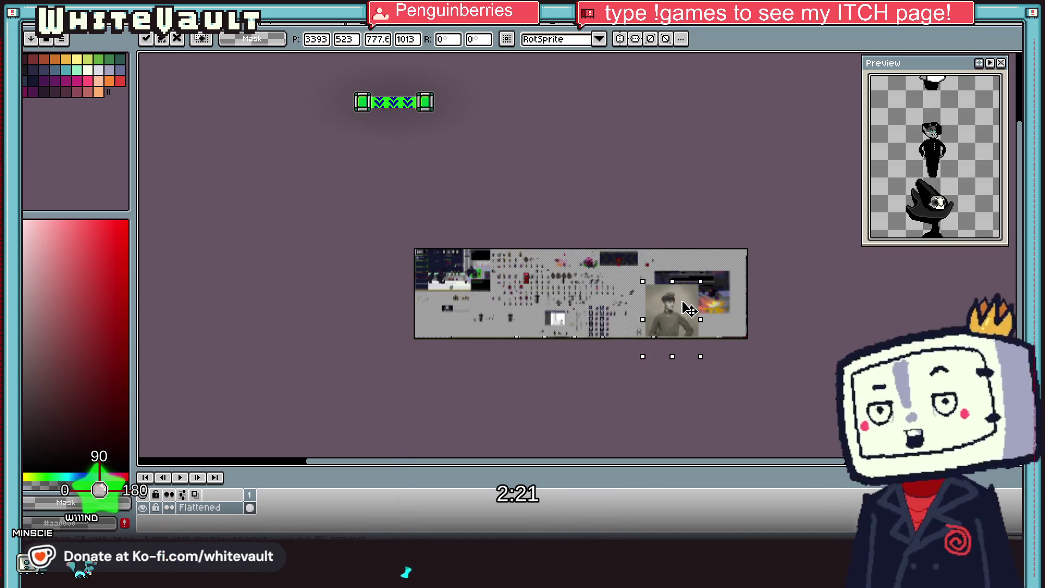
{"action": "scroll", "coordinate": [688, 309], "scroll_direction": "up", "scroll_amount": 2}
{"action": "mouse_move", "coordinate": [754, 236]}
{"action": "left_mouse_down"}
{"action": "mouse_move", "coordinate": [727, 342]}
{"action": "mouse_move", "coordinate": [647, 288]}
{"action": "left_mouse_up"}
{"action": "left_click_drag", "start_coordinate": [540, 280], "coordinate": [712, 294]}
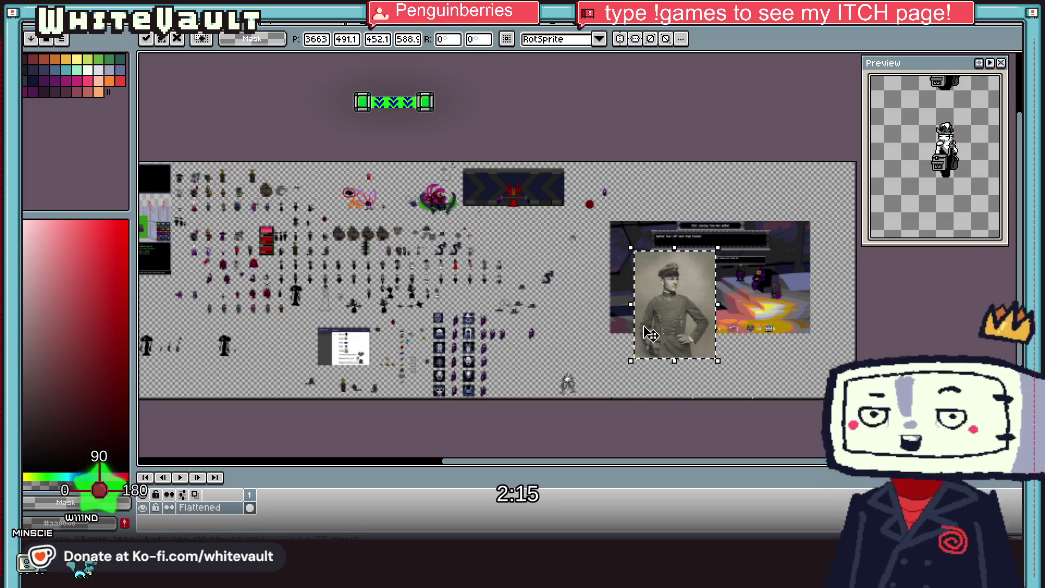
{"action": "key", "text": "Escape"}
Step: Add a new Layer 1, paste the officer photo onto it and commit it beside the sheet
{"action": "right_click", "coordinate": [218, 507]}
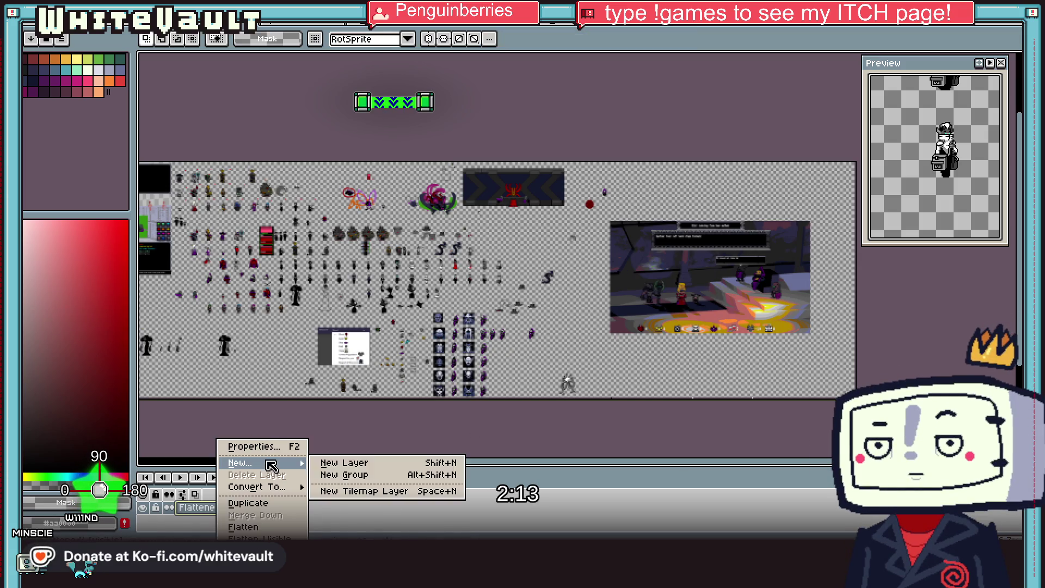
{"action": "left_click", "coordinate": [354, 461]}
{"action": "key", "text": "ctrl+v"}
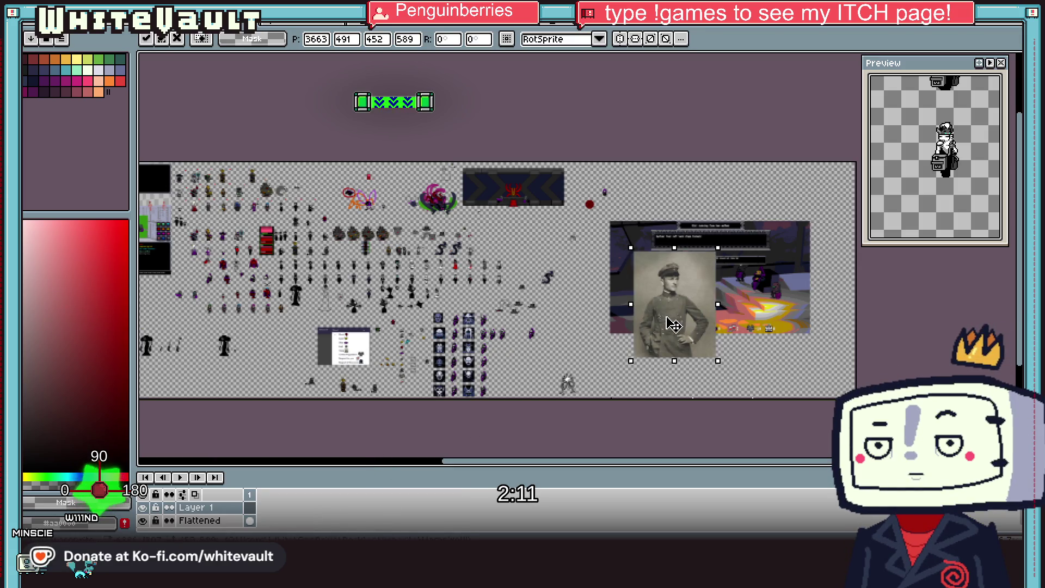
{"action": "left_click_drag", "start_coordinate": [671, 325], "coordinate": [681, 326]}
{"action": "key", "text": "Return"}
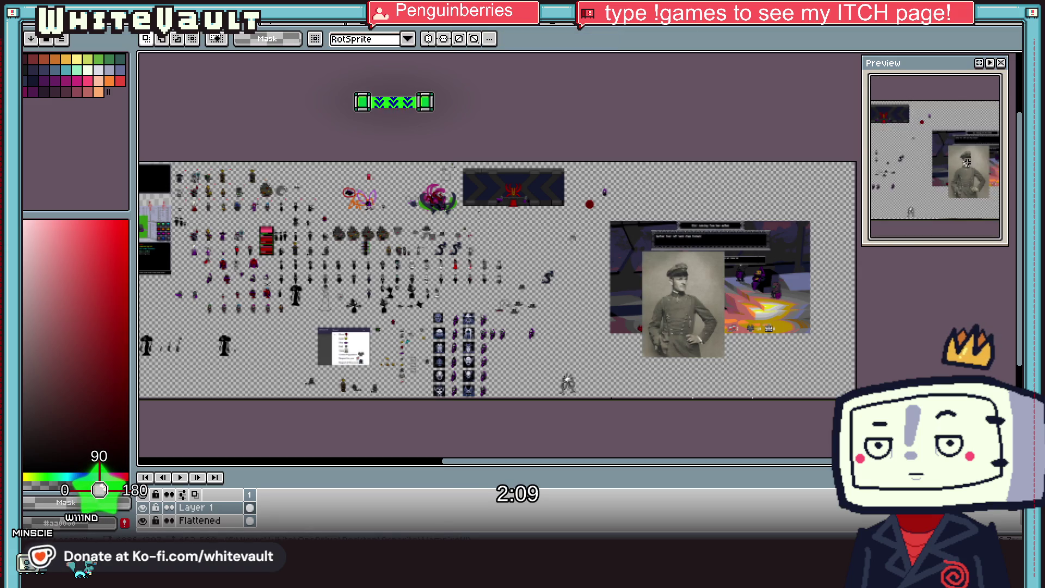
{"action": "scroll", "coordinate": [967, 162], "scroll_direction": "up", "scroll_amount": 3}
{"action": "scroll", "coordinate": [967, 161], "scroll_direction": "up", "scroll_amount": 3}
{"action": "left_click_drag", "start_coordinate": [963, 163], "coordinate": [954, 190]}
{"action": "scroll", "coordinate": [953, 191], "scroll_direction": "down", "scroll_amount": 2}
{"action": "scroll", "coordinate": [949, 126], "scroll_direction": "down", "scroll_amount": 1}
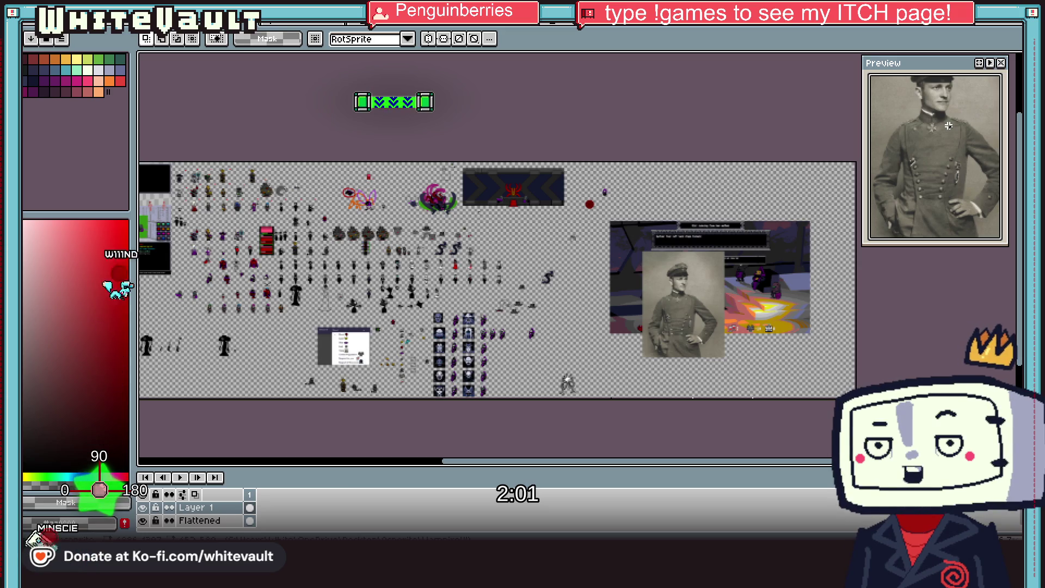
Step: Marquee-select a sprite in the lower rows, then cancel the pending transform
{"action": "scroll", "coordinate": [423, 273], "scroll_direction": "up", "scroll_amount": 1}
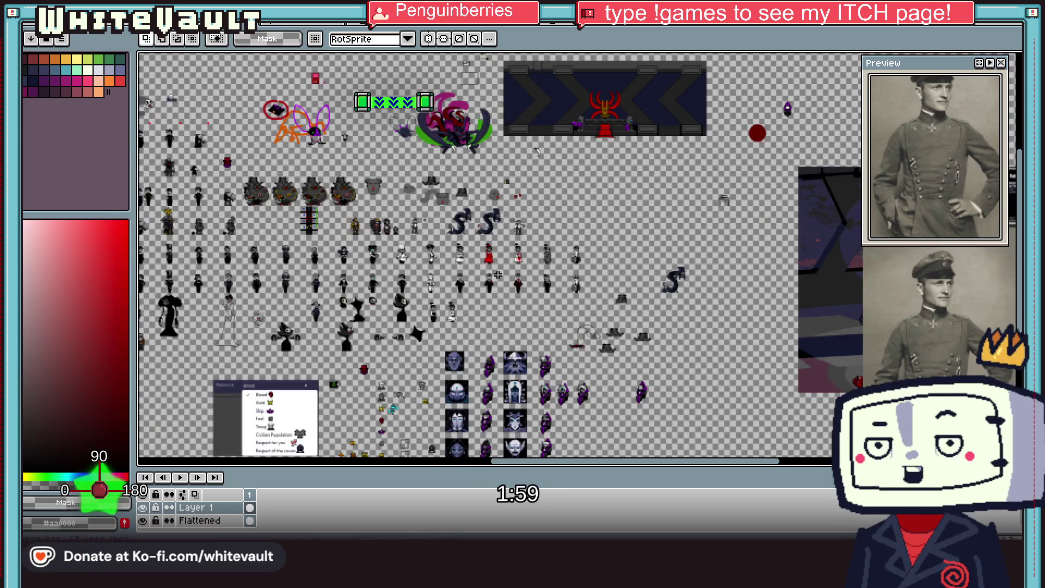
{"action": "scroll", "coordinate": [381, 265], "scroll_direction": "up", "scroll_amount": 1}
{"action": "scroll", "coordinate": [300, 223], "scroll_direction": "up", "scroll_amount": 1}
{"action": "scroll", "coordinate": [399, 189], "scroll_direction": "up", "scroll_amount": 1}
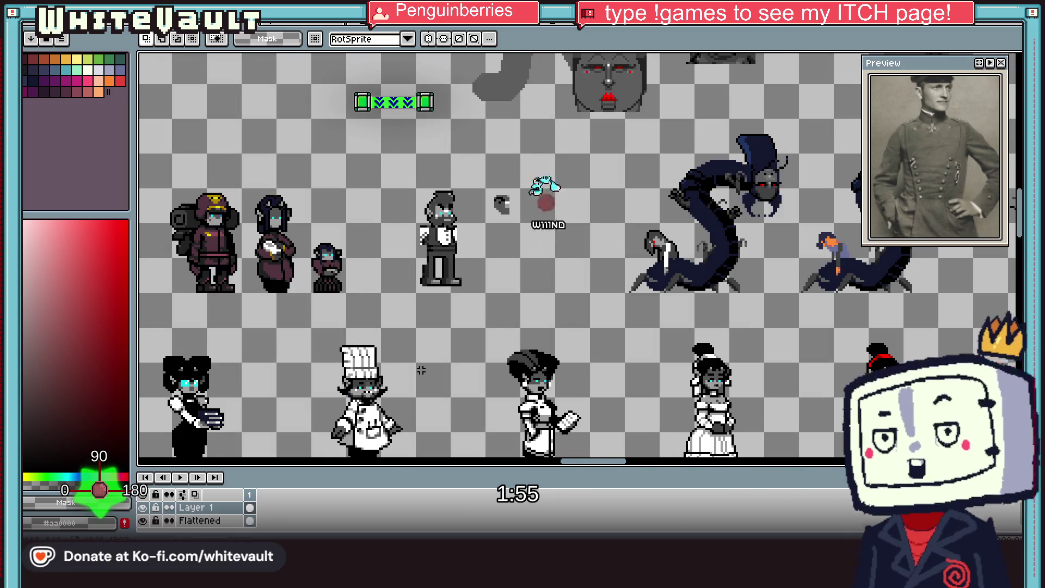
{"action": "scroll", "coordinate": [370, 369], "scroll_direction": "down", "scroll_amount": 2}
{"action": "left_click_drag", "start_coordinate": [617, 465], "coordinate": [508, 459]}
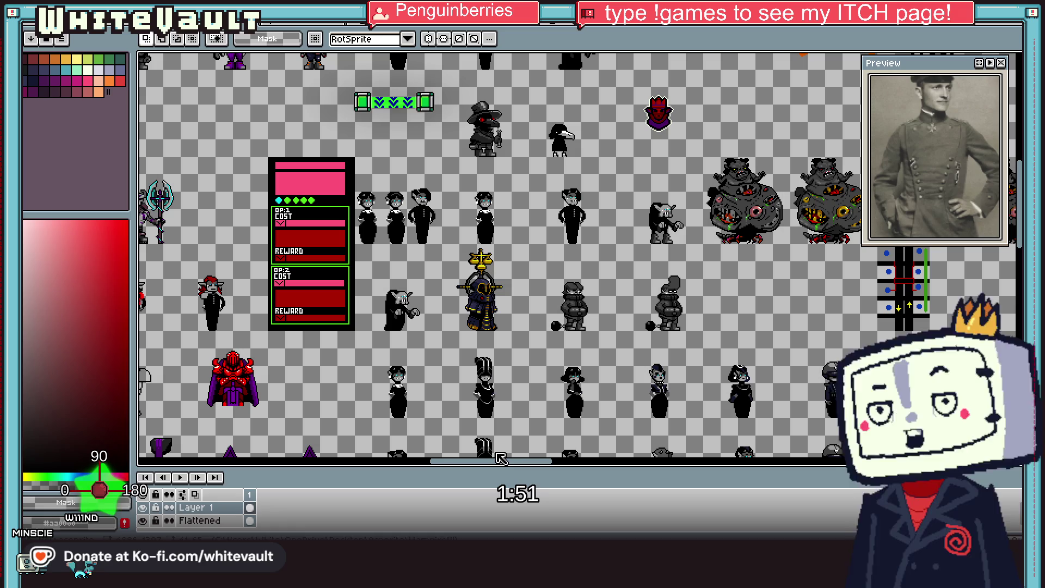
{"action": "left_click_drag", "start_coordinate": [508, 459], "coordinate": [501, 459]}
{"action": "scroll", "coordinate": [438, 254], "scroll_direction": "down", "scroll_amount": 2}
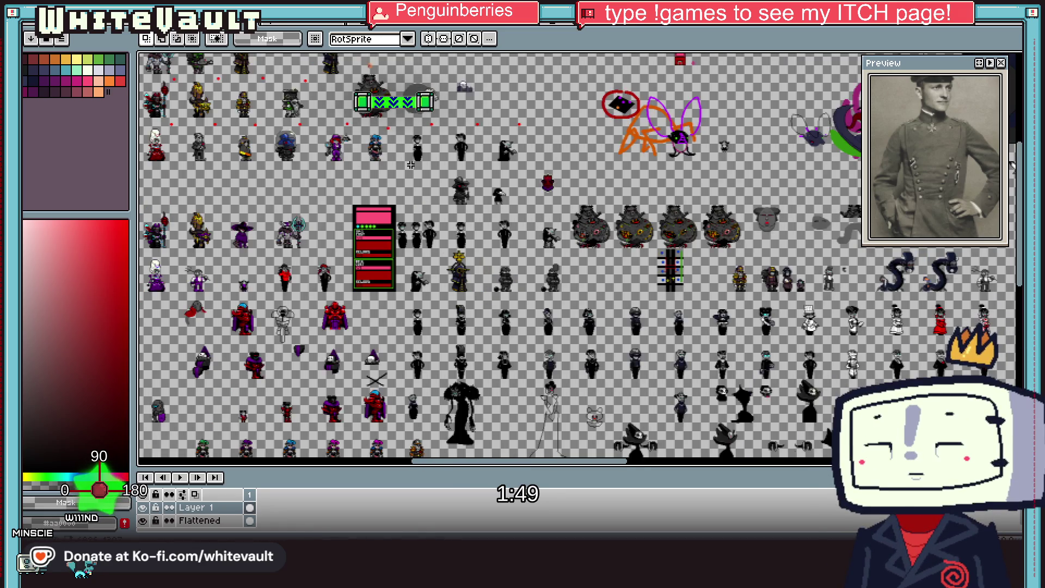
{"action": "scroll", "coordinate": [403, 154], "scroll_direction": "up", "scroll_amount": 2}
{"action": "scroll", "coordinate": [436, 242], "scroll_direction": "down", "scroll_amount": 2}
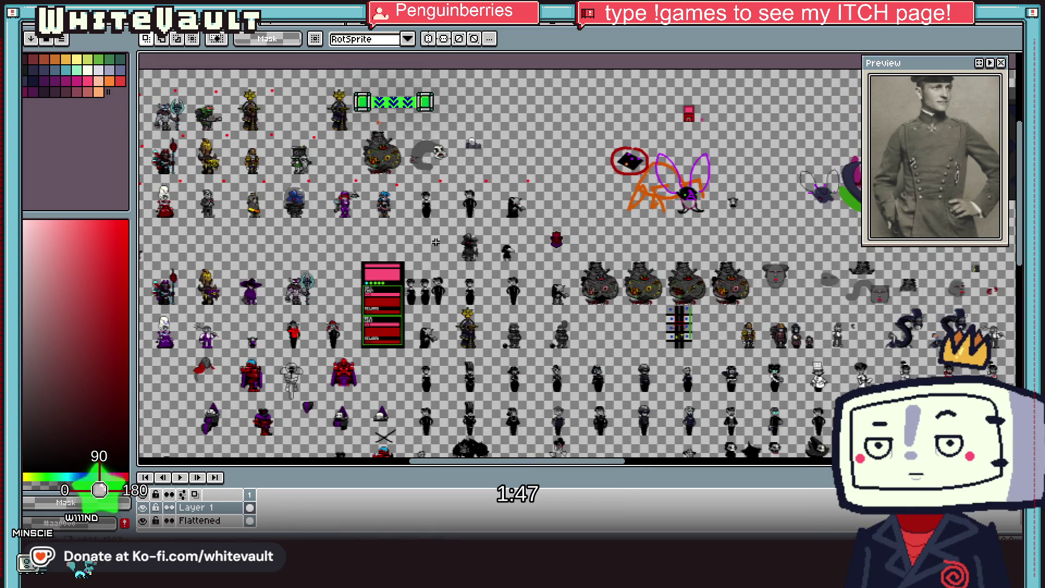
{"action": "scroll", "coordinate": [460, 424], "scroll_direction": "up", "scroll_amount": 2}
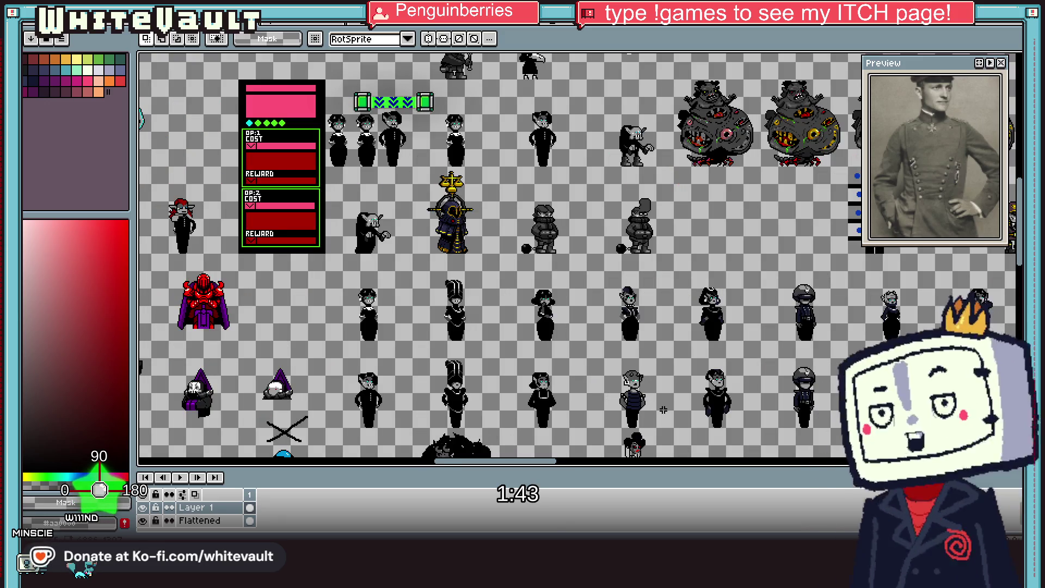
{"action": "mouse_move", "coordinate": [688, 360]}
{"action": "left_mouse_down"}
{"action": "mouse_move", "coordinate": [744, 427]}
{"action": "mouse_move", "coordinate": [950, 142]}
{"action": "left_mouse_up"}
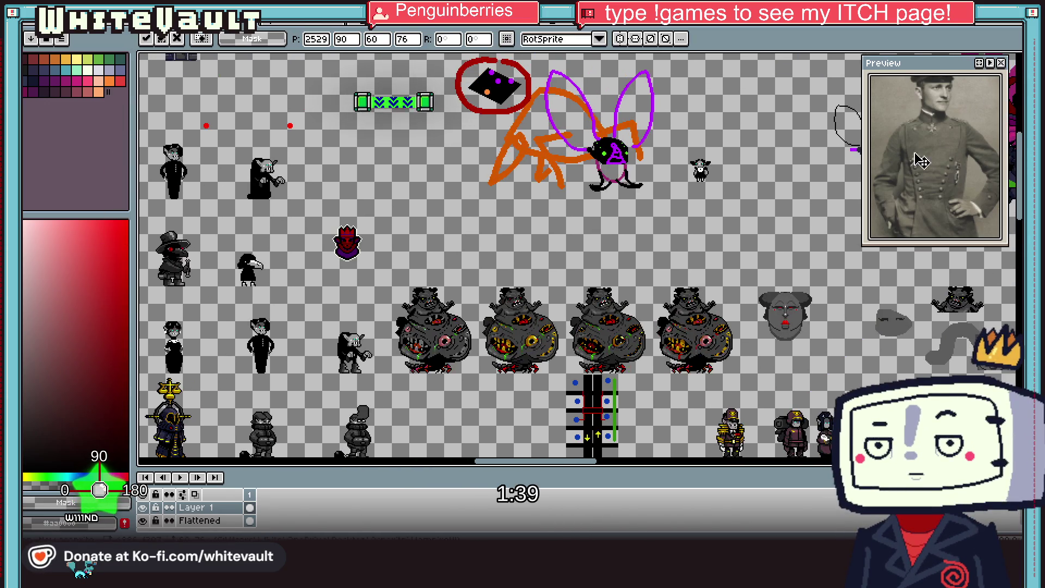
{"action": "key", "text": "Escape"}
Step: Move the black-coated officer sprite up to the top row after the maroon characters
{"action": "scroll", "coordinate": [483, 435], "scroll_direction": "down", "scroll_amount": 2}
{"action": "scroll", "coordinate": [483, 436], "scroll_direction": "up", "scroll_amount": 2}
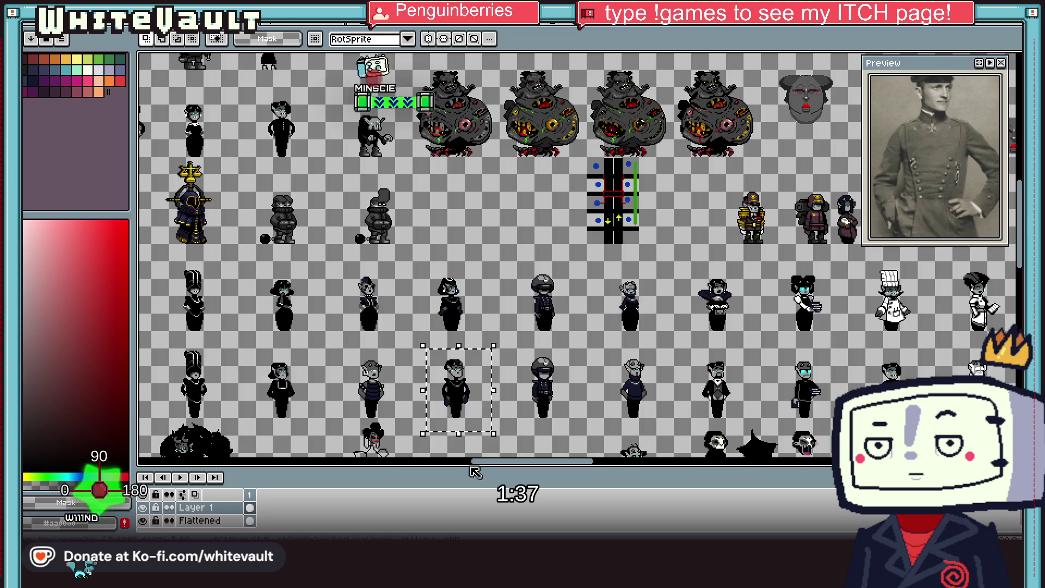
{"action": "left_click", "coordinate": [460, 397]}
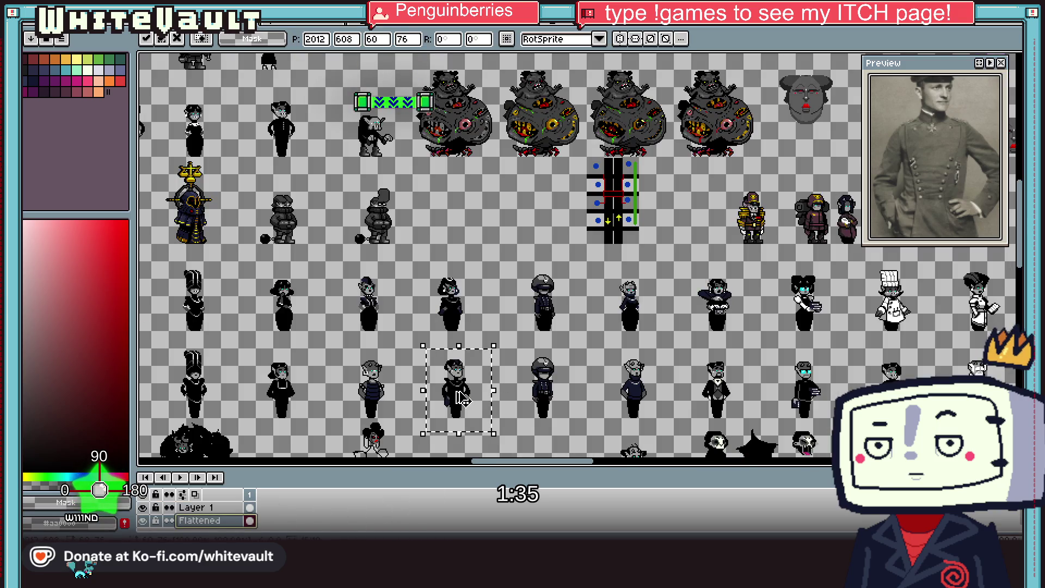
{"action": "mouse_move", "coordinate": [461, 391]}
{"action": "left_mouse_down"}
{"action": "mouse_move", "coordinate": [629, 199]}
{"action": "mouse_move", "coordinate": [620, 355]}
{"action": "left_mouse_up"}
{"action": "scroll", "coordinate": [629, 199], "scroll_direction": "down", "scroll_amount": 3}
{"action": "scroll", "coordinate": [620, 354], "scroll_direction": "up", "scroll_amount": 2}
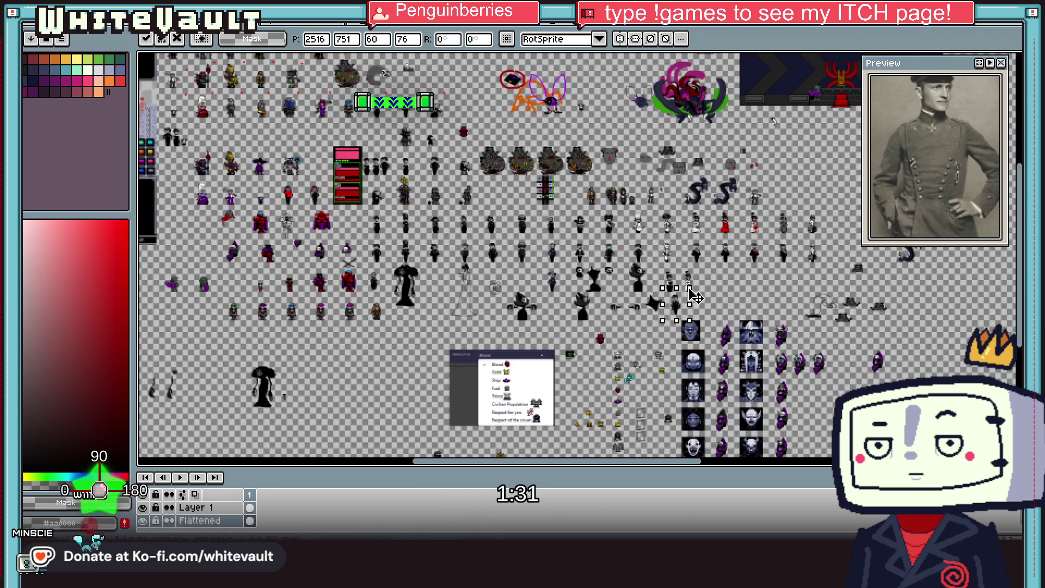
{"action": "left_click_drag", "start_coordinate": [630, 288], "coordinate": [631, 267]}
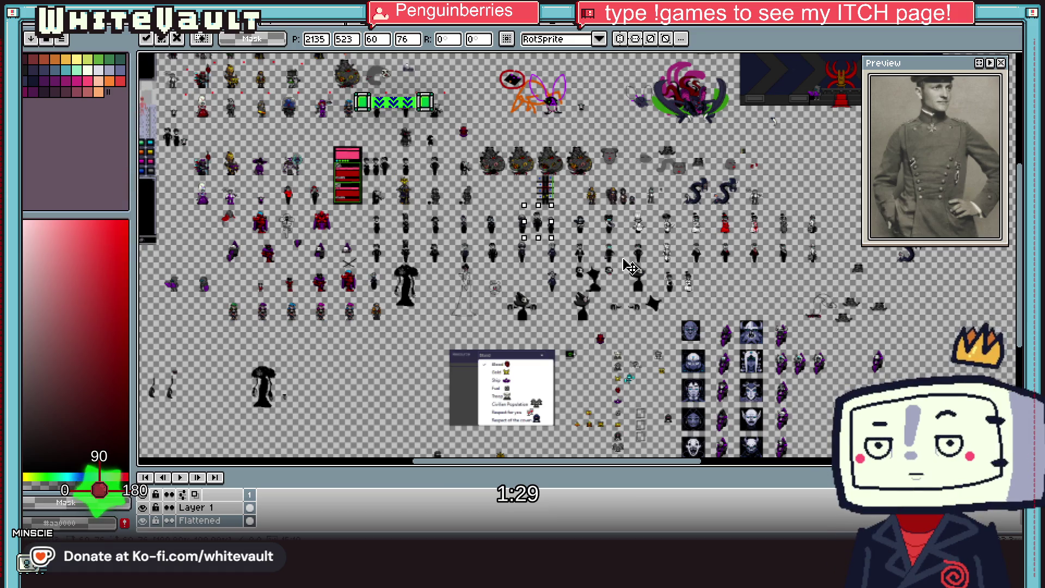
{"action": "scroll", "coordinate": [657, 233], "scroll_direction": "up", "scroll_amount": 1}
{"action": "scroll", "coordinate": [657, 233], "scroll_direction": "up", "scroll_amount": 2}
{"action": "mouse_move", "coordinate": [657, 233]}
{"action": "left_mouse_down"}
{"action": "mouse_move", "coordinate": [745, 234]}
{"action": "mouse_move", "coordinate": [737, 229]}
{"action": "left_mouse_up"}
{"action": "left_click", "coordinate": [632, 169]}
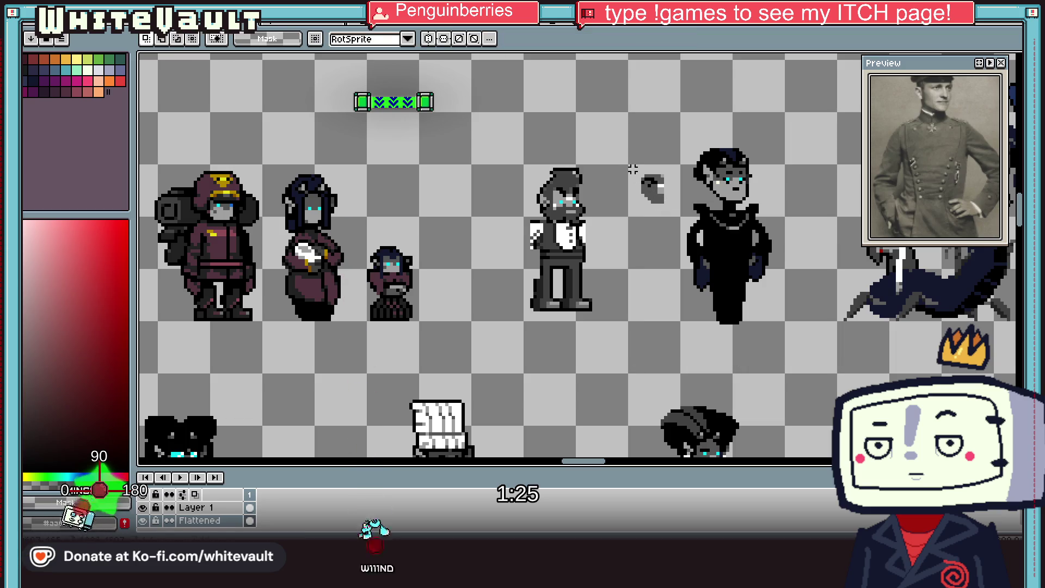
Step: Move the bearded sprite to the officer's right and shift the officer left into the gap
{"action": "left_click_drag", "start_coordinate": [493, 137], "coordinate": [644, 355]}
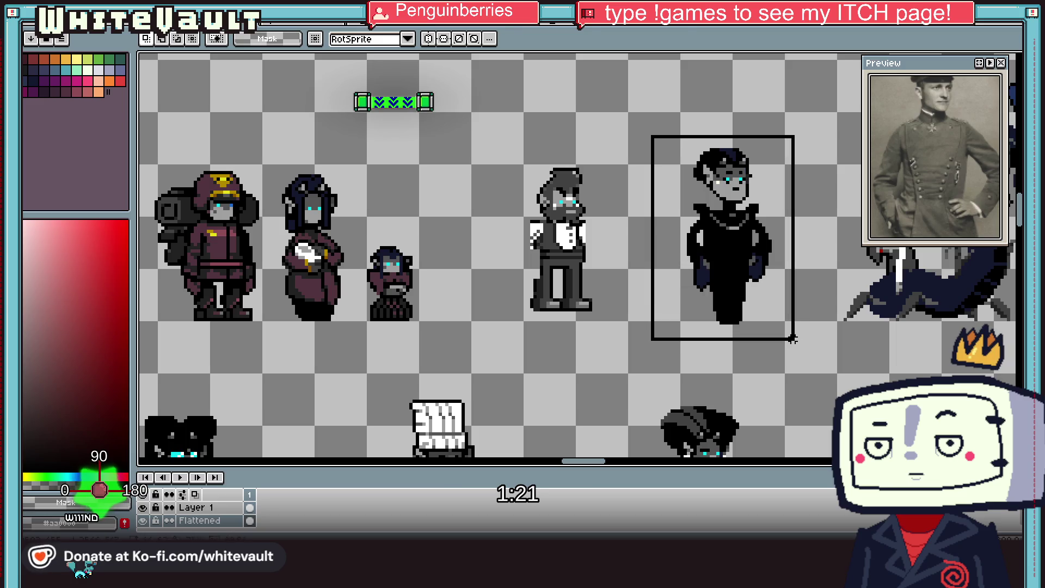
{"action": "left_click_drag", "start_coordinate": [781, 310], "coordinate": [730, 310]}
{"action": "left_click", "coordinate": [469, 153]}
{"action": "left_click_drag", "start_coordinate": [507, 118], "coordinate": [612, 308]}
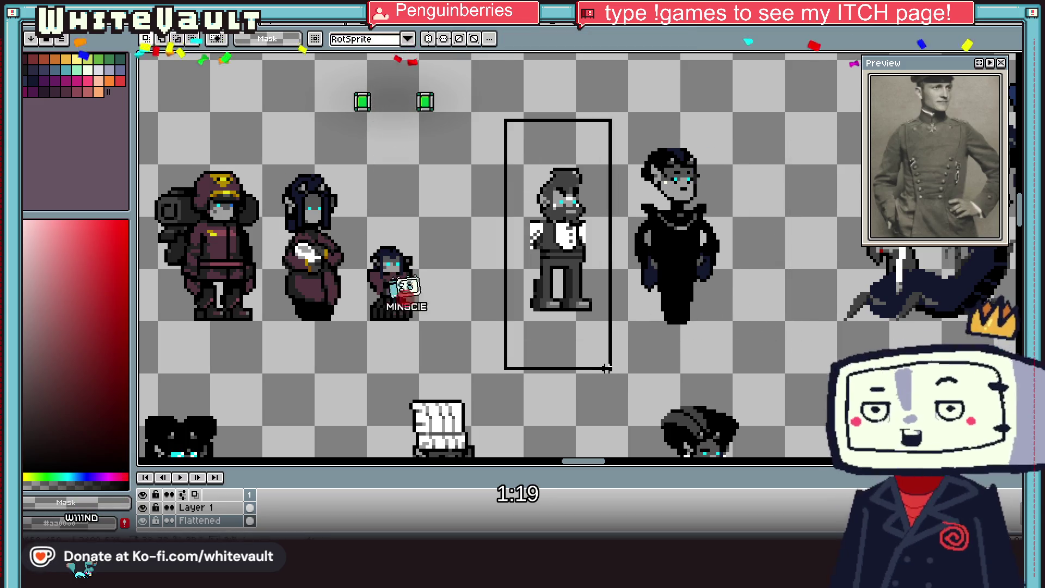
{"action": "left_click_drag", "start_coordinate": [561, 239], "coordinate": [784, 239]}
{"action": "left_click", "coordinate": [661, 153]}
{"action": "mouse_move", "coordinate": [602, 107]}
{"action": "left_mouse_down"}
{"action": "mouse_move", "coordinate": [734, 346]}
{"action": "mouse_move", "coordinate": [603, 342]}
{"action": "left_mouse_up"}
{"action": "left_click", "coordinate": [603, 341]}
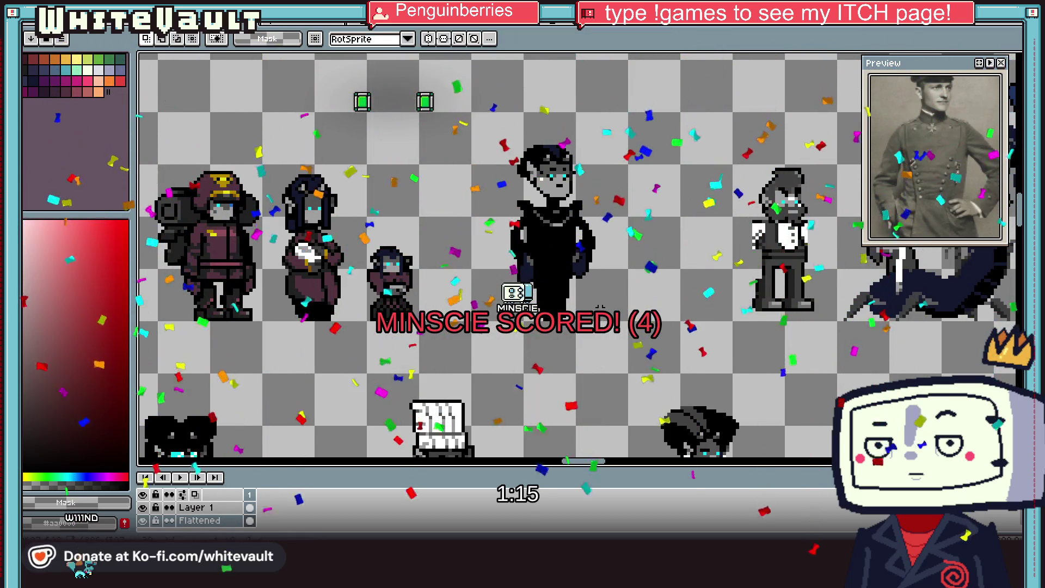
{"action": "scroll", "coordinate": [547, 226], "scroll_direction": "up", "scroll_amount": 1}
{"action": "scroll", "coordinate": [548, 225], "scroll_direction": "up", "scroll_amount": 1}
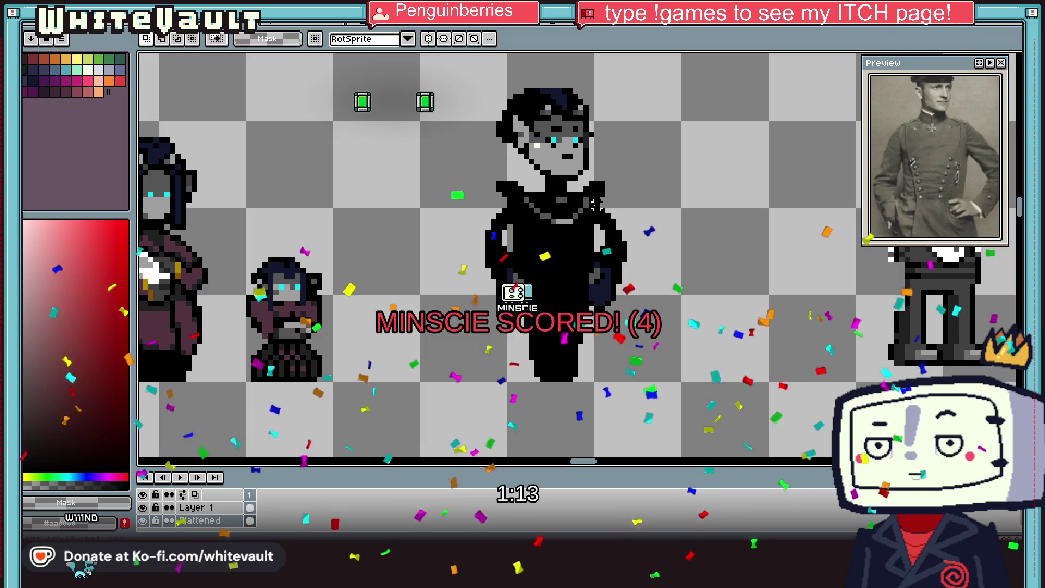
Step: With the Eraser, remove the stray black hair pixels along the left edge of the officer's head
{"action": "key", "text": "i"}
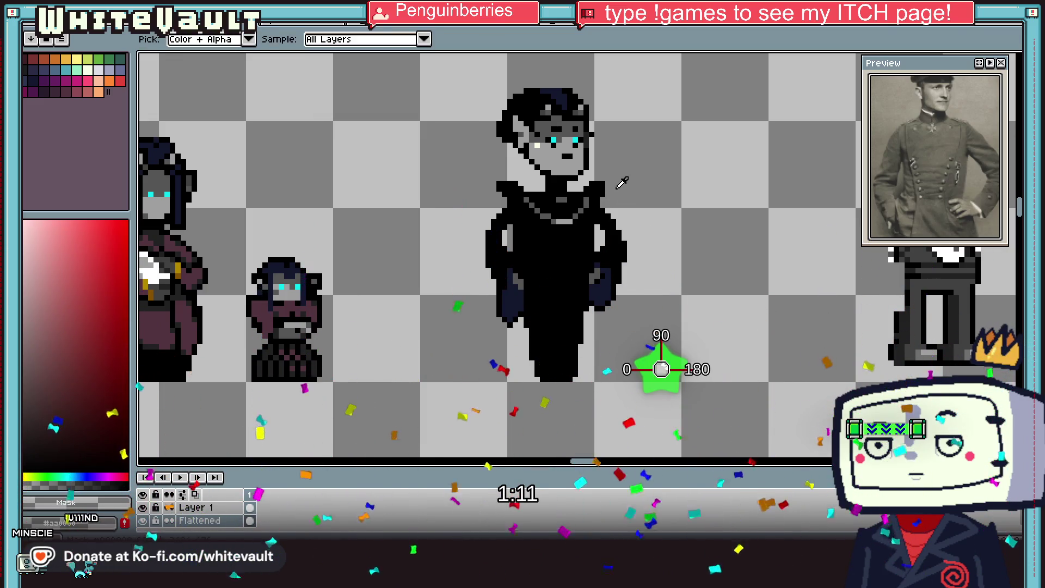
{"action": "key", "text": "v"}
{"action": "key", "text": "b"}
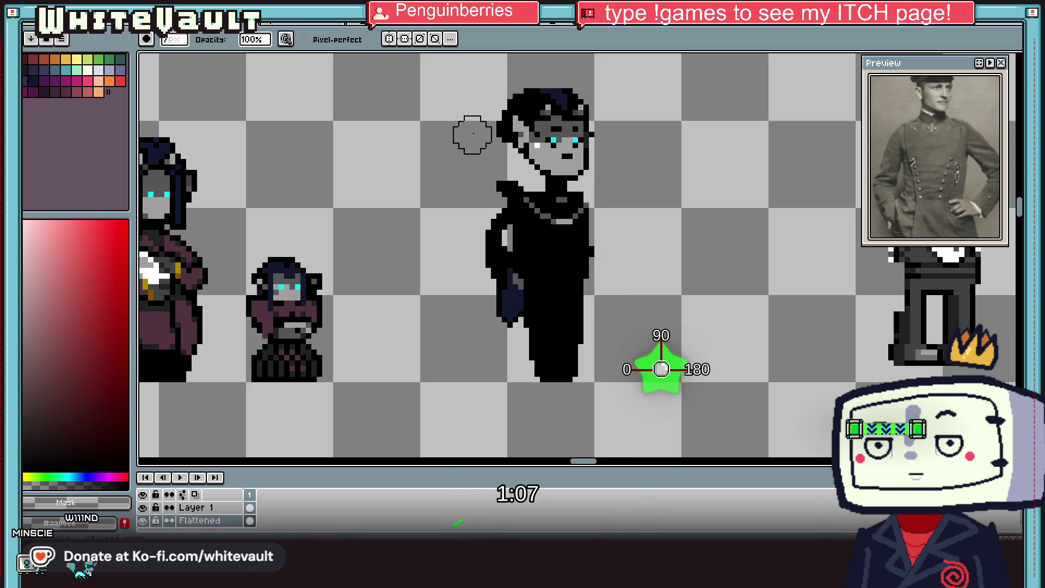
{"action": "scroll", "coordinate": [499, 283], "scroll_direction": "down", "scroll_amount": 2}
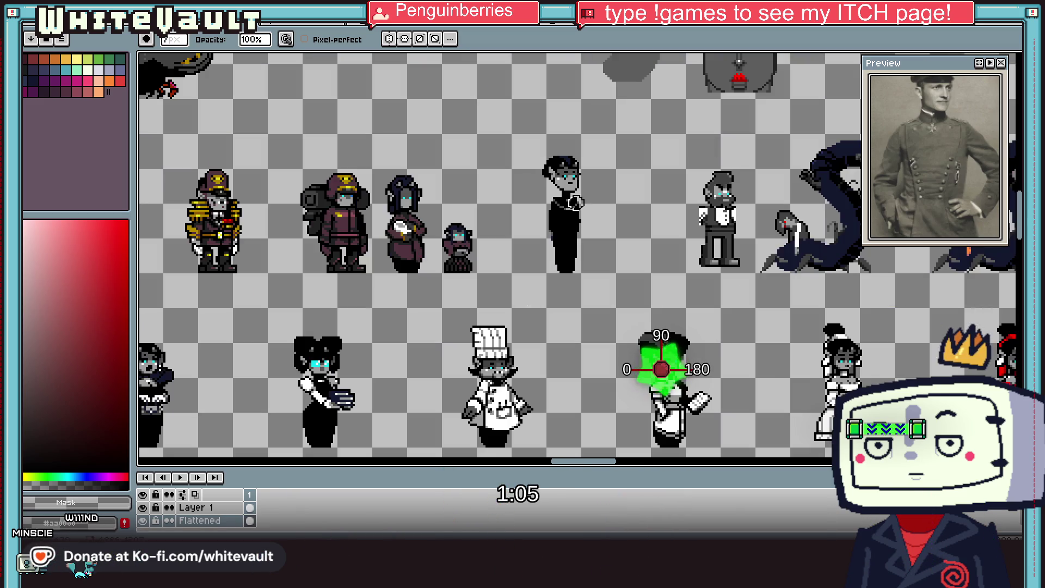
{"action": "scroll", "coordinate": [567, 159], "scroll_direction": "up", "scroll_amount": 1}
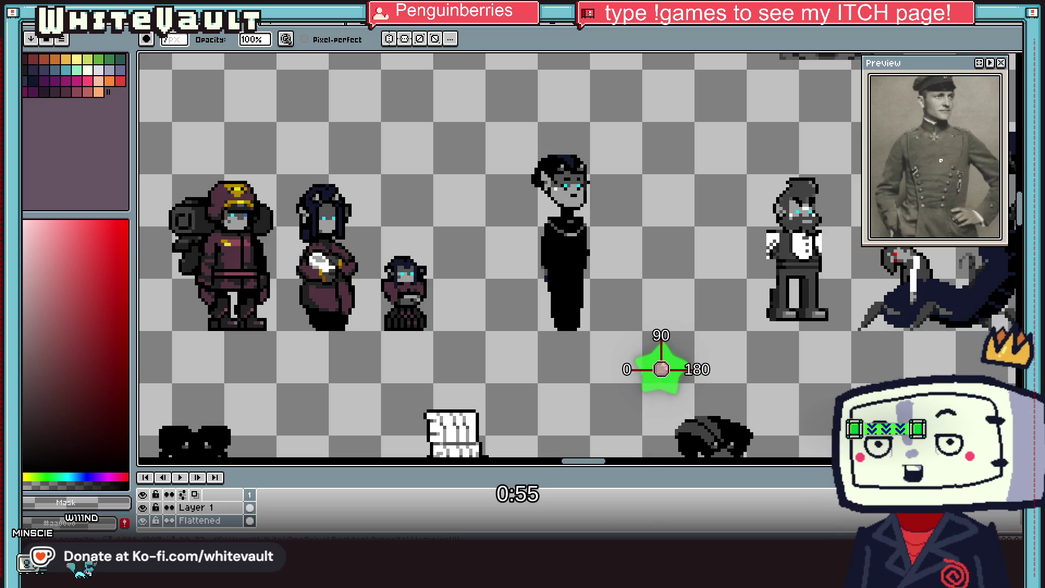
{"action": "scroll", "coordinate": [608, 127], "scroll_direction": "up", "scroll_amount": 2}
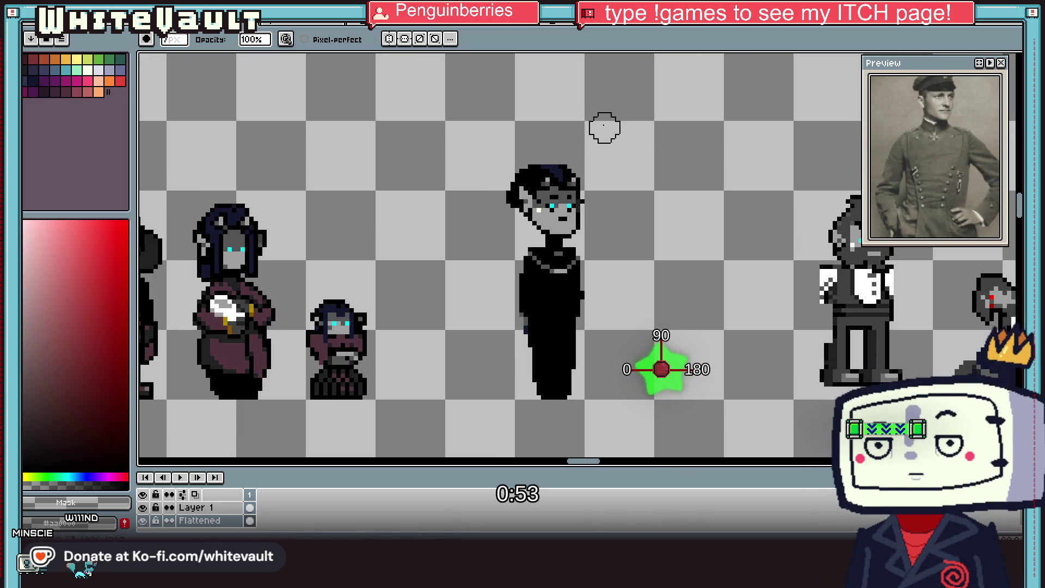
{"action": "key", "text": "i"}
{"action": "scroll", "coordinate": [549, 174], "scroll_direction": "up", "scroll_amount": 2}
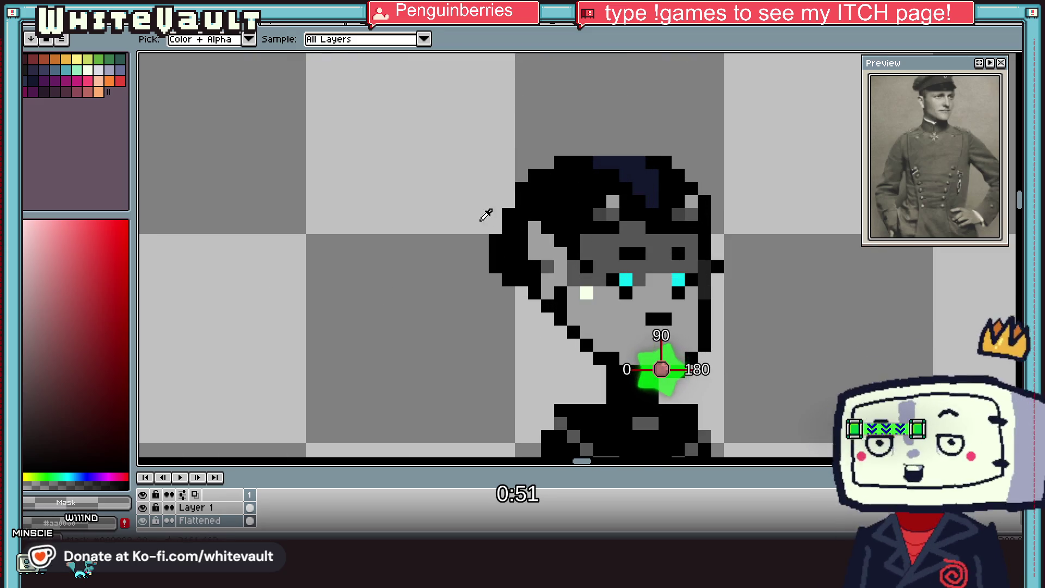
{"action": "key", "text": "e"}
{"action": "mouse_move", "coordinate": [509, 215]}
{"action": "left_mouse_down"}
{"action": "mouse_move", "coordinate": [522, 280]}
{"action": "mouse_move", "coordinate": [495, 254]}
{"action": "left_mouse_up"}
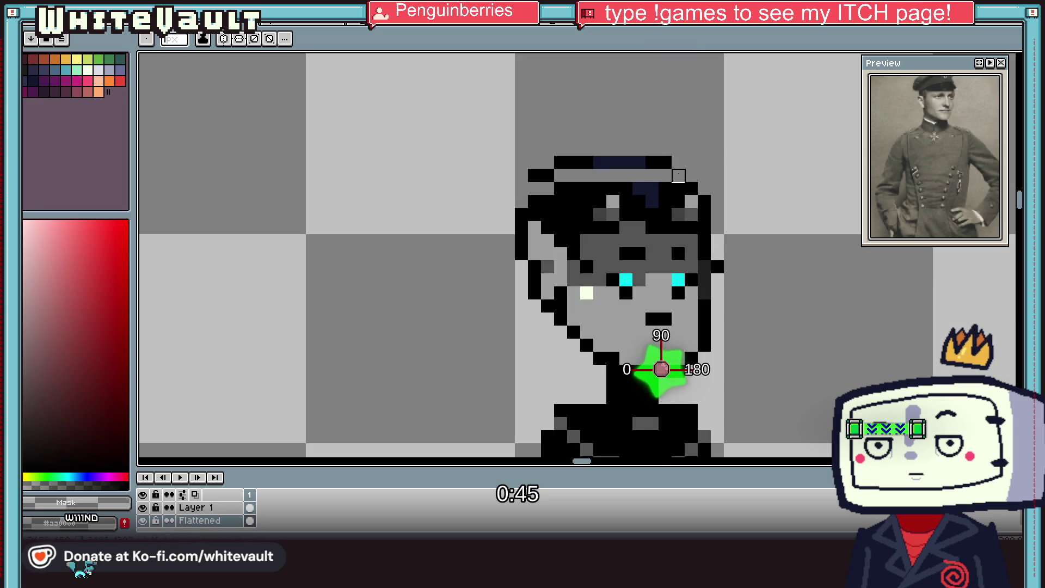
{"action": "key", "text": "i"}
{"action": "scroll", "coordinate": [542, 175], "scroll_direction": "down", "scroll_amount": 5}
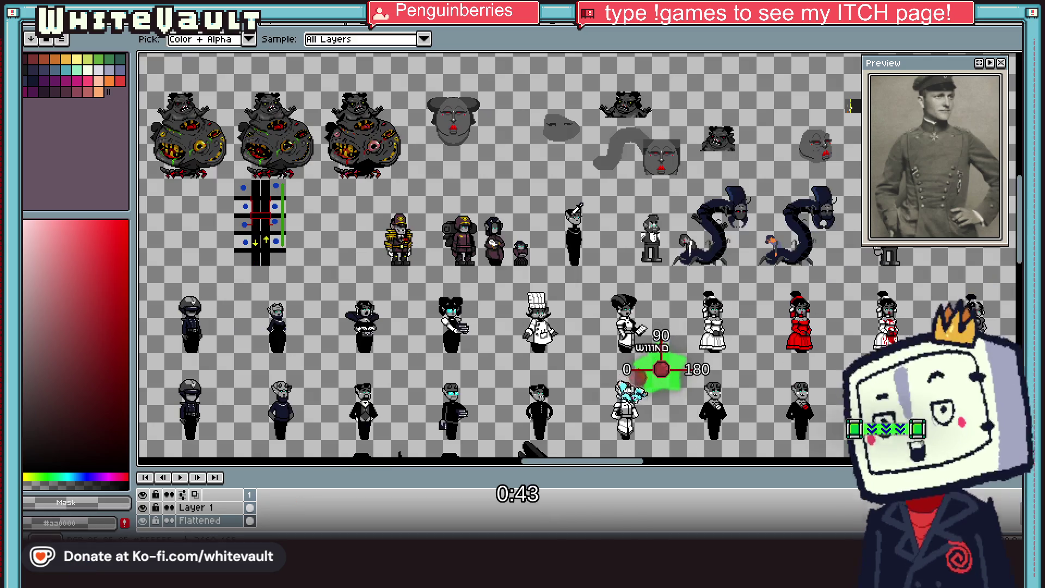
Step: Marquee-select the red maid sprite and drop her between the slim officer and the bearded man
{"action": "scroll", "coordinate": [799, 321], "scroll_direction": "up", "scroll_amount": 2}
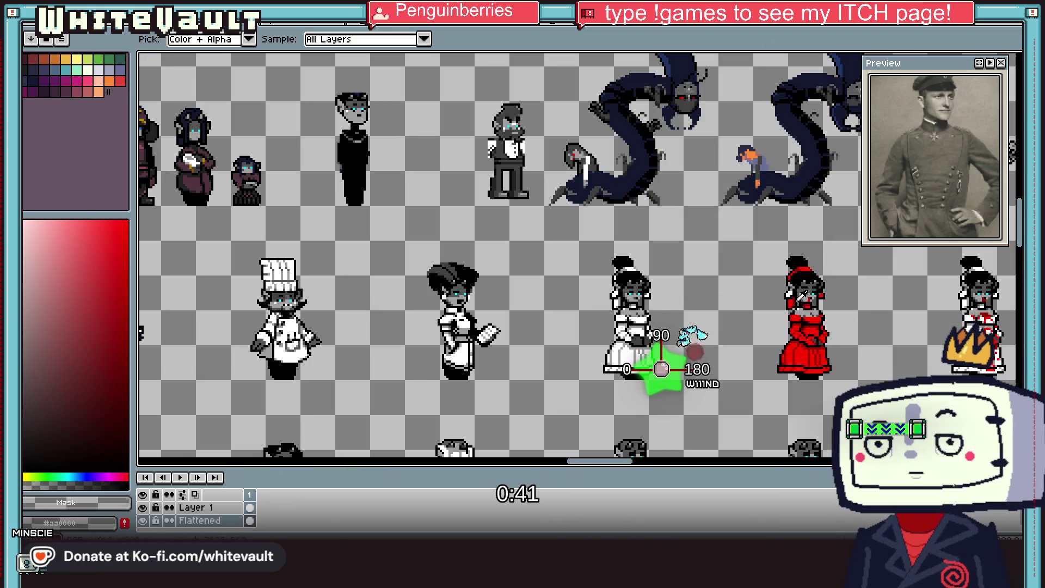
{"action": "key", "text": "m"}
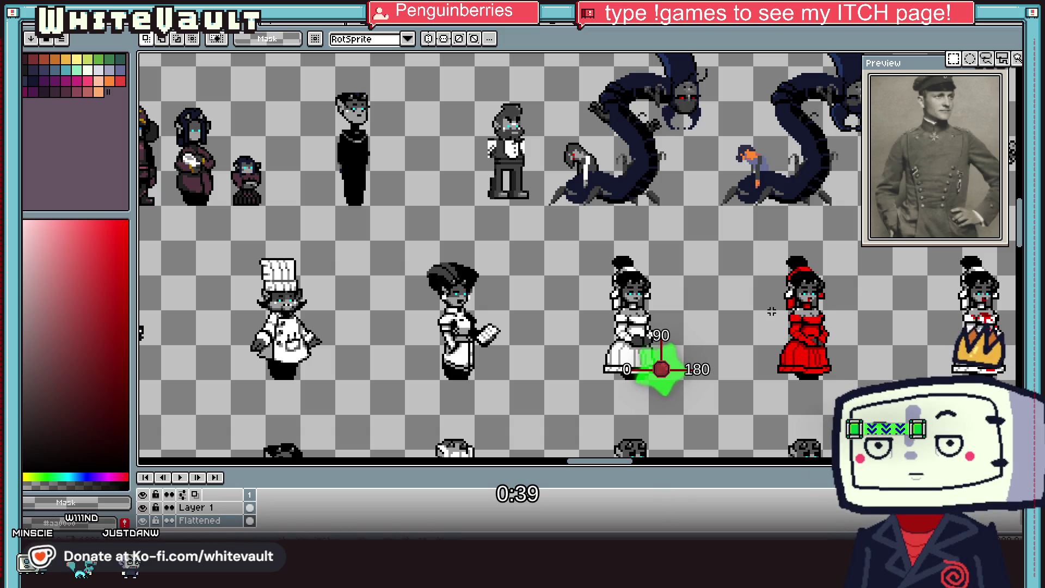
{"action": "left_click_drag", "start_coordinate": [773, 311], "coordinate": [887, 386]}
{"action": "mouse_move", "coordinate": [827, 349]}
{"action": "left_mouse_down"}
{"action": "mouse_move", "coordinate": [217, 128]}
{"action": "mouse_move", "coordinate": [762, 321]}
{"action": "left_mouse_up"}
{"action": "scroll", "coordinate": [621, 347], "scroll_direction": "down", "scroll_amount": 1}
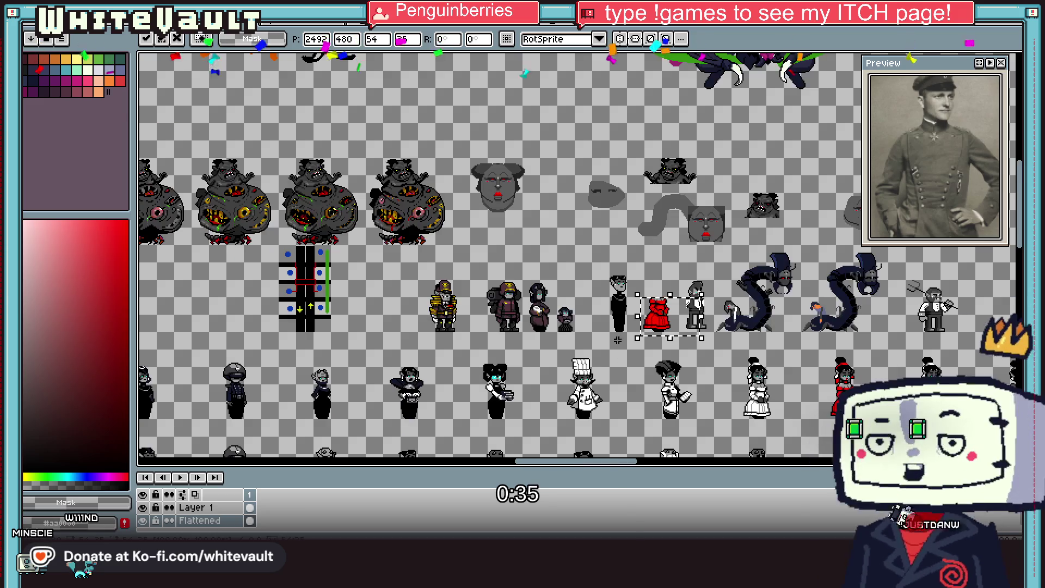
{"action": "left_click", "coordinate": [621, 347]}
{"action": "key", "text": "minus"}
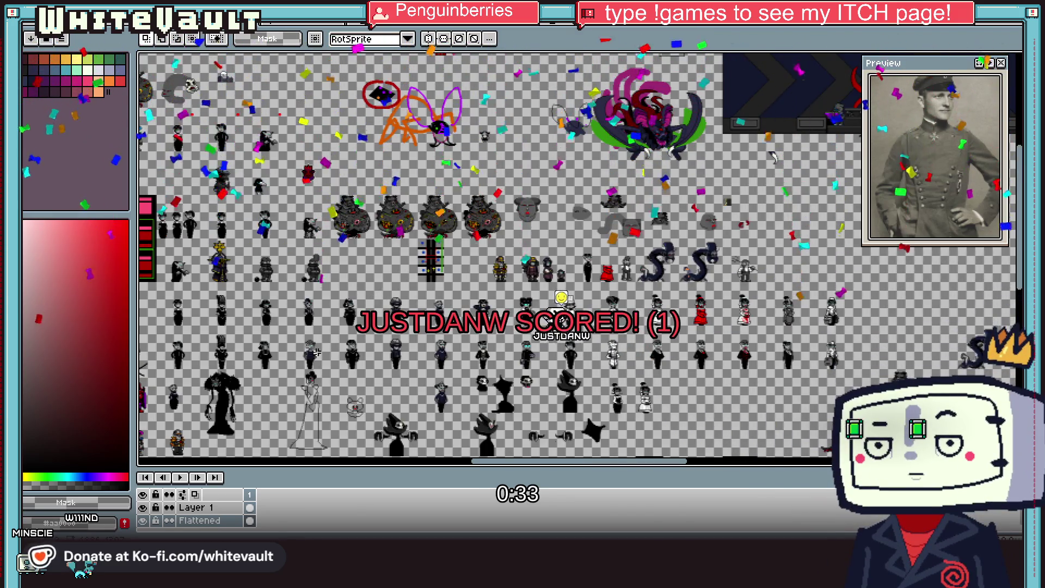
{"action": "left_click_drag", "start_coordinate": [592, 462], "coordinate": [487, 462]}
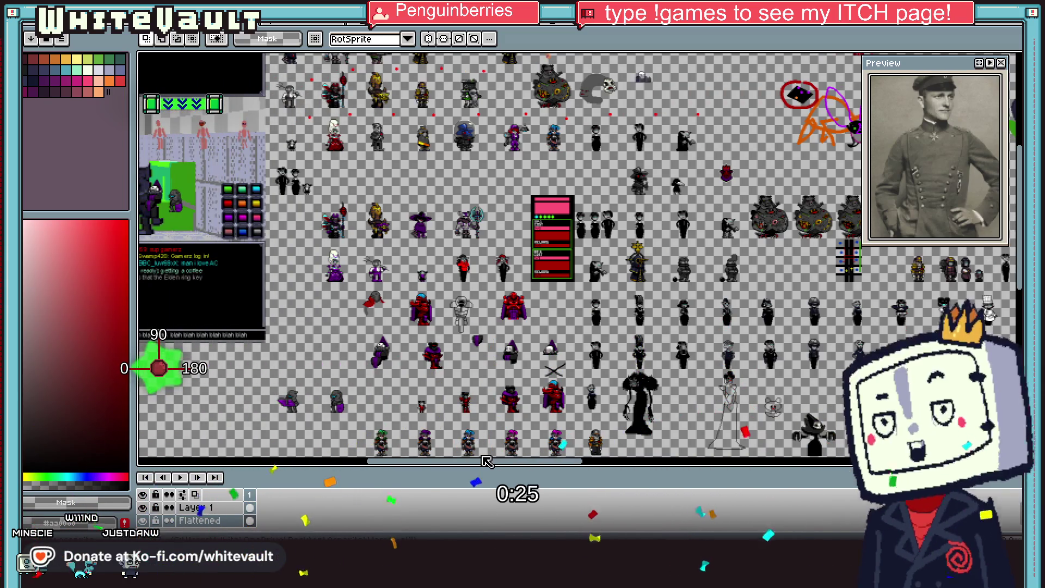
{"action": "left_click_drag", "start_coordinate": [487, 462], "coordinate": [576, 468]}
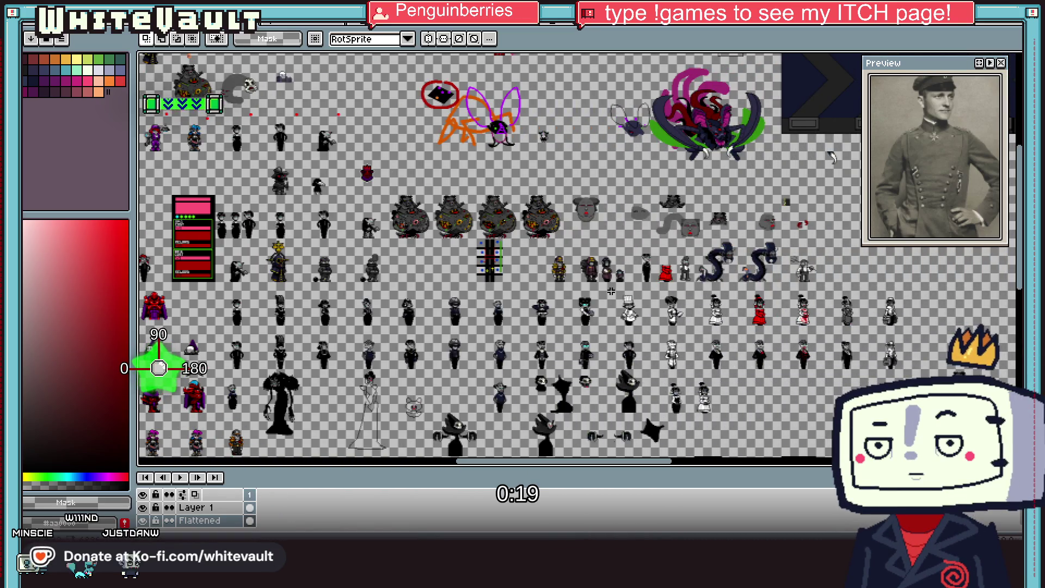
{"action": "scroll", "coordinate": [611, 292], "scroll_direction": "up", "scroll_amount": 3}
{"action": "scroll", "coordinate": [605, 259], "scroll_direction": "up", "scroll_amount": 2}
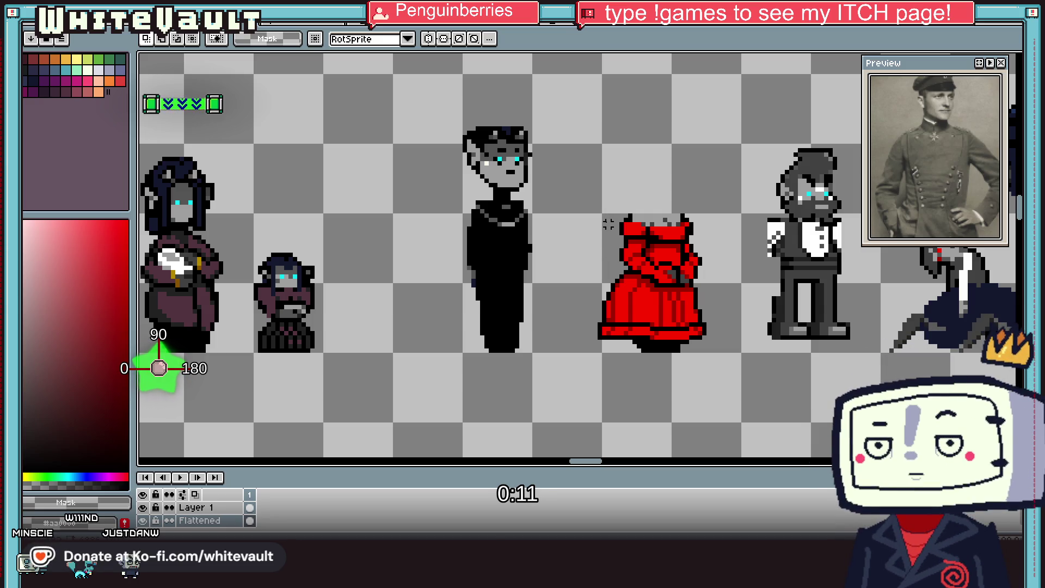
Step: Sample black from the officer's hair and add one black pixel to his head
{"action": "scroll", "coordinate": [483, 157], "scroll_direction": "up", "scroll_amount": 1}
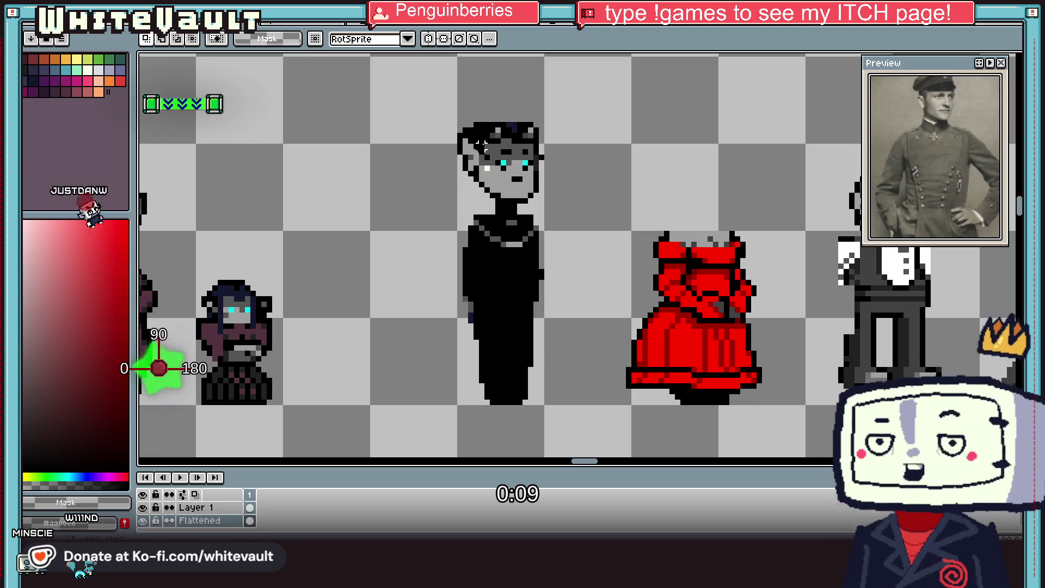
{"action": "key", "text": "i"}
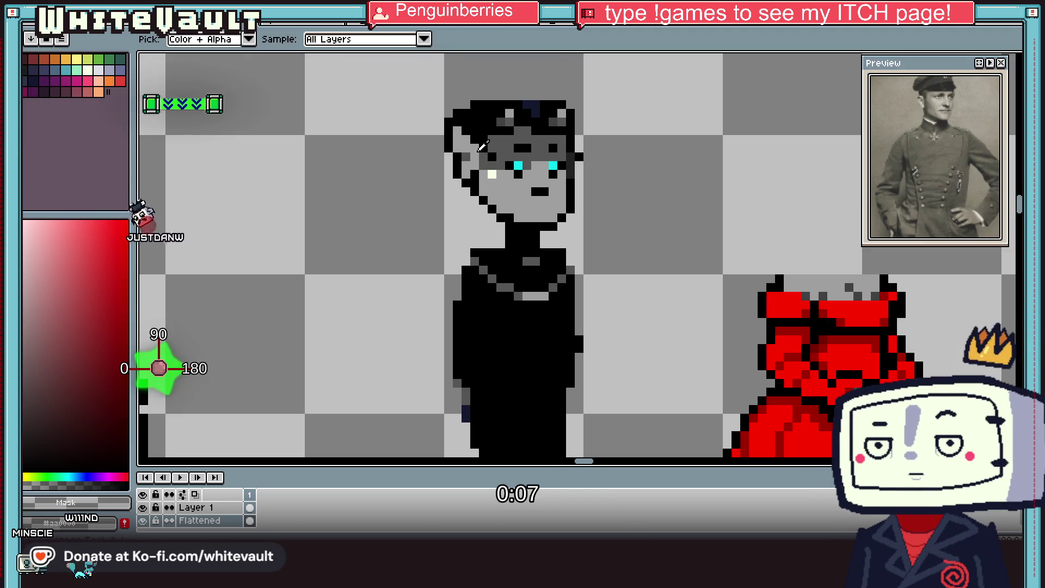
{"action": "scroll", "coordinate": [468, 167], "scroll_direction": "up", "scroll_amount": 1}
{"action": "left_click", "coordinate": [465, 168]}
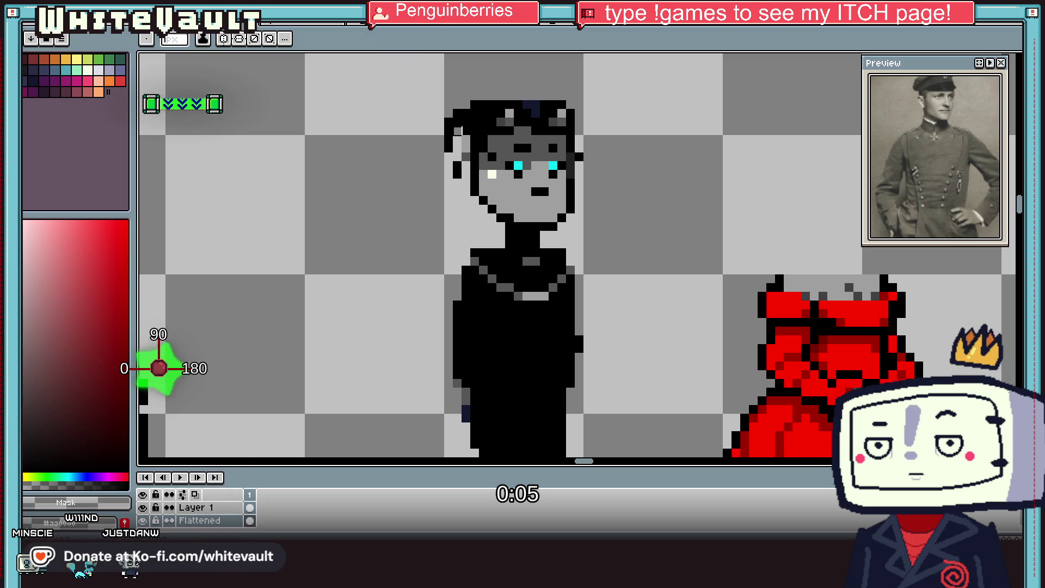
{"action": "key", "text": "i"}
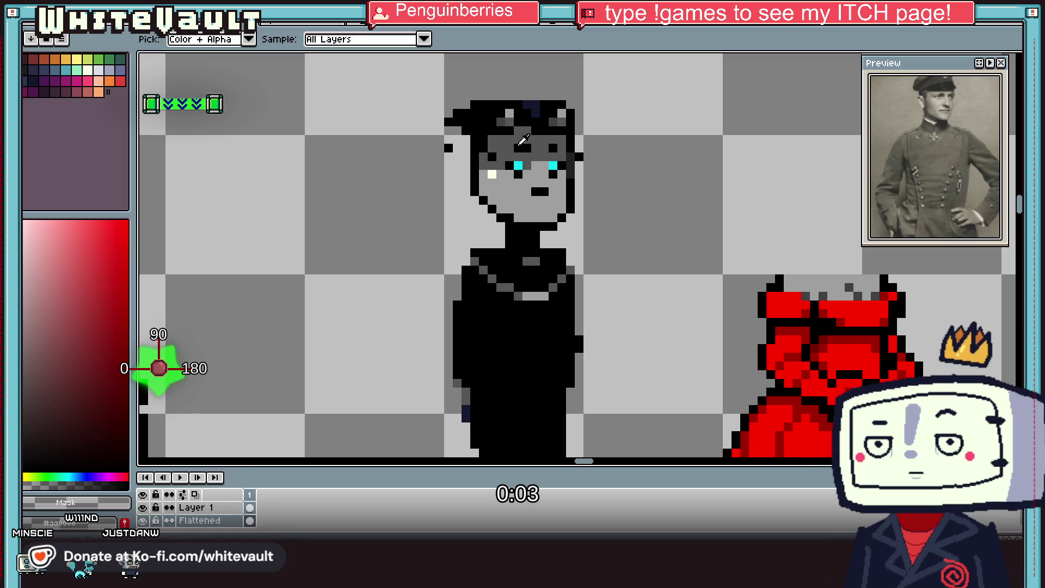
{"action": "scroll", "coordinate": [530, 145], "scroll_direction": "up", "scroll_amount": 3}
{"action": "scroll", "coordinate": [516, 157], "scroll_direction": "up", "scroll_amount": 2}
{"action": "left_click", "coordinate": [493, 176]}
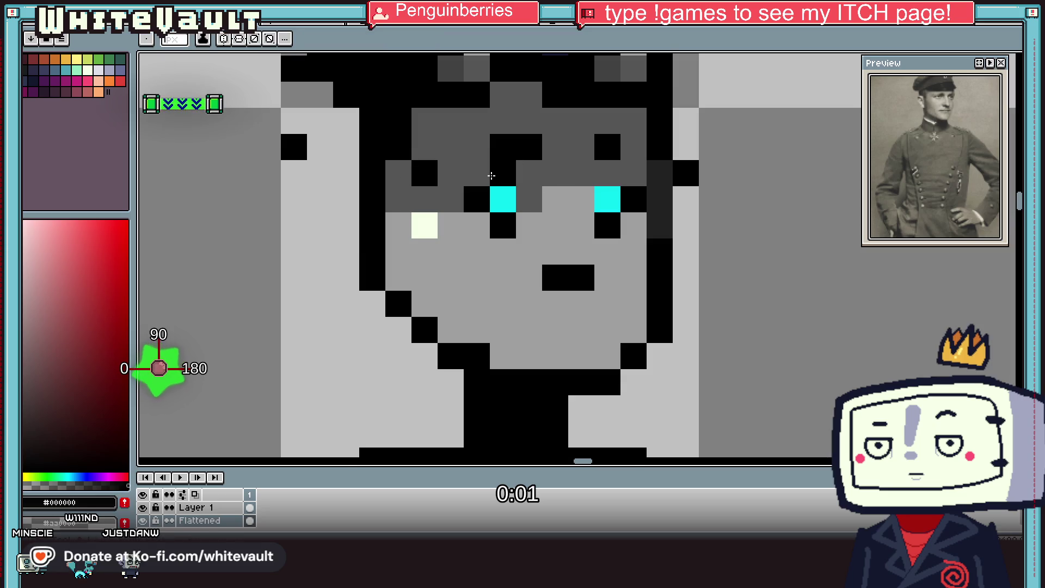
Step: Sample the face grey and paint over two mouth pixels, leaving a single dark pixel
{"action": "key", "text": "alt"}
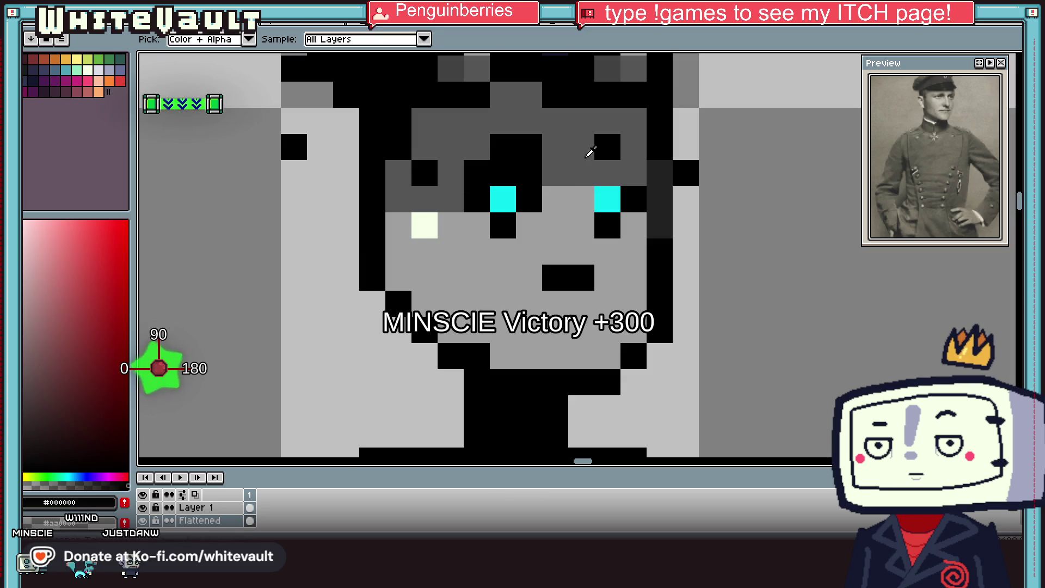
{"action": "scroll", "coordinate": [609, 211], "scroll_direction": "down", "scroll_amount": 1}
{"action": "left_click_drag", "start_coordinate": [605, 256], "coordinate": [593, 256]}
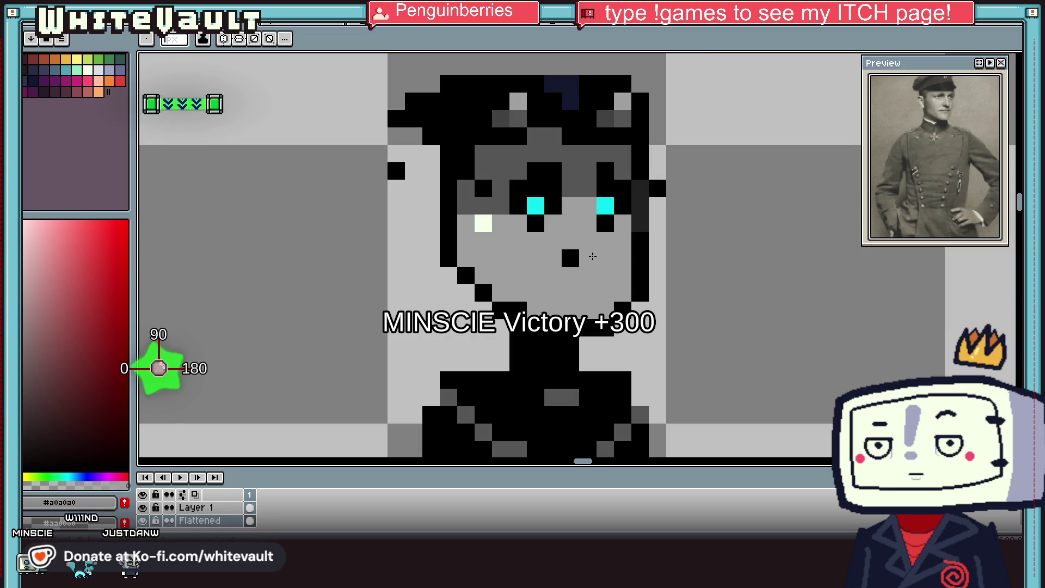
{"action": "key", "text": "alt"}
{"action": "scroll", "coordinate": [538, 143], "scroll_direction": "down", "scroll_amount": 1}
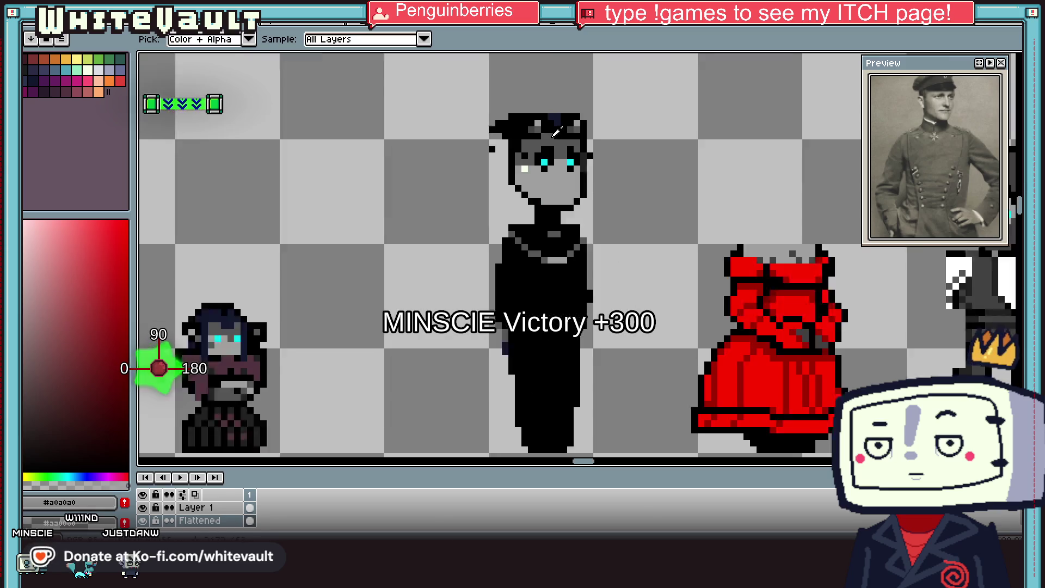
Step: Marquee-select the officer's face, then his lower face, and commit the selection
{"action": "key", "text": "m"}
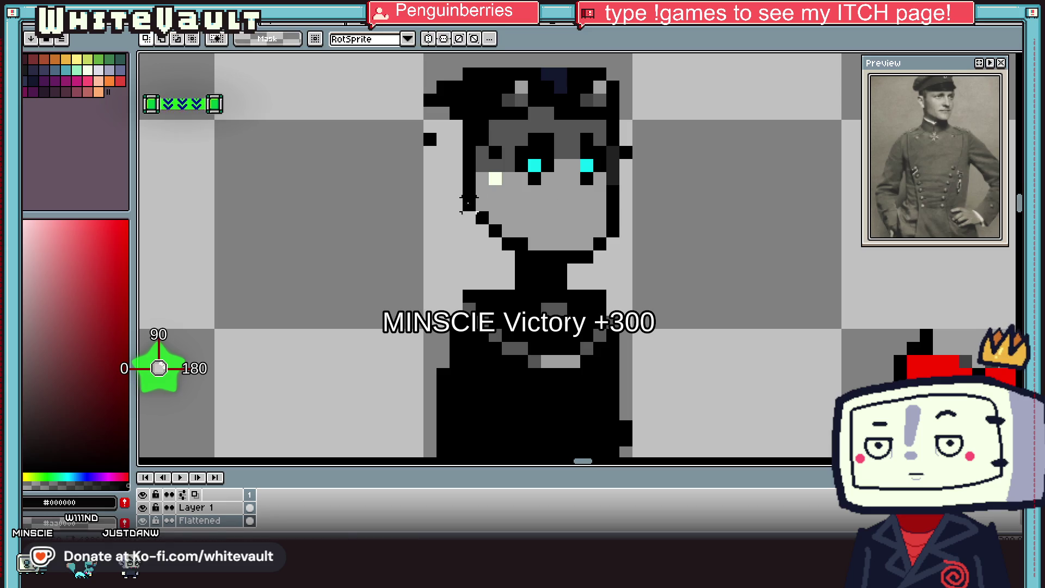
{"action": "left_click_drag", "start_coordinate": [512, 130], "coordinate": [608, 226]}
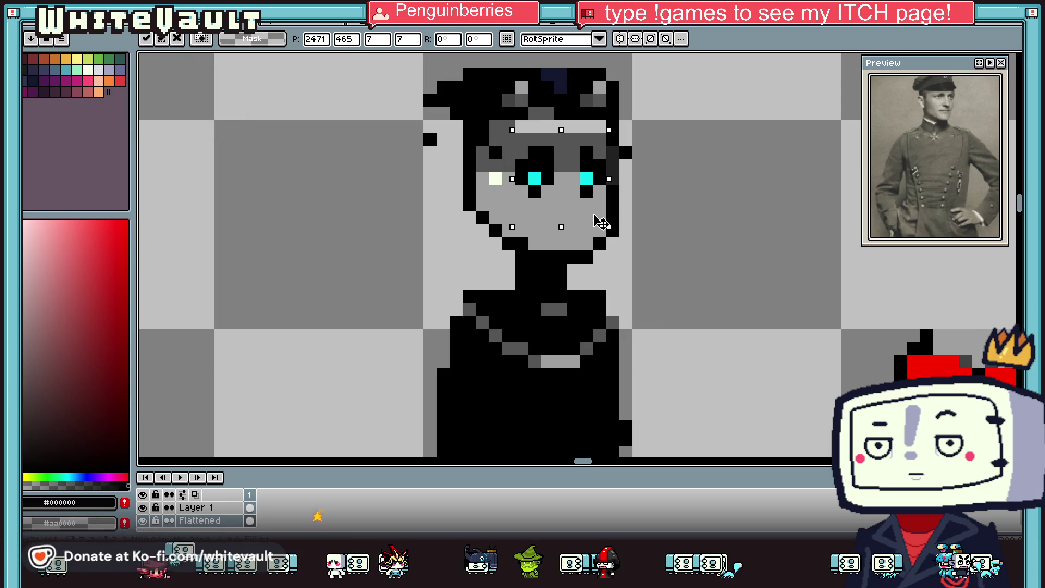
{"action": "key", "text": "ctrl+d"}
{"action": "scroll", "coordinate": [499, 201], "scroll_direction": "down", "scroll_amount": 2}
{"action": "scroll", "coordinate": [500, 201], "scroll_direction": "up", "scroll_amount": 1}
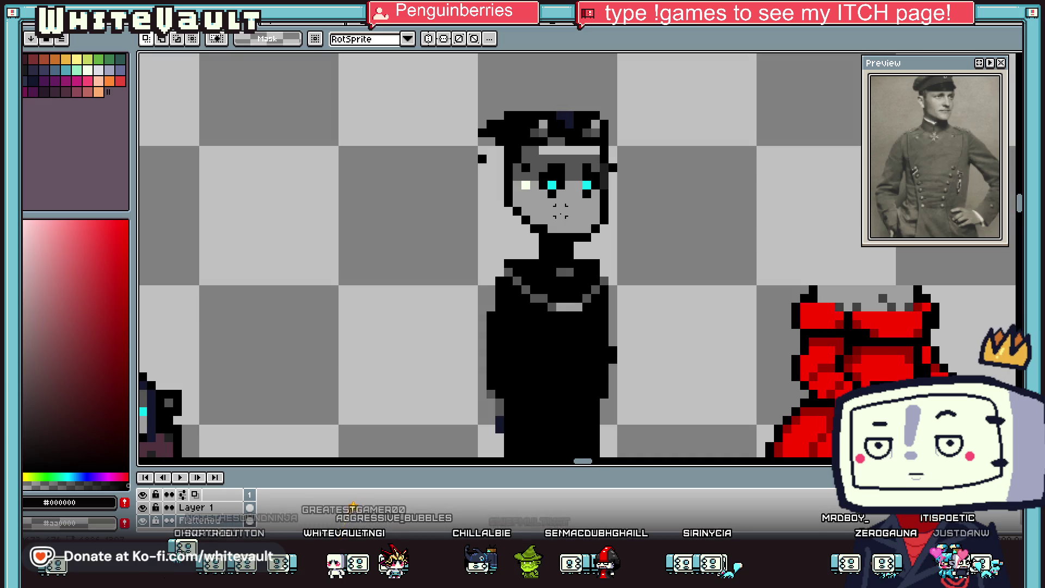
{"action": "mouse_move", "coordinate": [498, 200]}
{"action": "left_mouse_down"}
{"action": "mouse_move", "coordinate": [539, 233]}
{"action": "mouse_move", "coordinate": [634, 242]}
{"action": "left_mouse_up"}
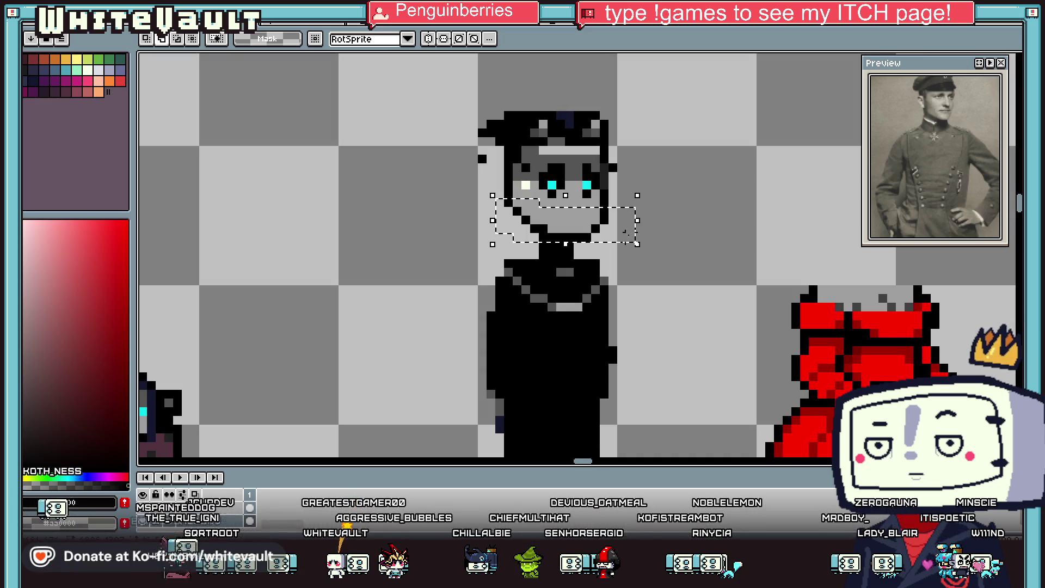
{"action": "left_click", "coordinate": [634, 236]}
{"action": "key", "text": "Return"}
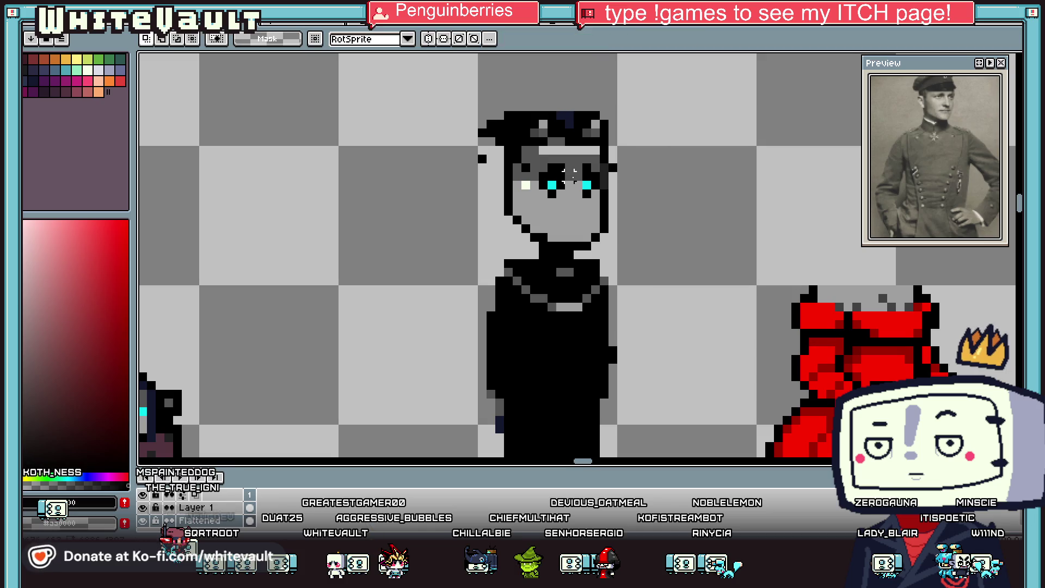
{"action": "scroll", "coordinate": [570, 180], "scroll_direction": "up", "scroll_amount": 1}
{"action": "key", "text": "i"}
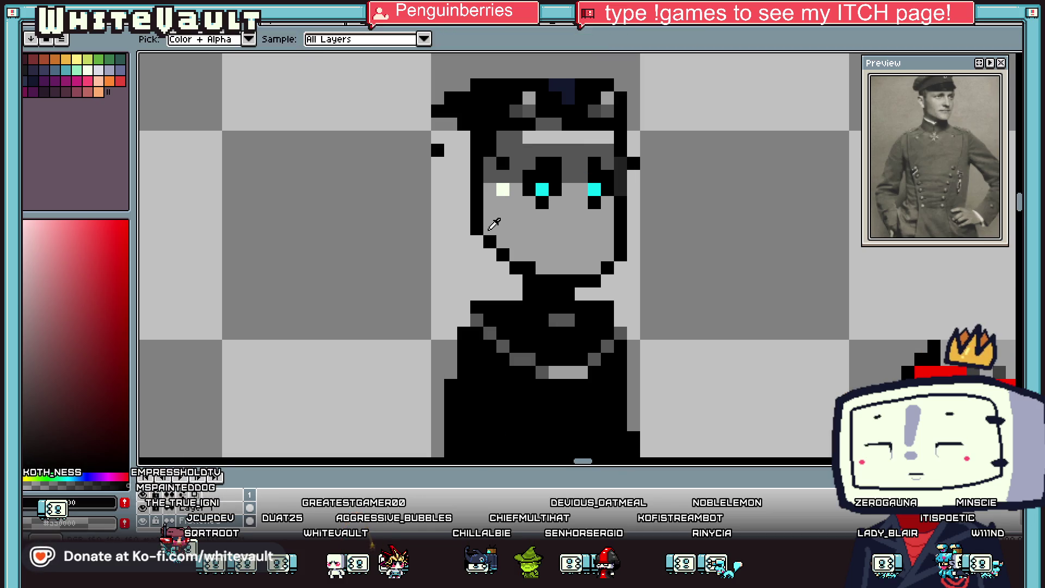
Step: Add black jaw and face pixels, grey over the right mouth pixel, and dark grey left of the mouth
{"action": "left_click", "coordinate": [503, 241]}
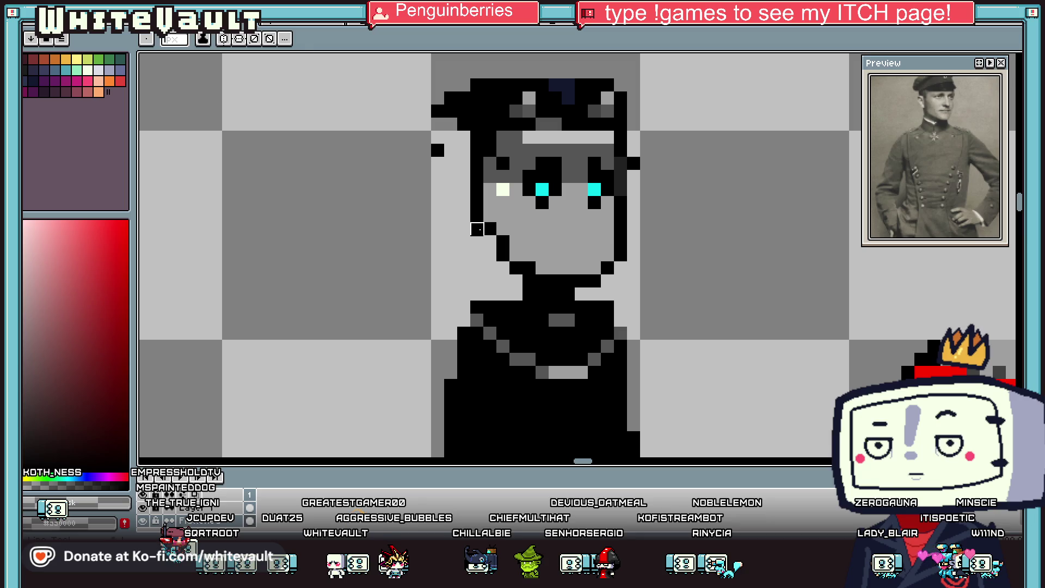
{"action": "scroll", "coordinate": [545, 229], "scroll_direction": "down", "scroll_amount": 1}
{"action": "scroll", "coordinate": [579, 229], "scroll_direction": "up", "scroll_amount": 2}
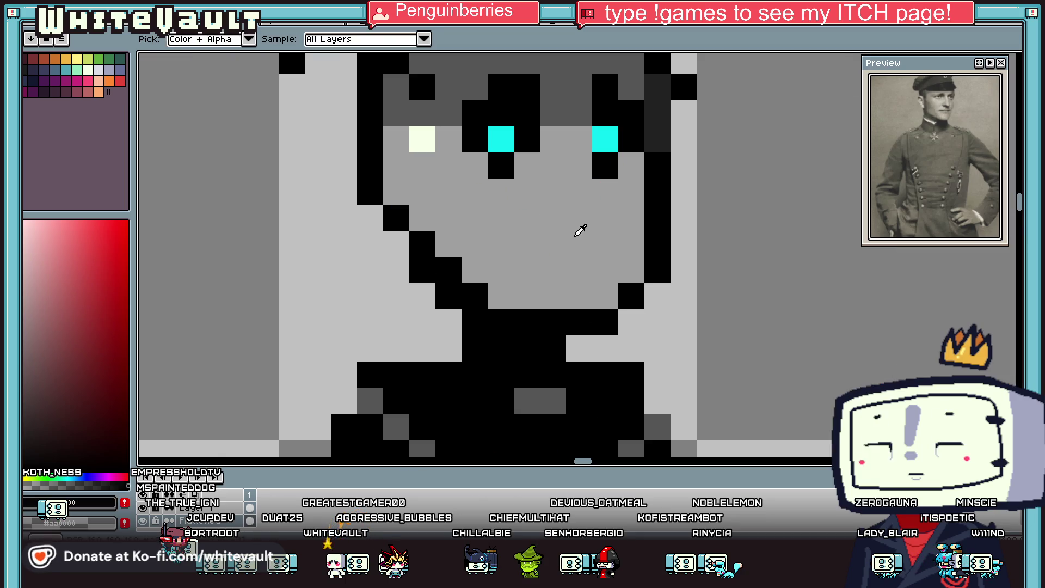
{"action": "left_click", "coordinate": [593, 235]}
{"action": "left_click", "coordinate": [590, 205], "text": "alt"}
{"action": "left_click", "coordinate": [605, 244]}
{"action": "left_click", "coordinate": [658, 126], "text": "alt"}
{"action": "left_click", "coordinate": [527, 238]}
Step: Repaint the light row under the hat brim dark grey
{"action": "scroll", "coordinate": [527, 238], "scroll_direction": "down", "scroll_amount": 2}
{"action": "scroll", "coordinate": [544, 218], "scroll_direction": "down", "scroll_amount": 1}
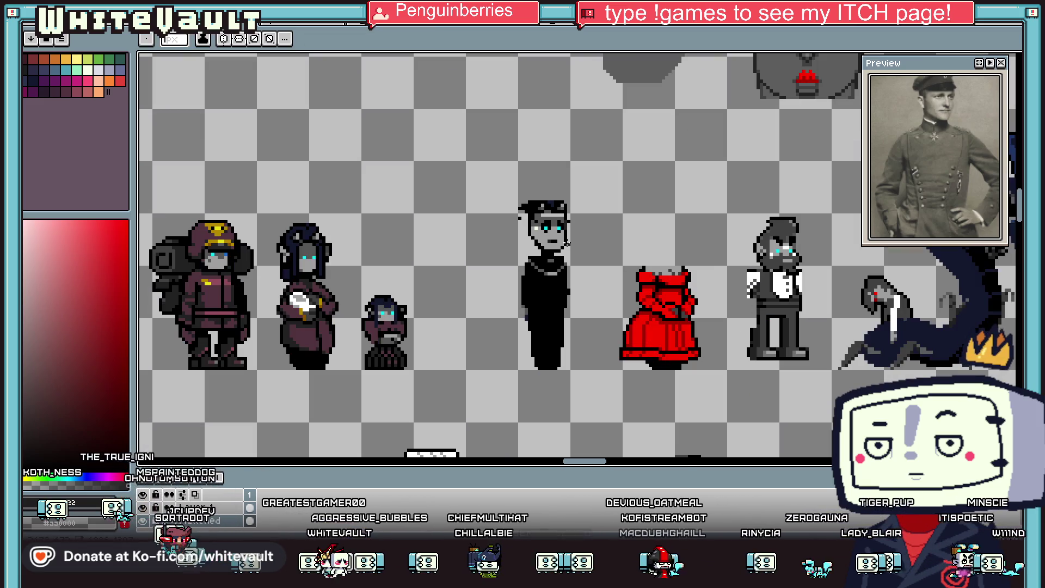
{"action": "scroll", "coordinate": [562, 185], "scroll_direction": "up", "scroll_amount": 2}
{"action": "scroll", "coordinate": [562, 185], "scroll_direction": "up", "scroll_amount": 1}
{"action": "left_click_drag", "start_coordinate": [593, 170], "coordinate": [509, 170]}
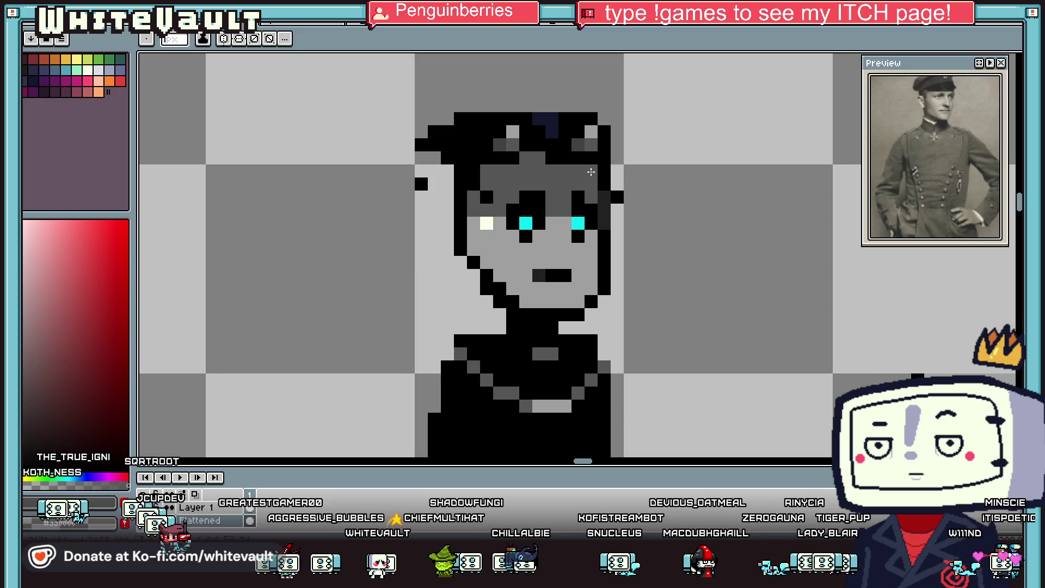
Step: Cover the cream pixel between the officer's eyes with face grey
{"action": "scroll", "coordinate": [549, 154], "scroll_direction": "down", "scroll_amount": 2}
{"action": "scroll", "coordinate": [566, 179], "scroll_direction": "up", "scroll_amount": 2}
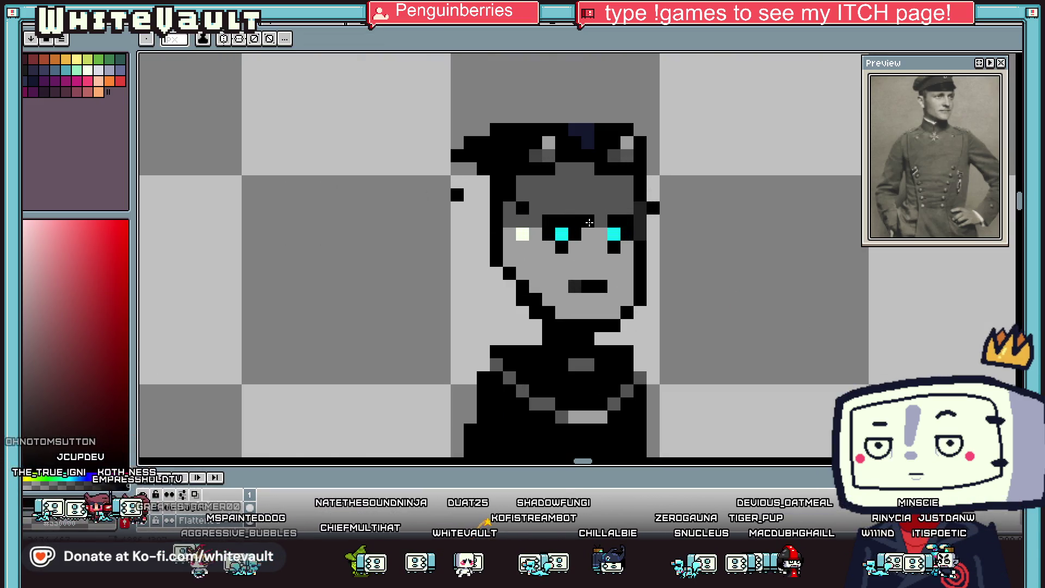
{"action": "scroll", "coordinate": [611, 209], "scroll_direction": "down", "scroll_amount": 3}
{"action": "scroll", "coordinate": [611, 223], "scroll_direction": "up", "scroll_amount": 1}
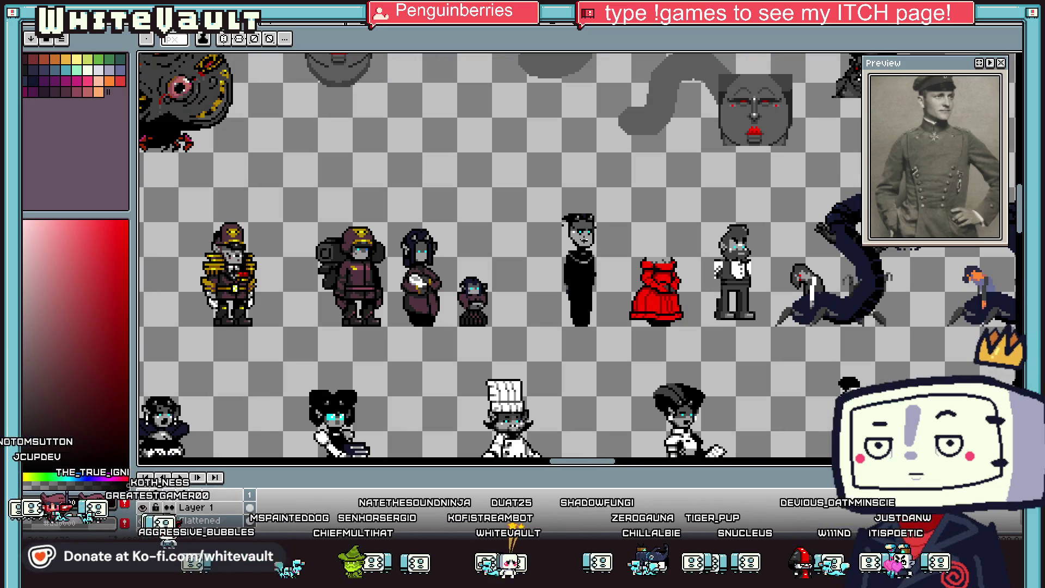
{"action": "scroll", "coordinate": [583, 234], "scroll_direction": "up", "scroll_amount": 3}
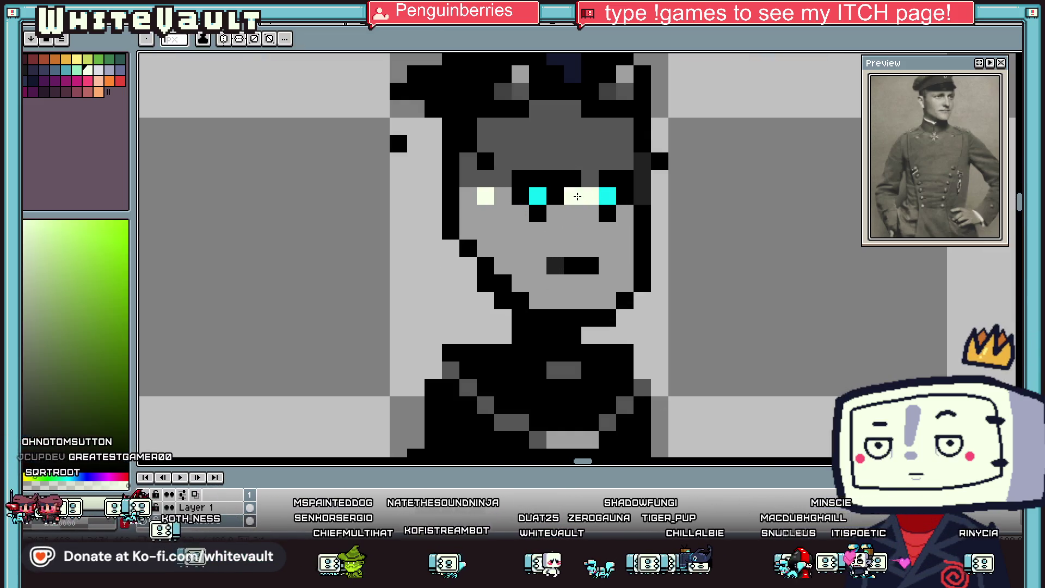
{"action": "left_click", "coordinate": [571, 201]}
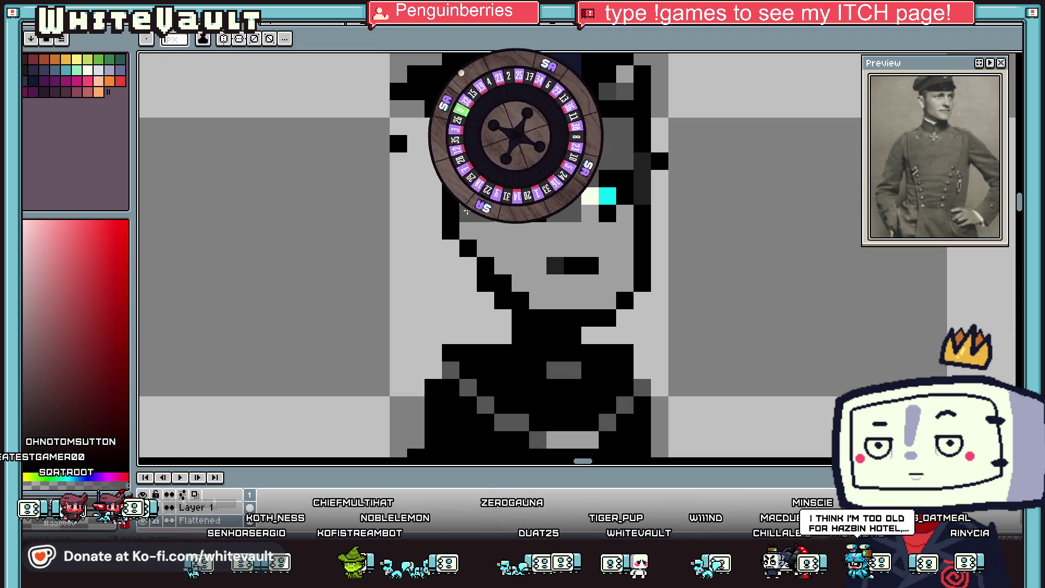
Step: Choose a pale highlight colour from the palette
{"action": "left_click", "coordinate": [86, 69]}
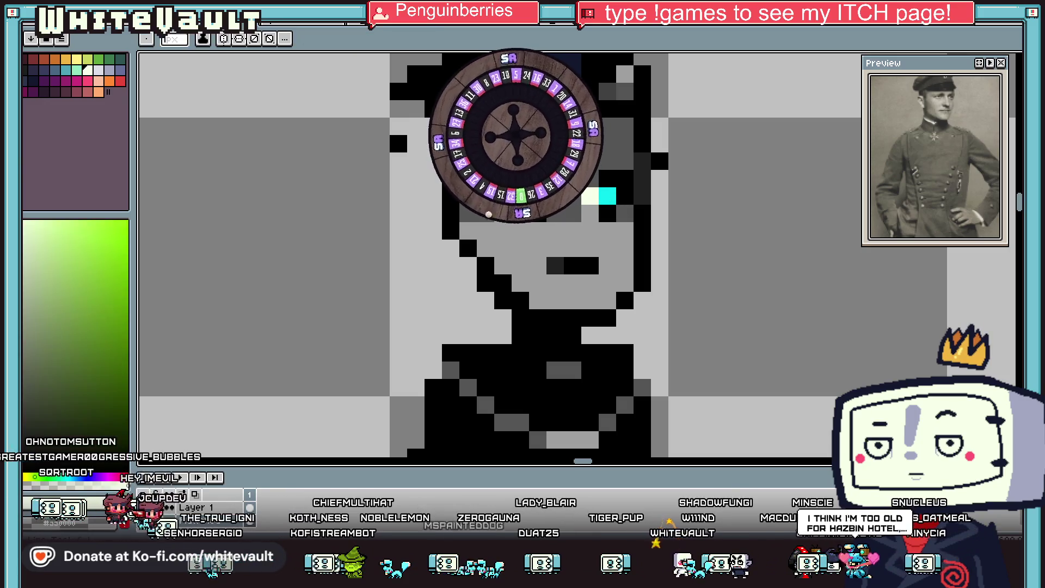
{"action": "scroll", "coordinate": [579, 232], "scroll_direction": "down", "scroll_amount": 1}
{"action": "scroll", "coordinate": [580, 231], "scroll_direction": "down", "scroll_amount": 1}
{"action": "scroll", "coordinate": [580, 231], "scroll_direction": "down", "scroll_amount": 1}
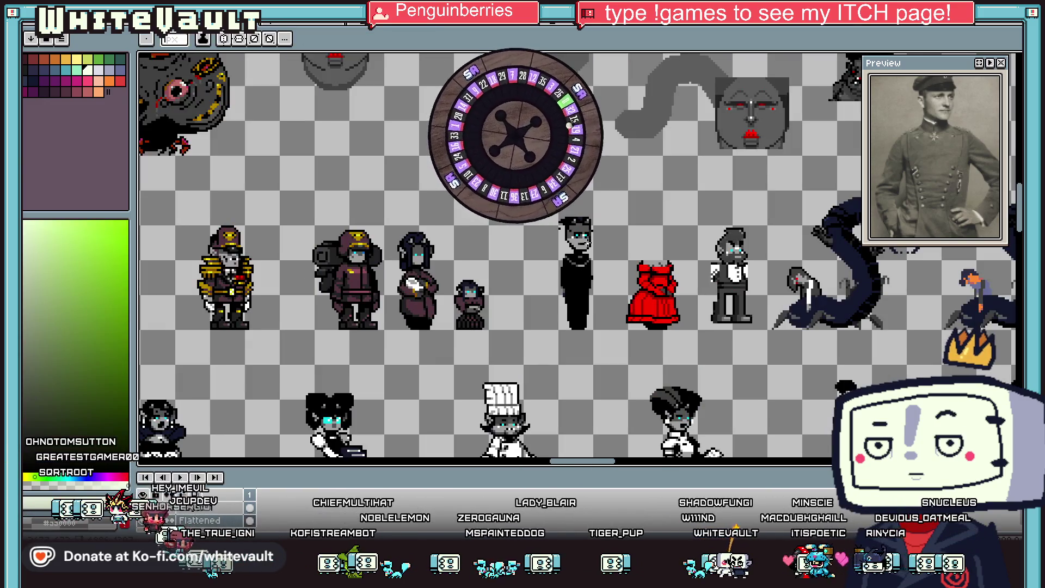
{"action": "scroll", "coordinate": [583, 236], "scroll_direction": "up", "scroll_amount": 2}
{"action": "scroll", "coordinate": [584, 238], "scroll_direction": "up", "scroll_amount": 1}
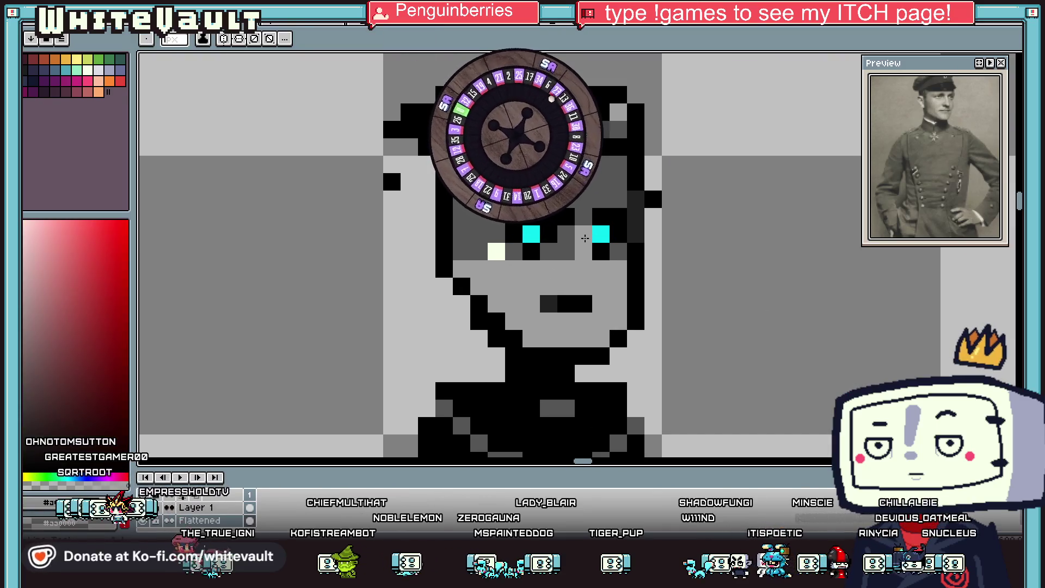
{"action": "scroll", "coordinate": [584, 237], "scroll_direction": "down", "scroll_amount": 1}
{"action": "scroll", "coordinate": [619, 269], "scroll_direction": "down", "scroll_amount": 2}
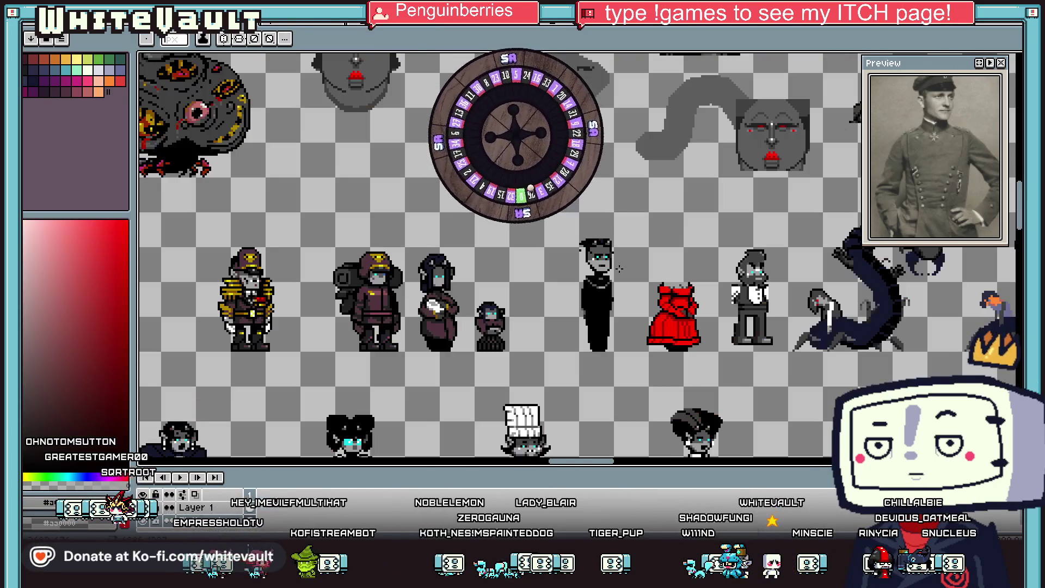
{"action": "scroll", "coordinate": [593, 262], "scroll_direction": "up", "scroll_amount": 1}
{"action": "scroll", "coordinate": [581, 257], "scroll_direction": "up", "scroll_amount": 1}
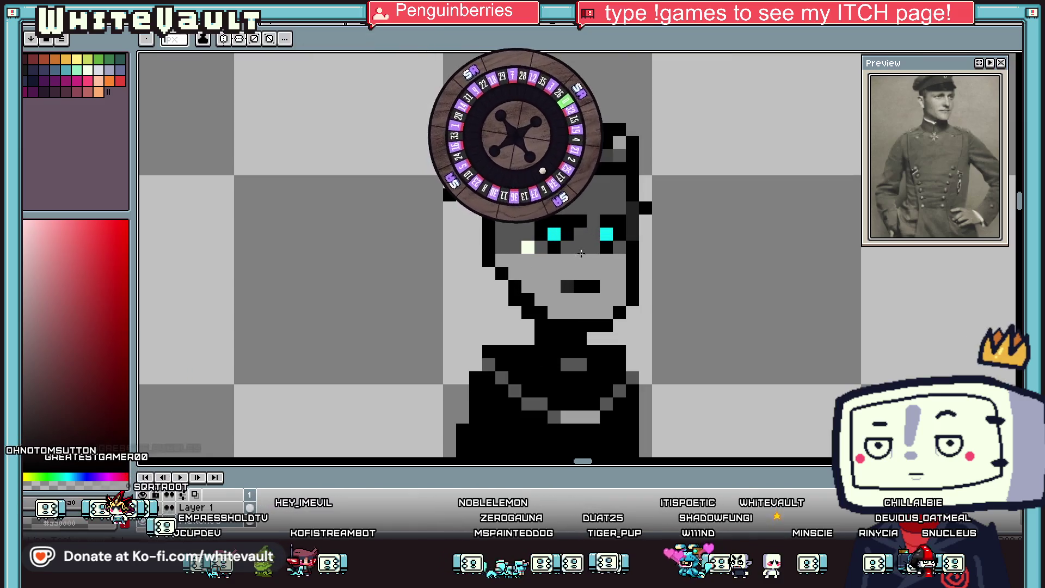
{"action": "scroll", "coordinate": [597, 260], "scroll_direction": "down", "scroll_amount": 2}
{"action": "scroll", "coordinate": [622, 259], "scroll_direction": "up", "scroll_amount": 1}
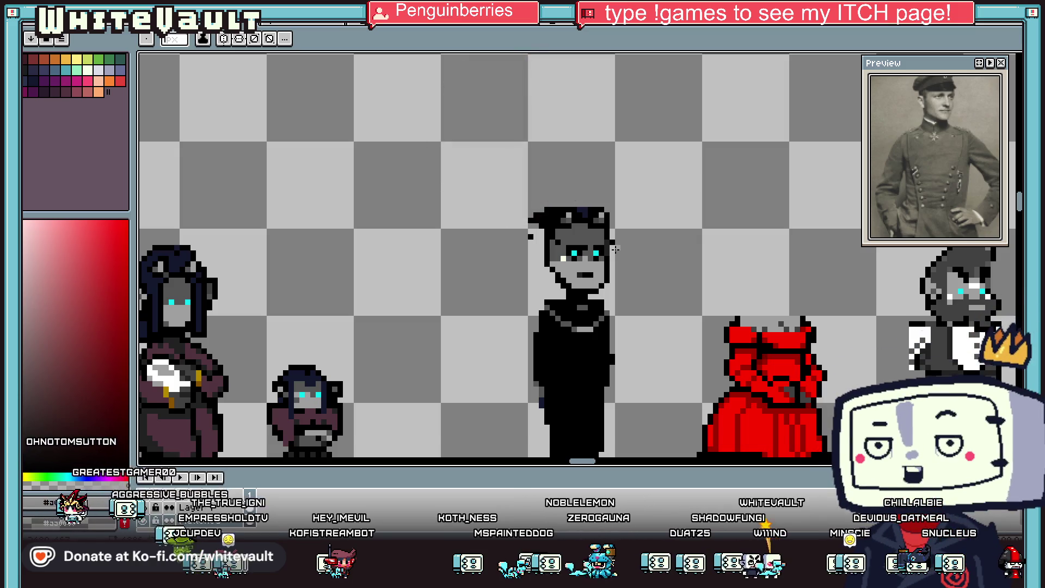
Step: Add a black pixel high on the officer's forehead, replacing a misplaced first attempt
{"action": "key", "text": "i"}
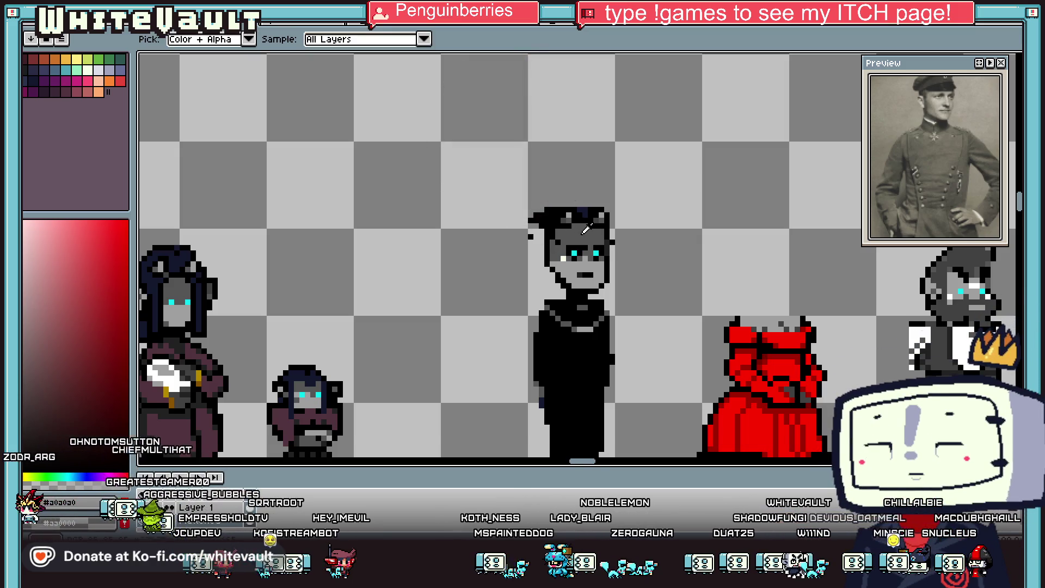
{"action": "scroll", "coordinate": [583, 233], "scroll_direction": "up", "scroll_amount": 1}
{"action": "key", "text": "b"}
{"action": "scroll", "coordinate": [572, 250], "scroll_direction": "up", "scroll_amount": 1}
{"action": "left_click", "coordinate": [580, 229]}
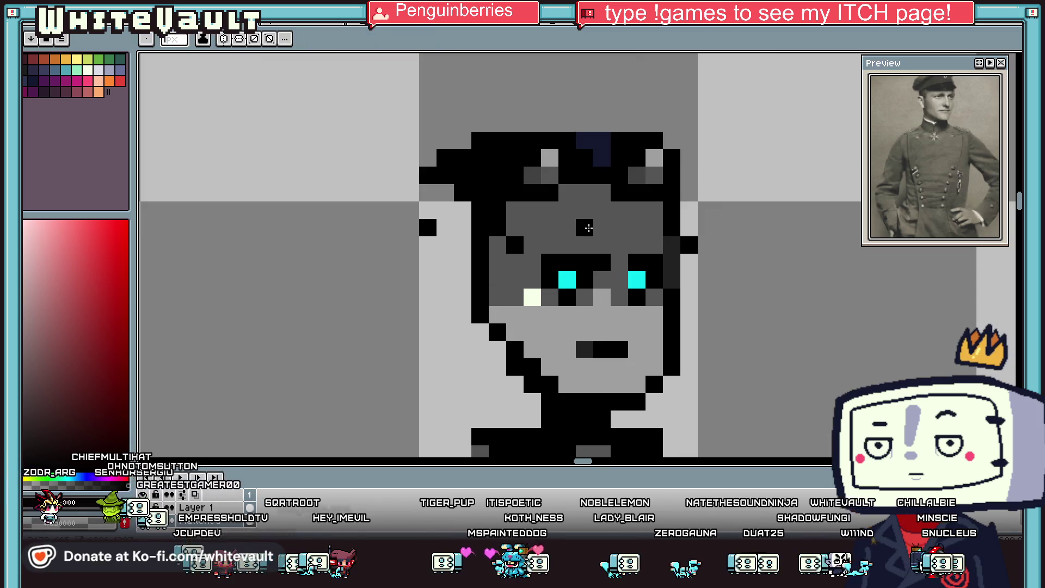
{"action": "key", "text": "ctrl+z"}
{"action": "left_click", "coordinate": [564, 210]}
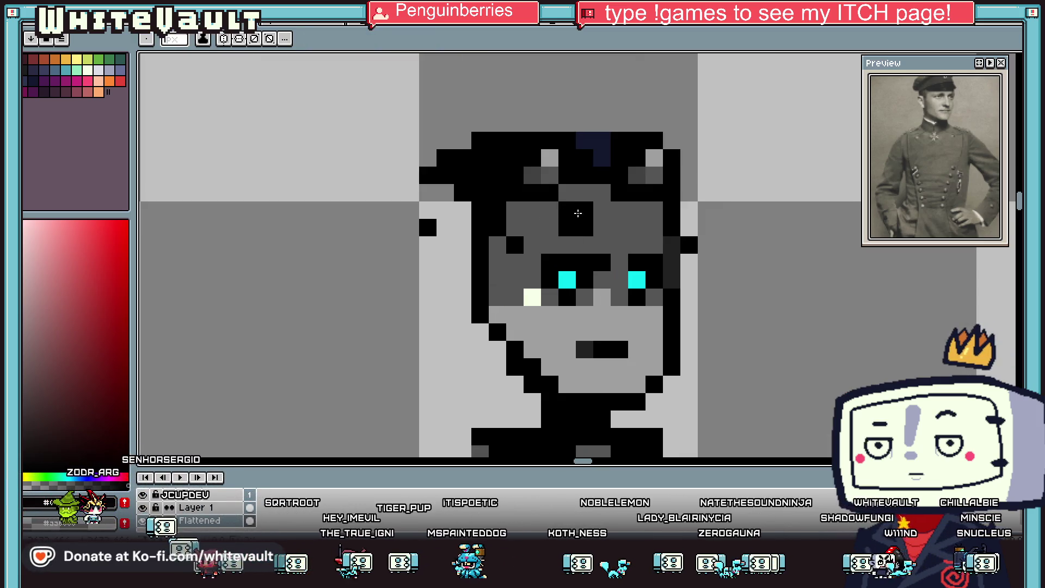
{"action": "scroll", "coordinate": [599, 229], "scroll_direction": "down", "scroll_amount": 1}
{"action": "scroll", "coordinate": [626, 234], "scroll_direction": "down", "scroll_amount": 1}
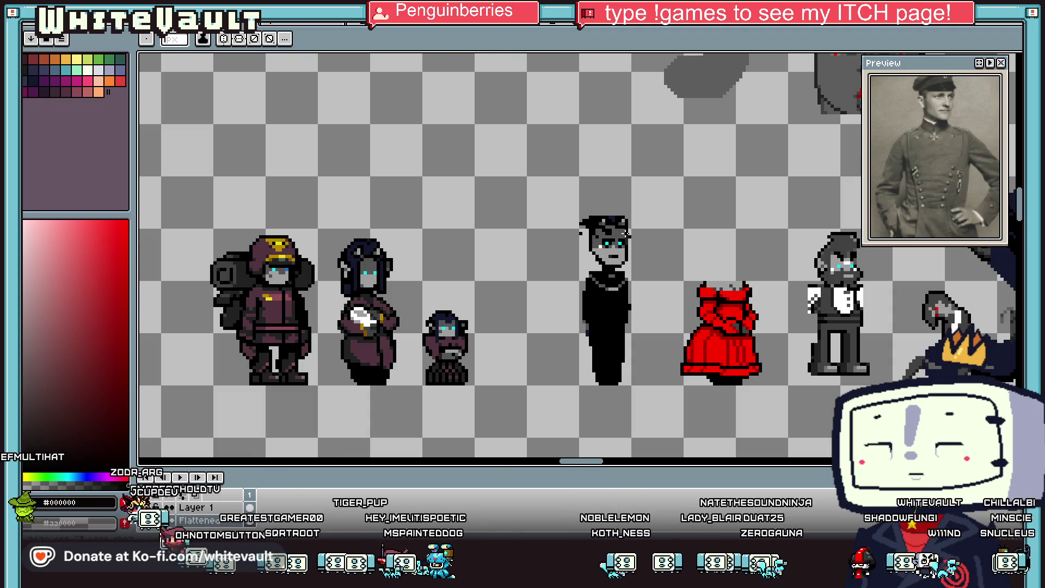
{"action": "scroll", "coordinate": [629, 235], "scroll_direction": "down", "scroll_amount": 2}
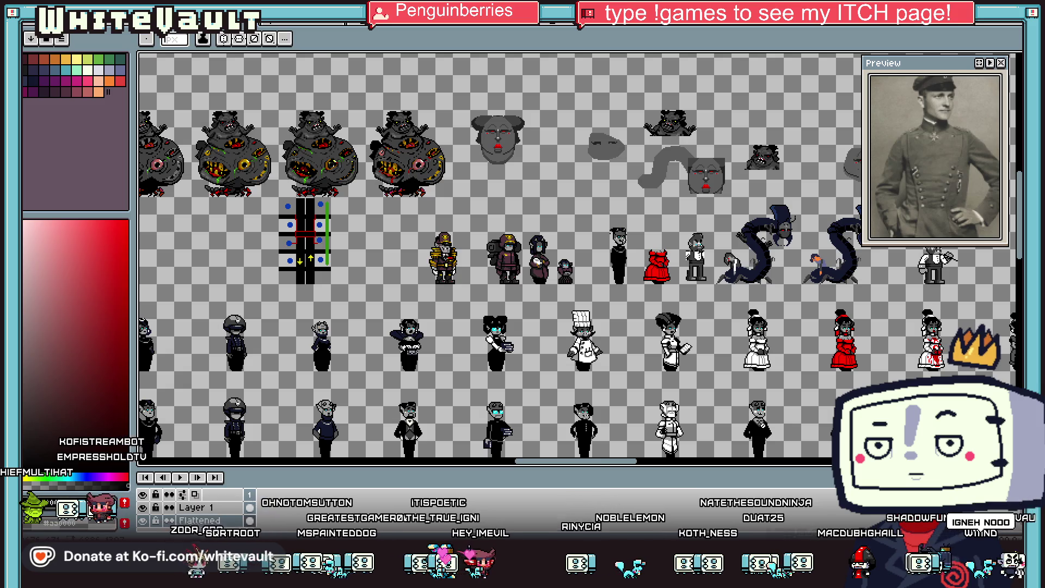
{"action": "scroll", "coordinate": [623, 243], "scroll_direction": "up", "scroll_amount": 2}
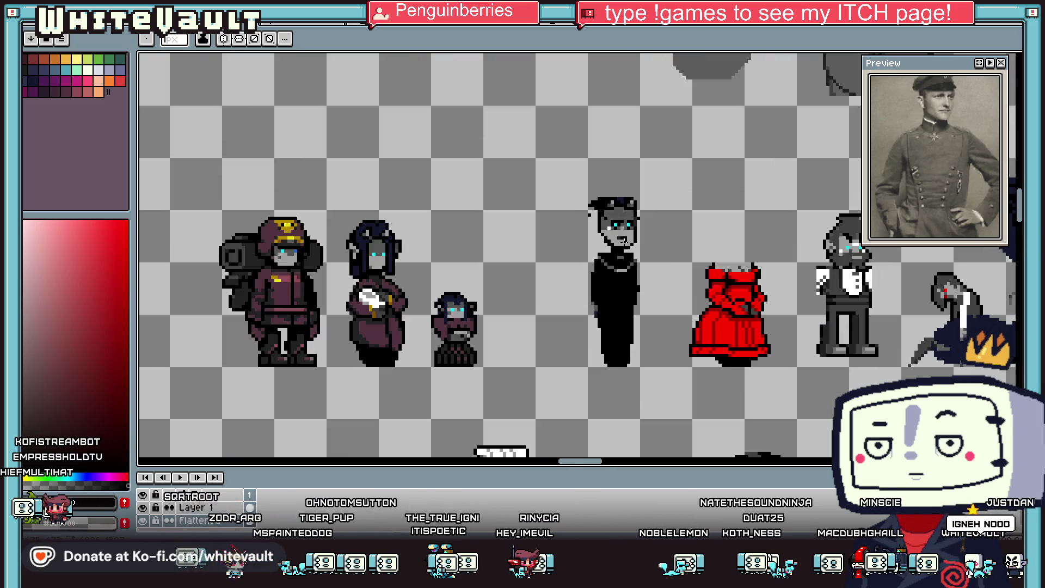
Step: Paint dark grey mouth pixels, then cover one with the light face grey
{"action": "key", "text": "i"}
{"action": "scroll", "coordinate": [629, 226], "scroll_direction": "up", "scroll_amount": 2}
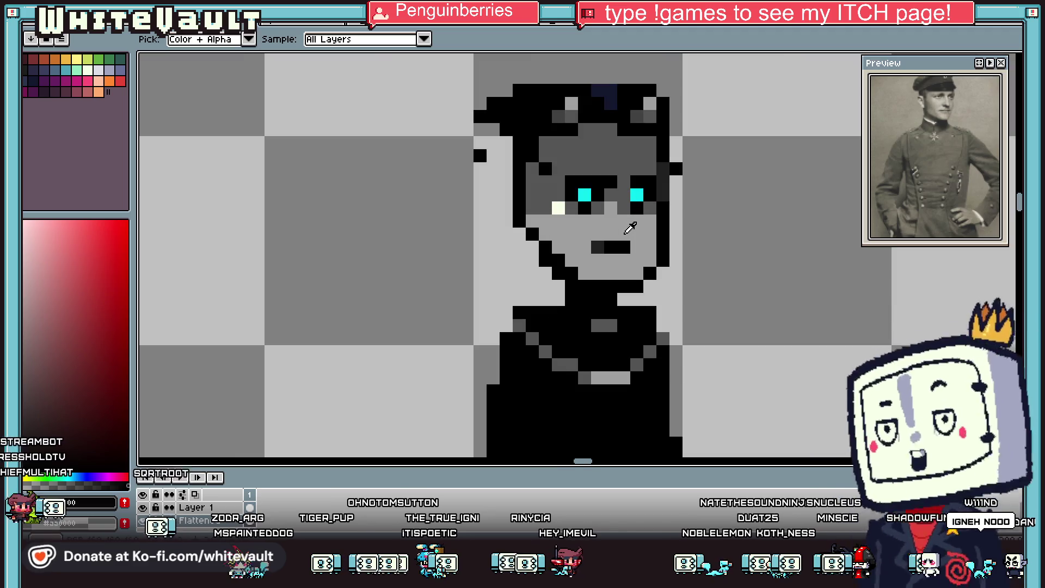
{"action": "scroll", "coordinate": [626, 222], "scroll_direction": "up", "scroll_amount": 1}
{"action": "left_click", "coordinate": [593, 252]}
{"action": "key", "text": "b"}
{"action": "left_click_drag", "start_coordinate": [588, 236], "coordinate": [625, 234]}
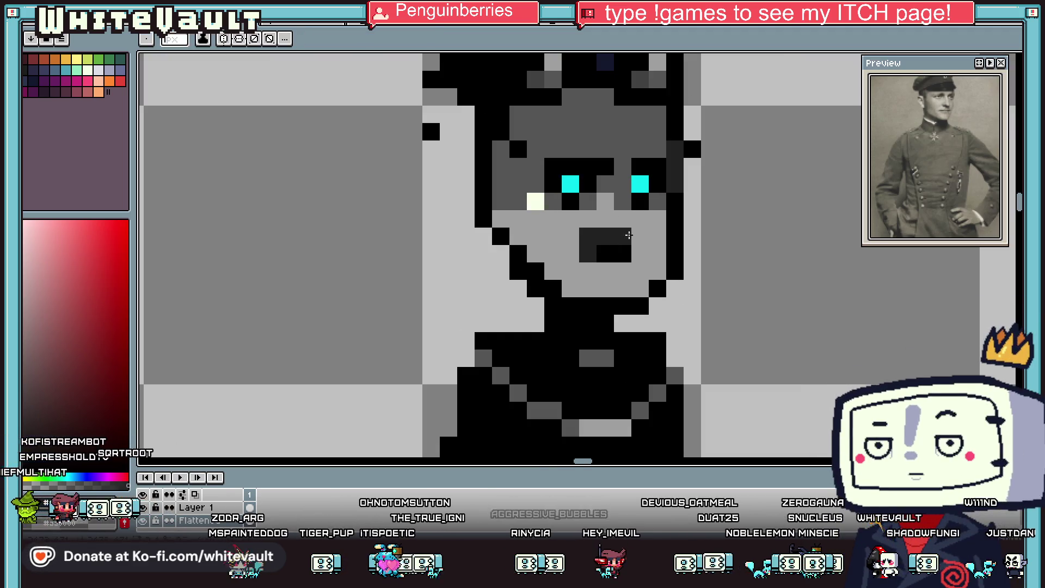
{"action": "left_click", "coordinate": [566, 235], "text": "alt"}
{"action": "left_click", "coordinate": [586, 234]}
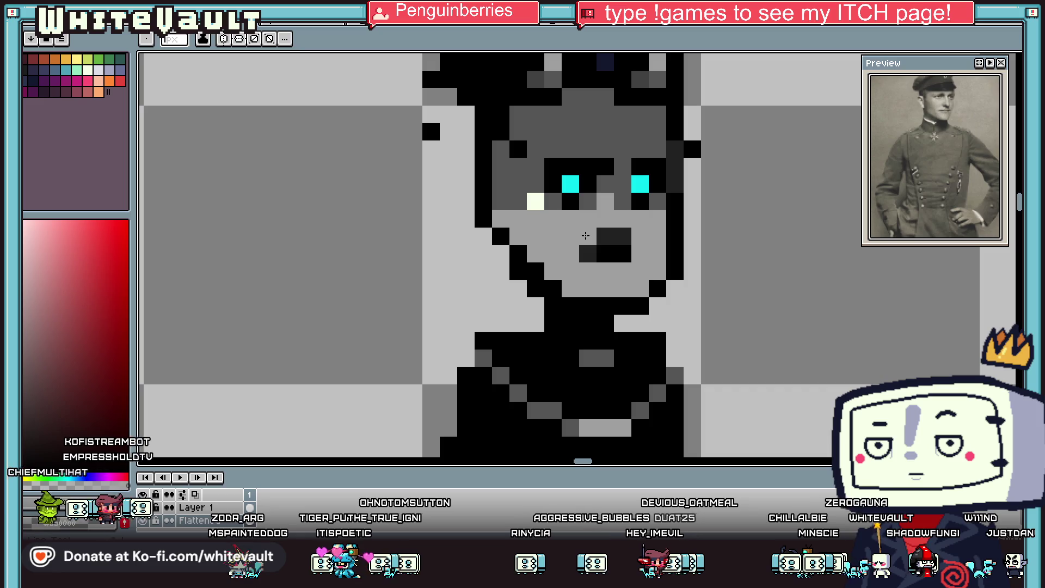
Step: Grey out a stray dark pixel by the mouth and add a dark grey pixel near the chin
{"action": "scroll", "coordinate": [602, 238], "scroll_direction": "down", "scroll_amount": 2}
{"action": "scroll", "coordinate": [601, 237], "scroll_direction": "down", "scroll_amount": 2}
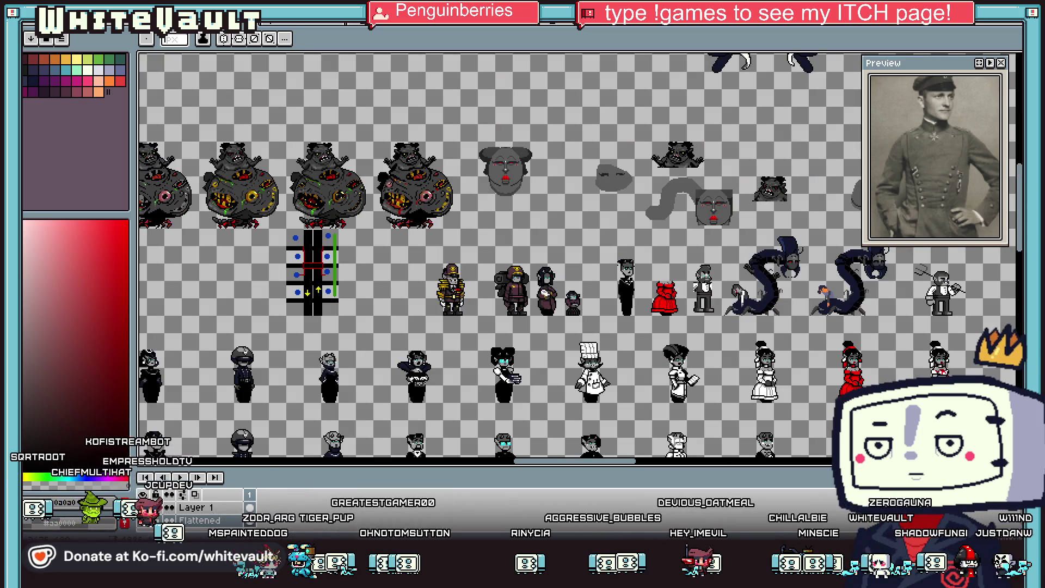
{"action": "scroll", "coordinate": [623, 283], "scroll_direction": "up", "scroll_amount": 1}
{"action": "scroll", "coordinate": [623, 283], "scroll_direction": "up", "scroll_amount": 1}
{"action": "scroll", "coordinate": [626, 240], "scroll_direction": "up", "scroll_amount": 1}
{"action": "left_click", "coordinate": [586, 264]}
{"action": "key", "text": "alt"}
{"action": "left_click", "coordinate": [566, 196], "text": "alt"}
{"action": "left_click", "coordinate": [599, 257]}
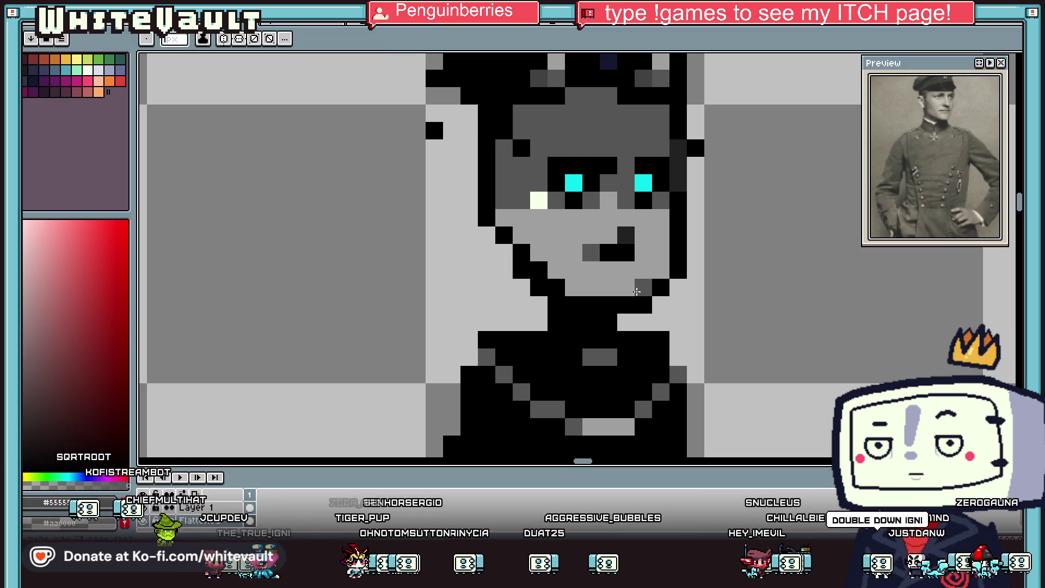
{"action": "scroll", "coordinate": [623, 284], "scroll_direction": "down", "scroll_amount": 2}
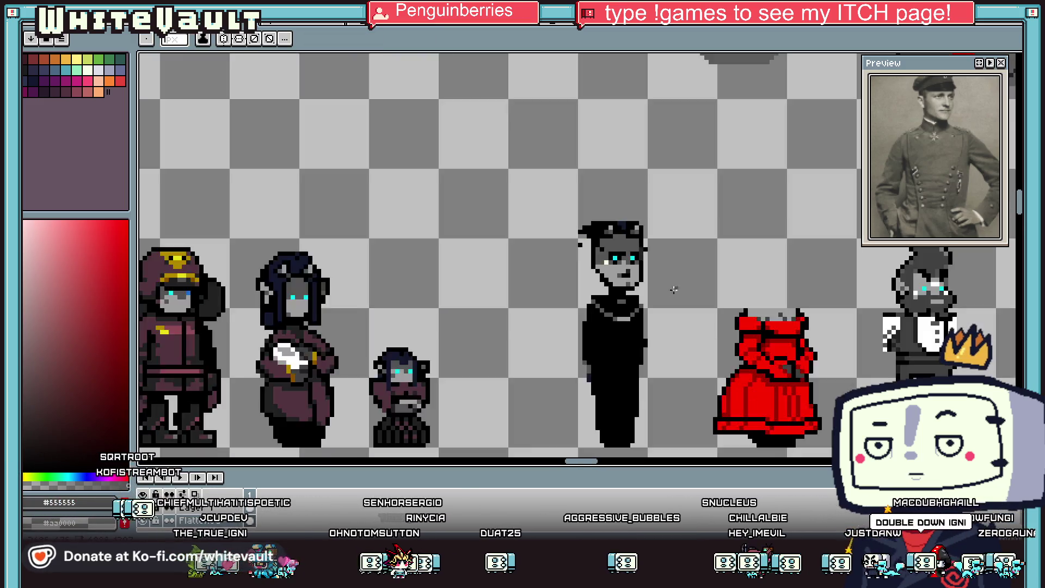
{"action": "scroll", "coordinate": [626, 285], "scroll_direction": "down", "scroll_amount": 1}
{"action": "scroll", "coordinate": [669, 286], "scroll_direction": "down", "scroll_amount": 1}
{"action": "scroll", "coordinate": [669, 286], "scroll_direction": "up", "scroll_amount": 1}
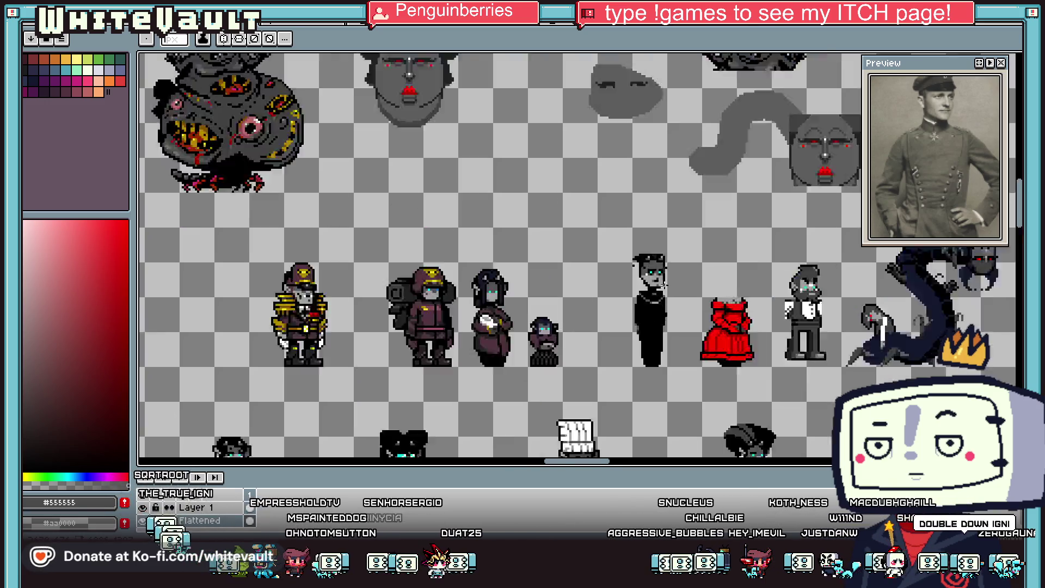
{"action": "scroll", "coordinate": [669, 286], "scroll_direction": "up", "scroll_amount": 3}
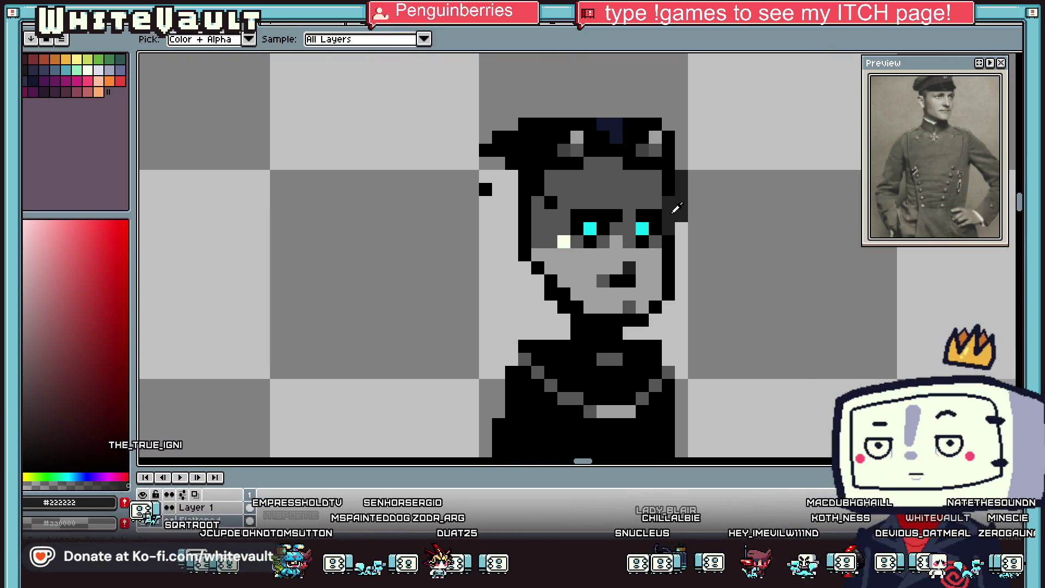
Step: Touch up the left side of the officer's hair with mid-grey and black pixels
{"action": "left_click", "coordinate": [512, 203]}
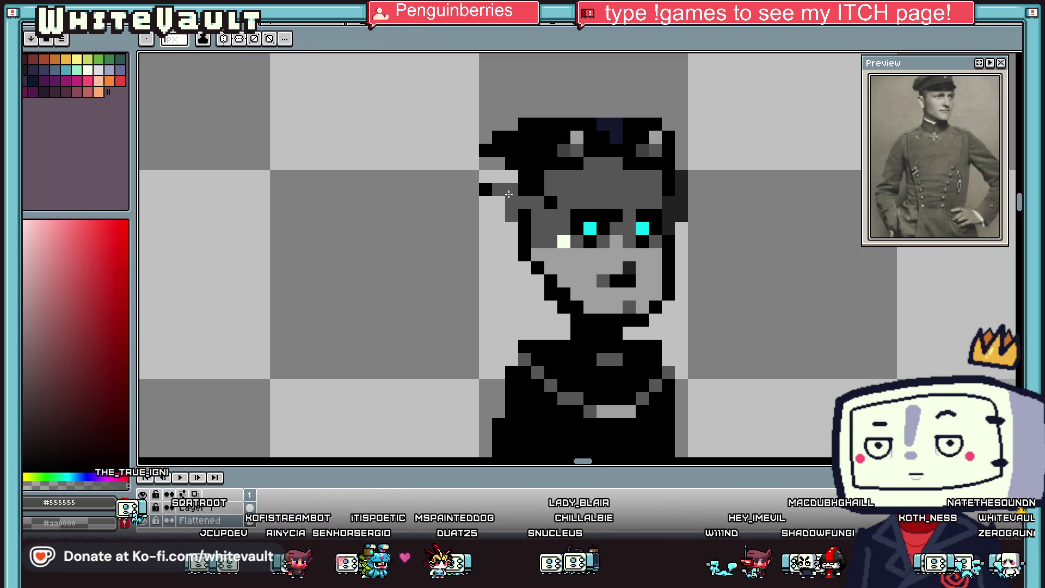
{"action": "left_click", "coordinate": [486, 189], "text": "alt"}
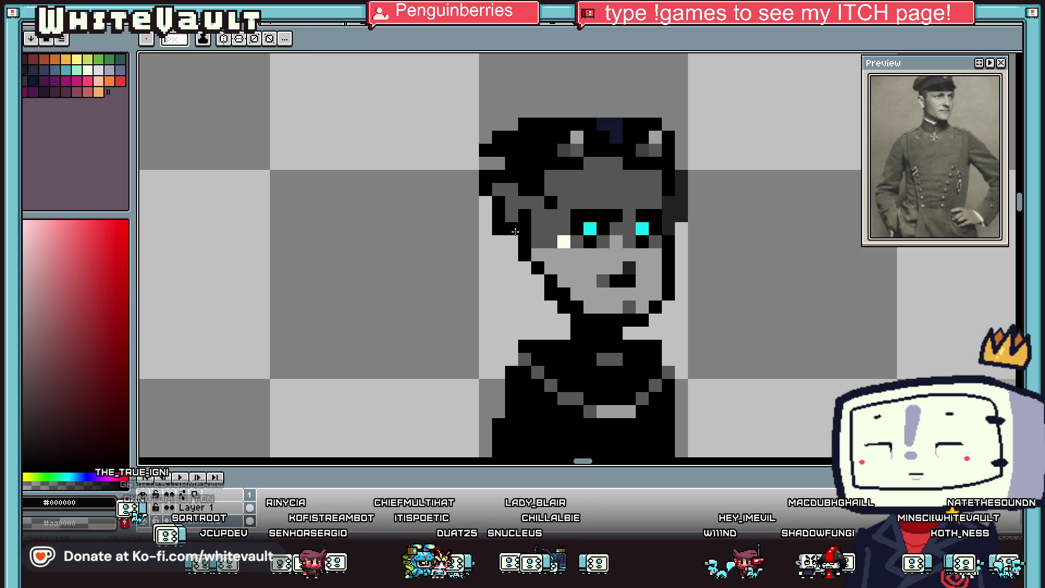
{"action": "left_click", "coordinate": [498, 228]}
{"action": "scroll", "coordinate": [559, 226], "scroll_direction": "down", "scroll_amount": 4}
{"action": "scroll", "coordinate": [559, 226], "scroll_direction": "up", "scroll_amount": 2}
{"action": "scroll", "coordinate": [559, 225], "scroll_direction": "up", "scroll_amount": 1}
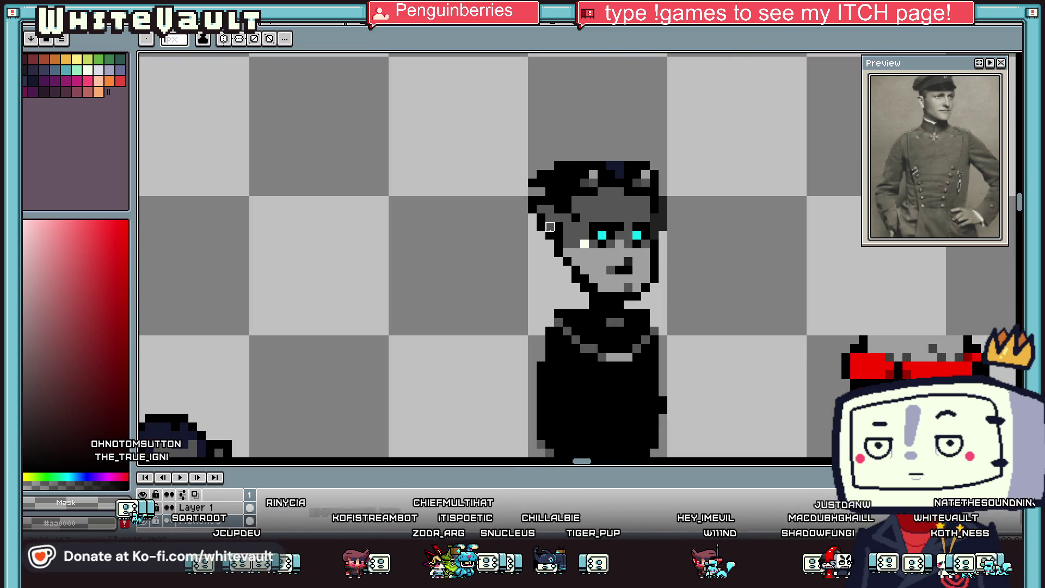
{"action": "left_click", "coordinate": [559, 225], "text": "alt"}
{"action": "left_click", "coordinate": [567, 224], "text": "alt"}
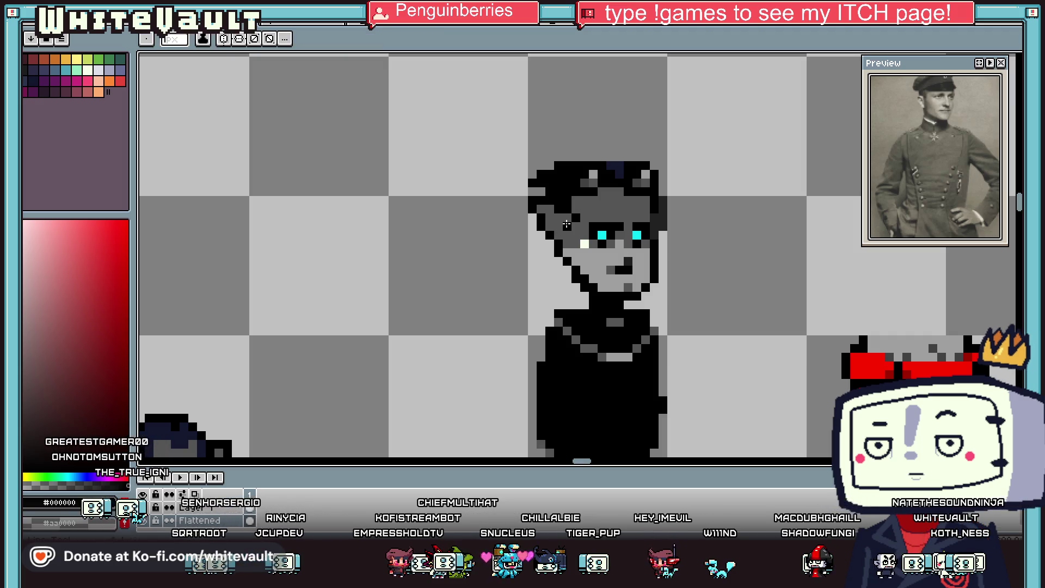
{"action": "left_click", "coordinate": [559, 229], "text": "alt"}
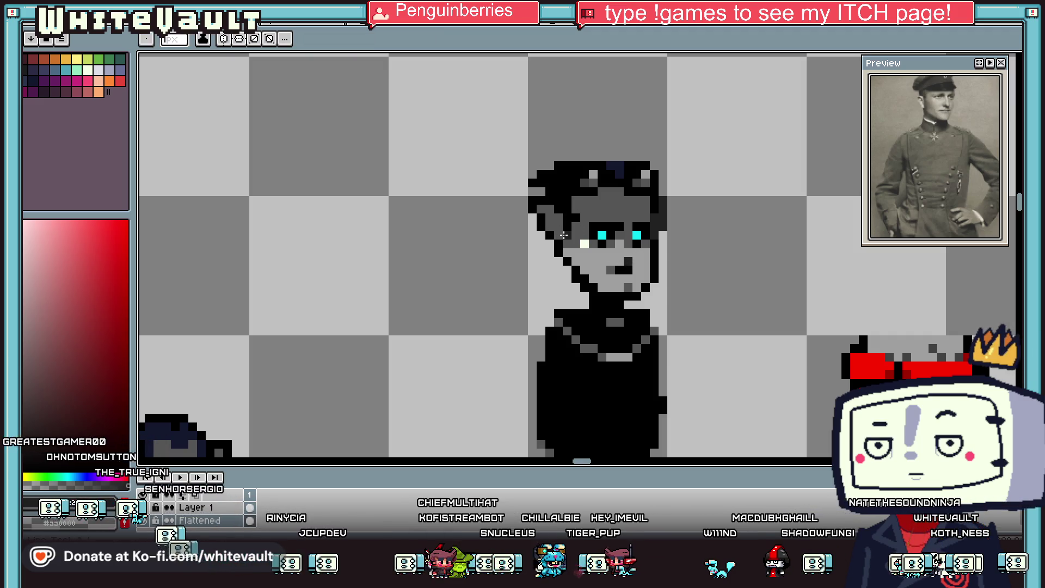
{"action": "scroll", "coordinate": [564, 235], "scroll_direction": "down", "scroll_amount": 3}
{"action": "scroll", "coordinate": [563, 235], "scroll_direction": "down", "scroll_amount": 1}
{"action": "scroll", "coordinate": [691, 214], "scroll_direction": "up", "scroll_amount": 3}
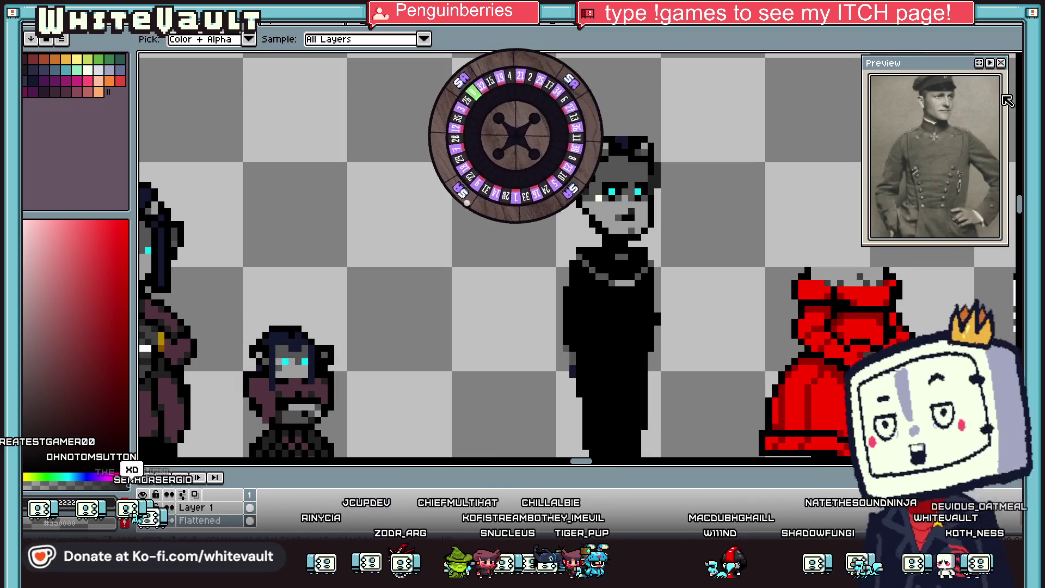
Step: Select and drop a rectangle around the officer, then paint a red stroke at his neck
{"action": "left_click", "coordinate": [1007, 101]}
{"action": "left_click_drag", "start_coordinate": [514, 101], "coordinate": [722, 236]}
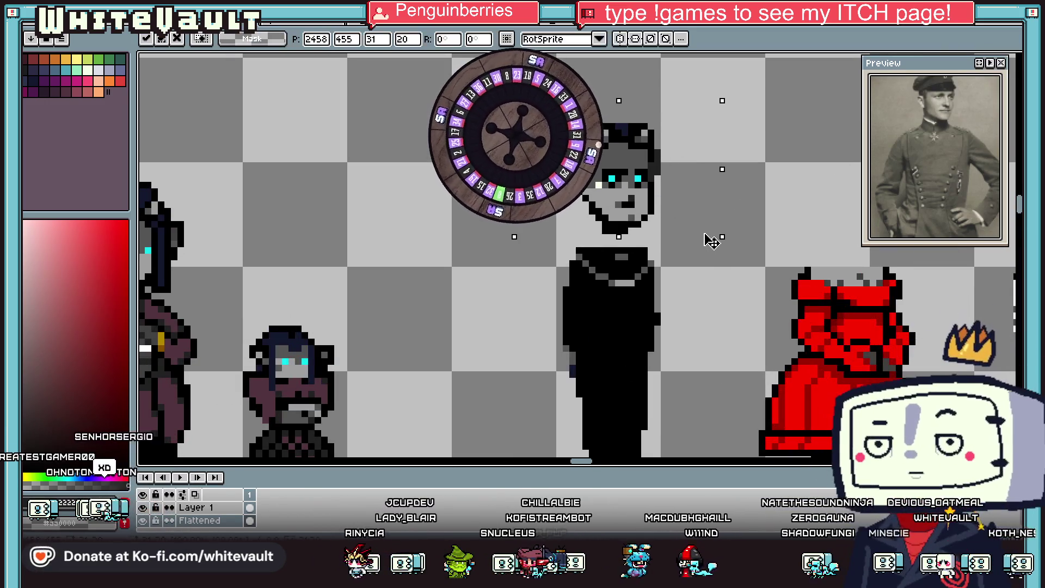
{"action": "left_click", "coordinate": [716, 297]}
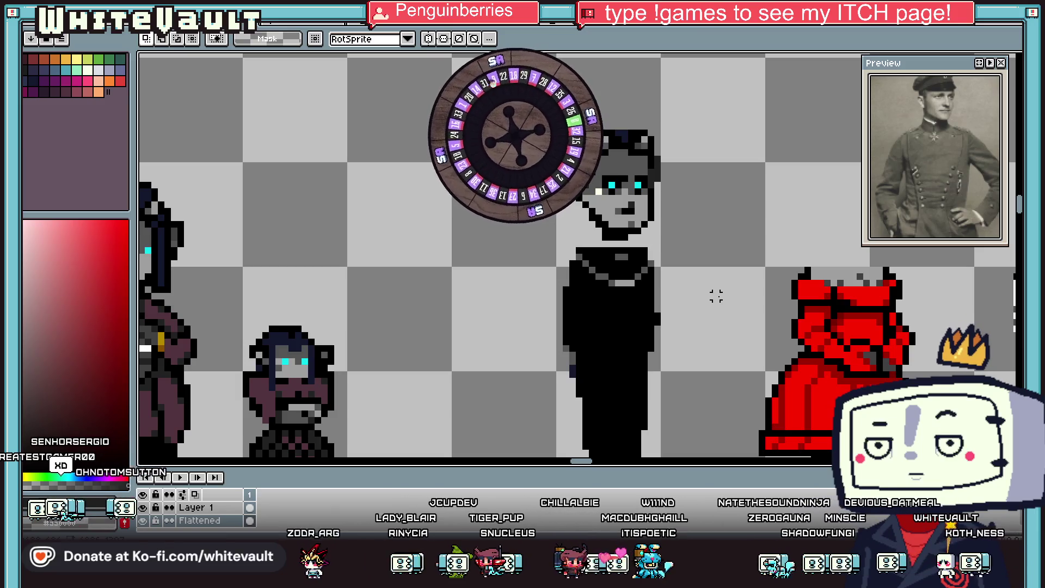
{"action": "key", "text": "i"}
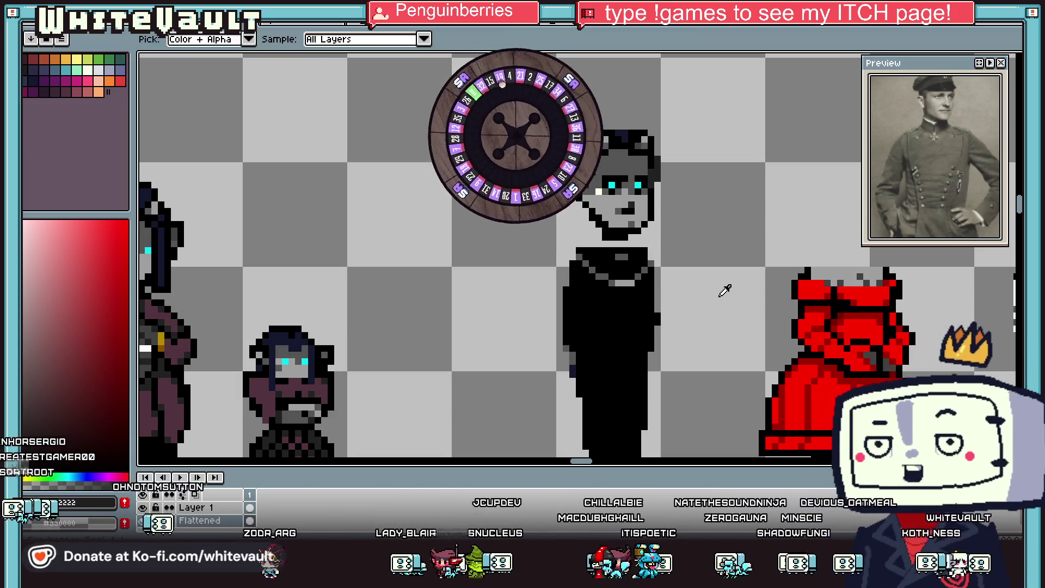
{"action": "scroll", "coordinate": [700, 268], "scroll_direction": "up", "scroll_amount": 3}
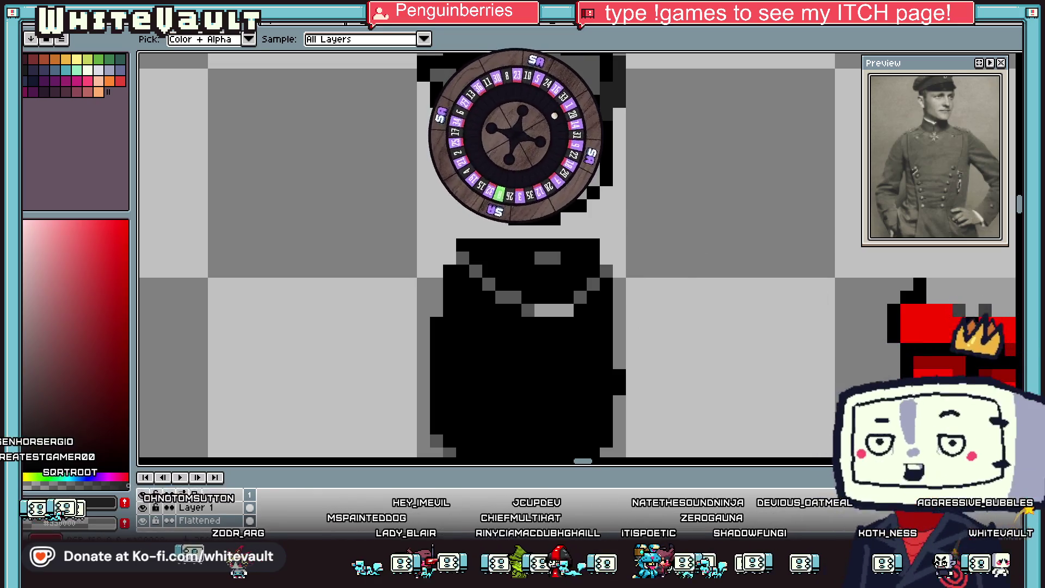
{"action": "key", "text": "b"}
{"action": "mouse_move", "coordinate": [554, 218]}
{"action": "left_mouse_down"}
{"action": "mouse_move", "coordinate": [514, 232]}
{"action": "mouse_move", "coordinate": [490, 217]}
{"action": "left_mouse_up"}
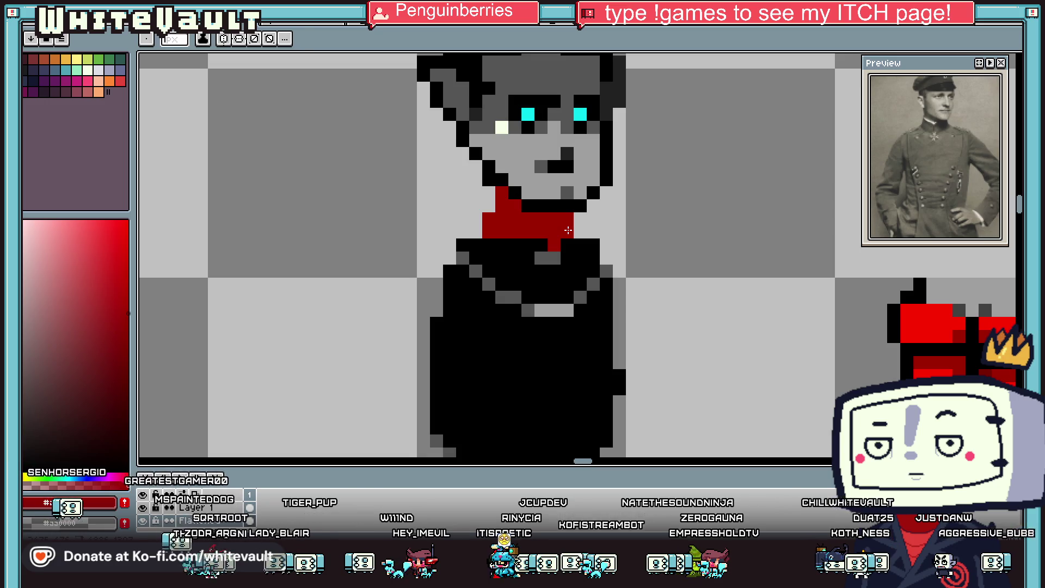
Step: Tidy the collar's right edge in black, then widen and reshape the red collar across the shoulders
{"action": "left_click", "coordinate": [577, 207], "text": "alt"}
{"action": "left_click", "coordinate": [578, 218]}
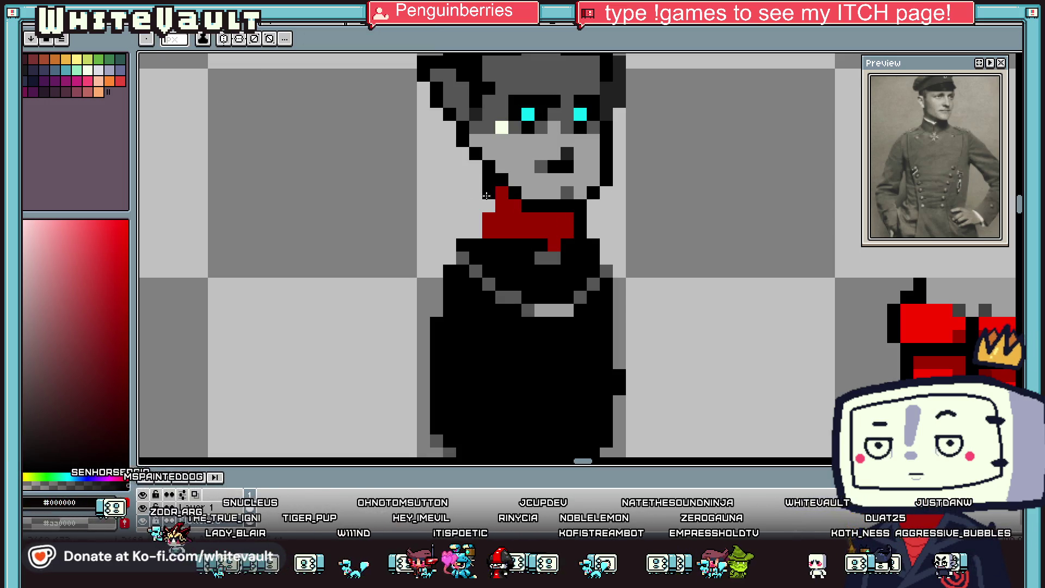
{"action": "scroll", "coordinate": [475, 232], "scroll_direction": "down", "scroll_amount": 1}
{"action": "scroll", "coordinate": [475, 221], "scroll_direction": "up", "scroll_amount": 2}
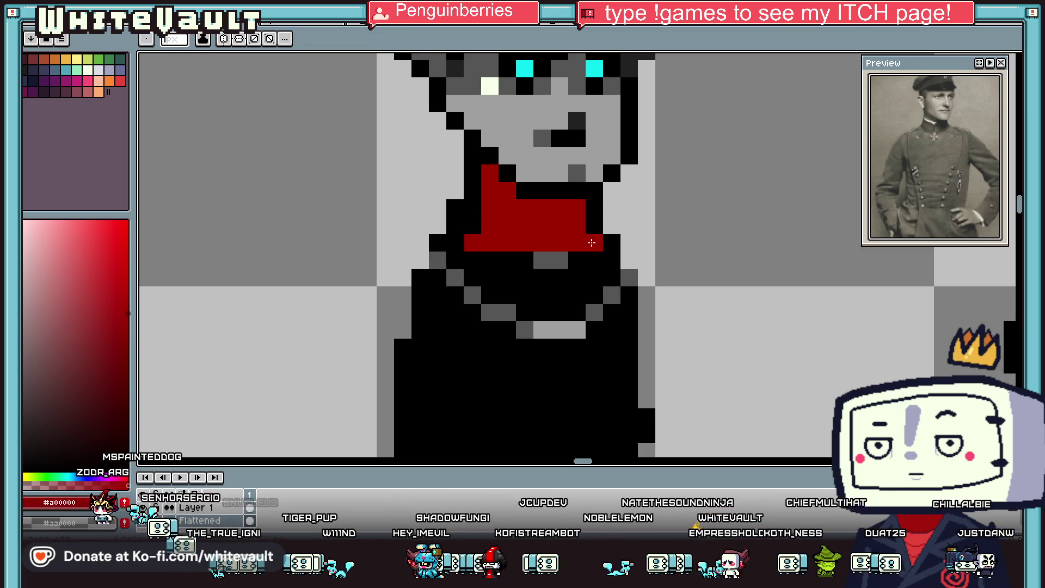
{"action": "left_click_drag", "start_coordinate": [475, 264], "coordinate": [612, 261]}
{"action": "scroll", "coordinate": [616, 272], "scroll_direction": "down", "scroll_amount": 2}
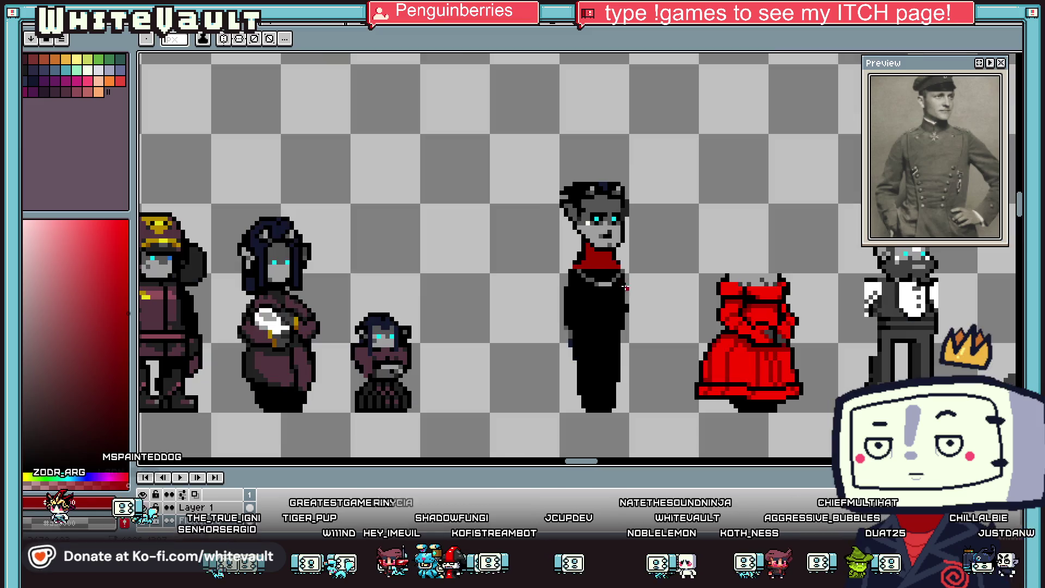
{"action": "scroll", "coordinate": [622, 281], "scroll_direction": "up", "scroll_amount": 2}
{"action": "left_click_drag", "start_coordinate": [627, 235], "coordinate": [505, 253]}
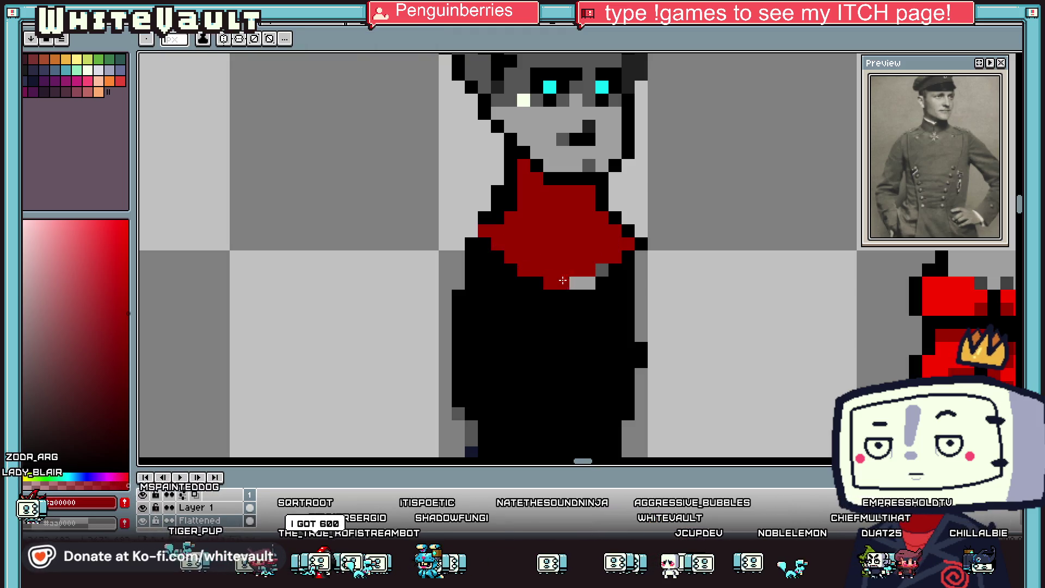
Step: Extend the black diagonal line on the coat by one pixel
{"action": "scroll", "coordinate": [603, 270], "scroll_direction": "down", "scroll_amount": 3}
{"action": "scroll", "coordinate": [603, 267], "scroll_direction": "down", "scroll_amount": 1}
{"action": "scroll", "coordinate": [601, 255], "scroll_direction": "up", "scroll_amount": 3}
{"action": "key", "text": "alt"}
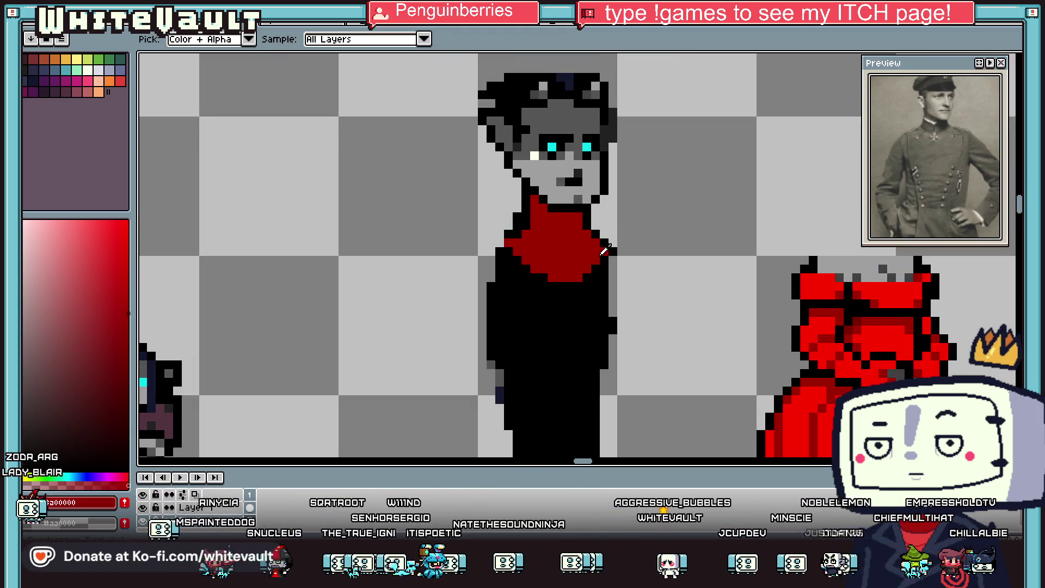
{"action": "scroll", "coordinate": [615, 246], "scroll_direction": "down", "scroll_amount": 2}
{"action": "scroll", "coordinate": [631, 256], "scroll_direction": "down", "scroll_amount": 1}
{"action": "scroll", "coordinate": [641, 260], "scroll_direction": "up", "scroll_amount": 2}
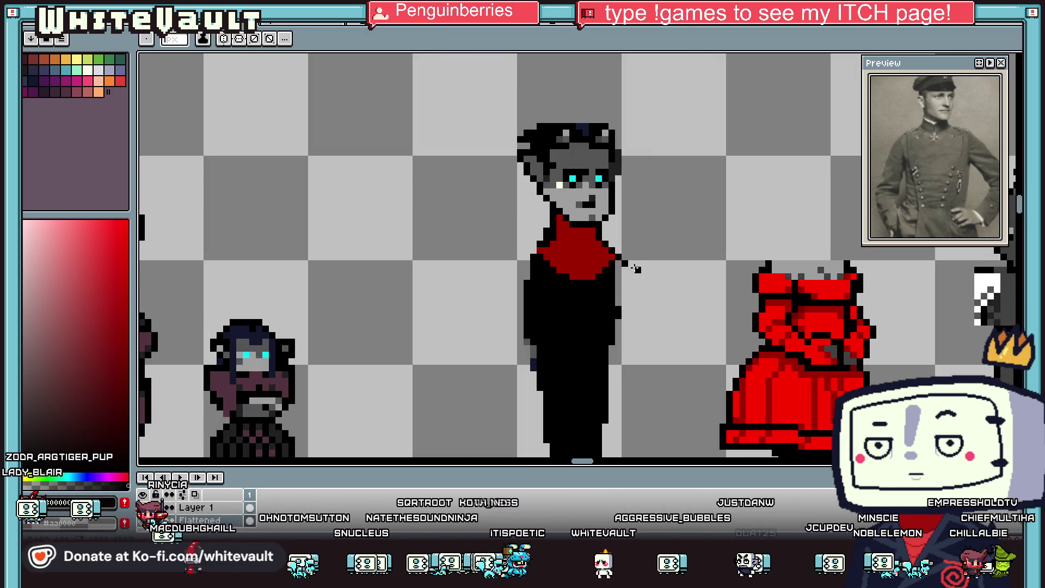
{"action": "scroll", "coordinate": [631, 269], "scroll_direction": "up", "scroll_amount": 2}
{"action": "scroll", "coordinate": [634, 275], "scroll_direction": "up", "scroll_amount": 1}
{"action": "left_click", "coordinate": [638, 282]}
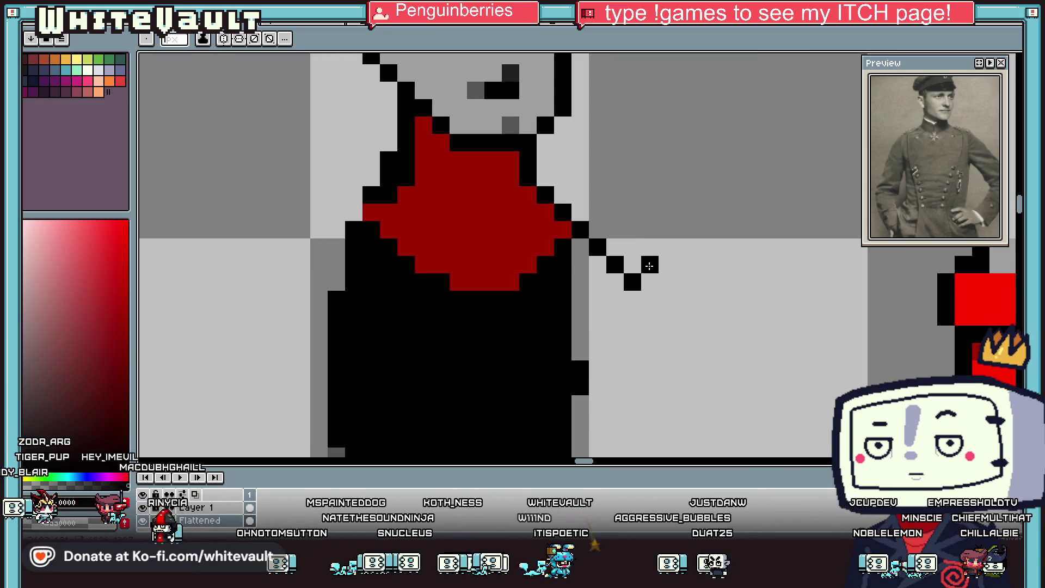
Step: Draw a hand outline beside the officer, remove it, and sample the dress red
{"action": "mouse_move", "coordinate": [665, 195]}
{"action": "left_mouse_down"}
{"action": "mouse_move", "coordinate": [722, 196]}
{"action": "mouse_move", "coordinate": [719, 305]}
{"action": "left_mouse_up"}
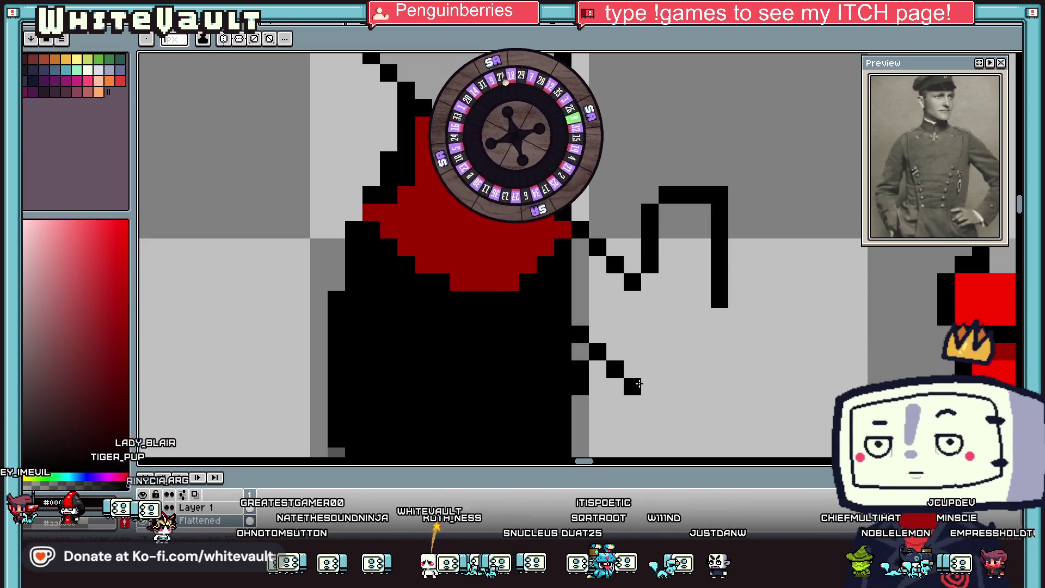
{"action": "left_click_drag", "start_coordinate": [573, 338], "coordinate": [682, 385]}
{"action": "scroll", "coordinate": [712, 372], "scroll_direction": "down", "scroll_amount": 2}
{"action": "scroll", "coordinate": [729, 327], "scroll_direction": "down", "scroll_amount": 2}
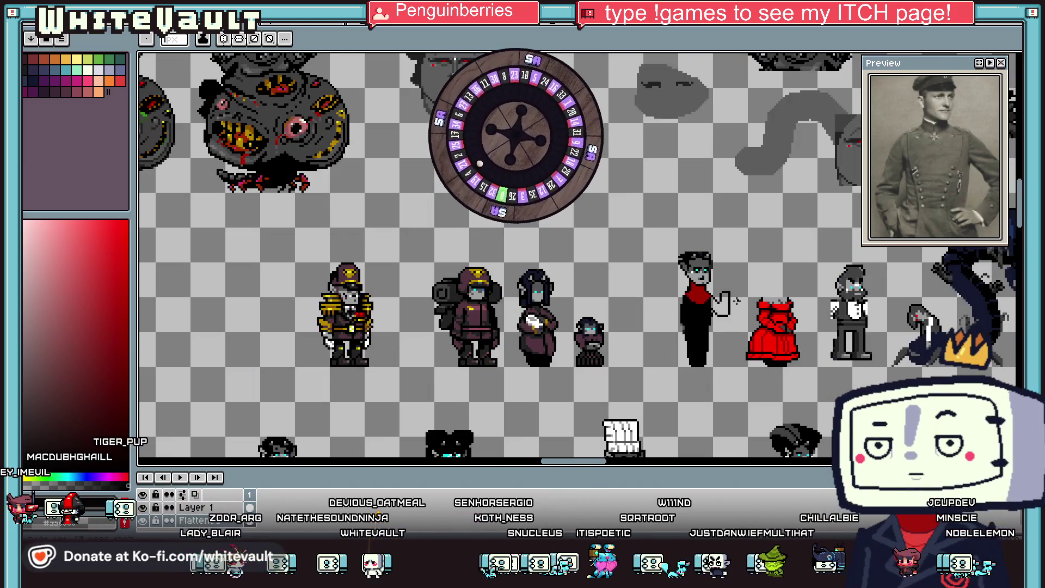
{"action": "key", "text": "v"}
{"action": "key", "text": "ctrl+z"}
{"action": "key", "text": "ctrl+z"}
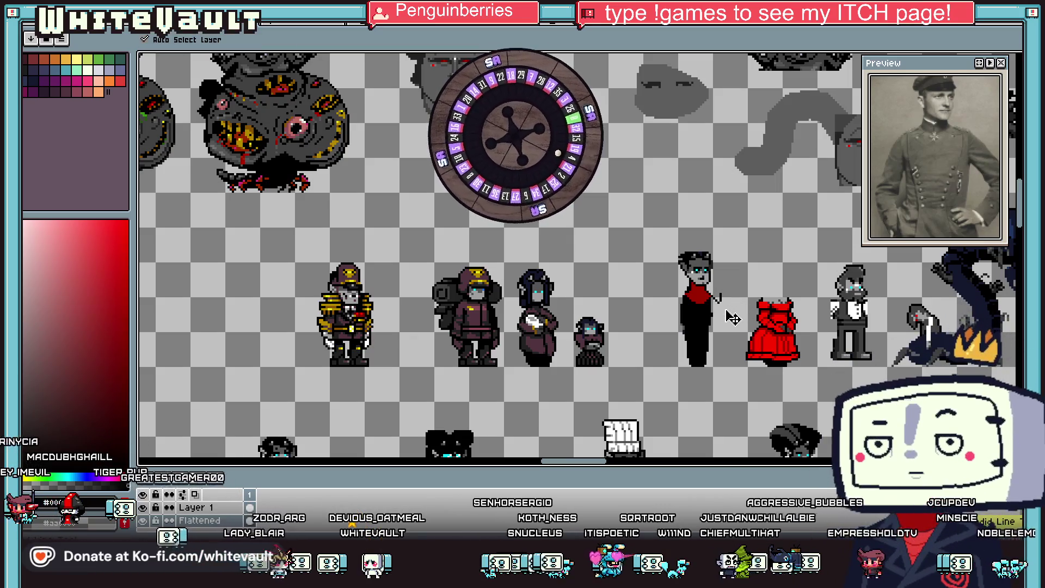
{"action": "key", "text": "b"}
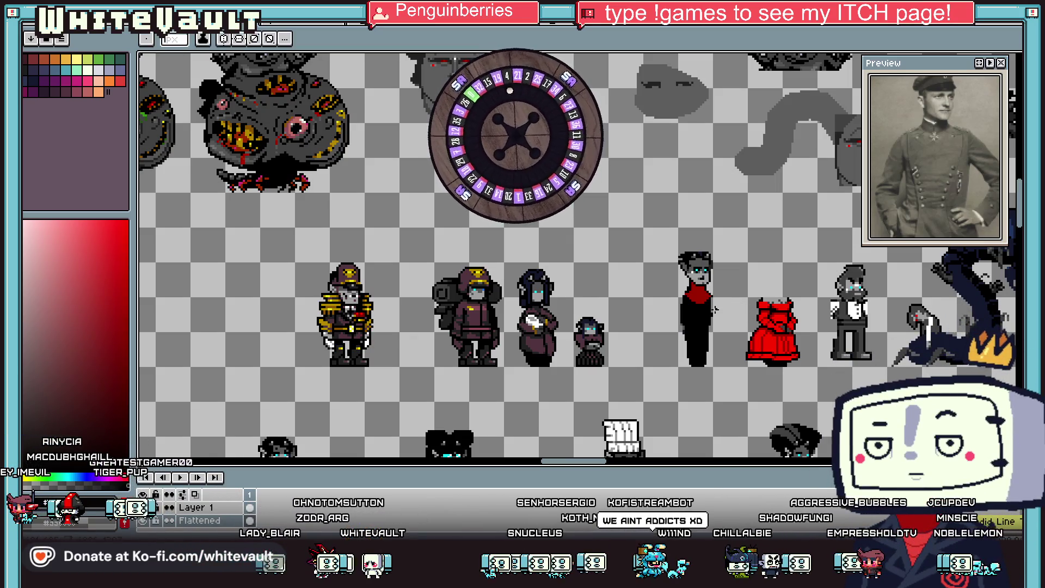
{"action": "scroll", "coordinate": [699, 321], "scroll_direction": "up", "scroll_amount": 1}
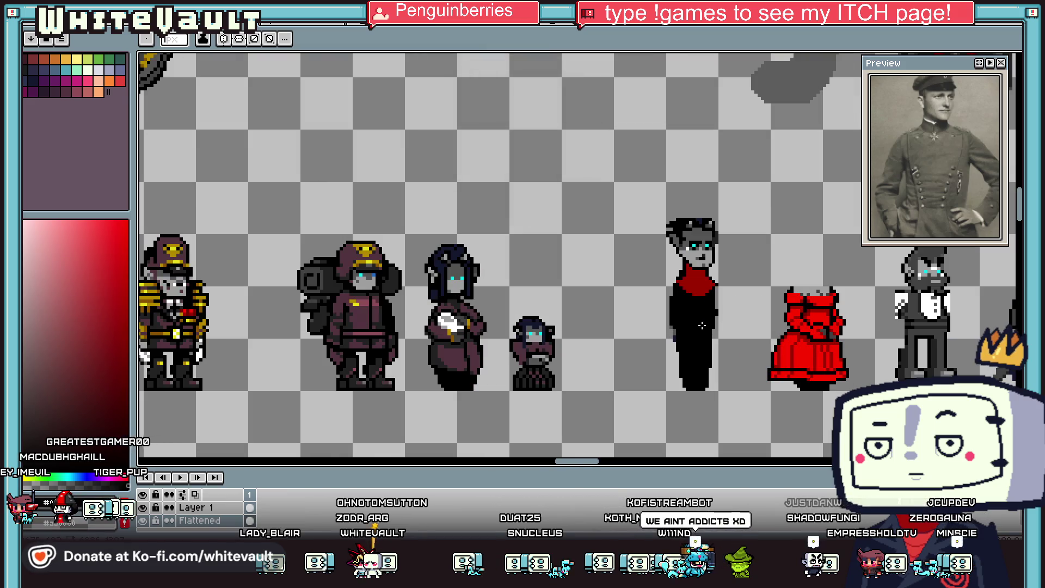
{"action": "key", "text": "i"}
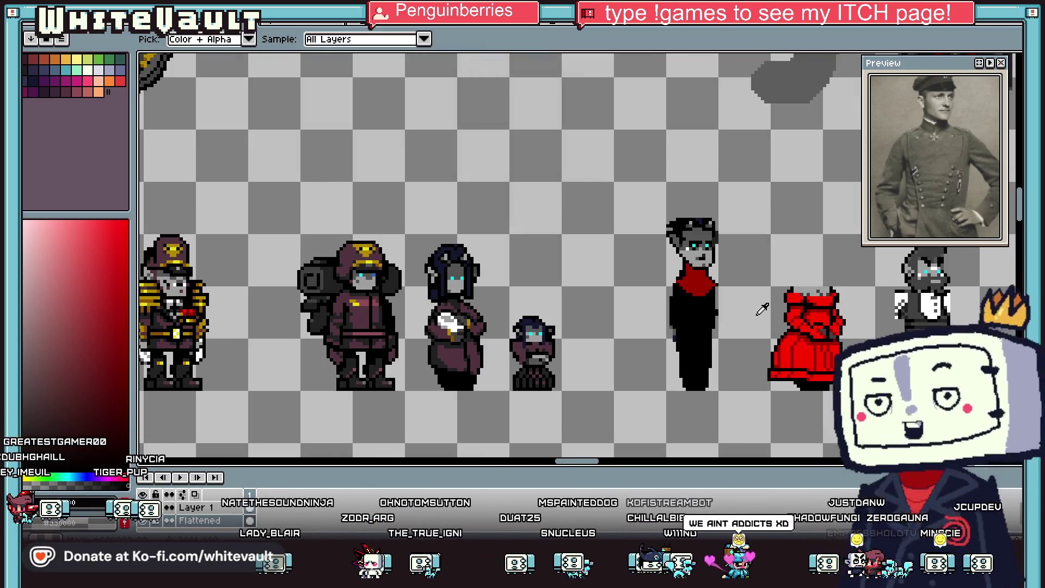
{"action": "left_click", "coordinate": [798, 307]}
Step: Paint a red sleeve down the officer's arm, redoing a first stray stroke
{"action": "key", "text": "b"}
{"action": "left_click_drag", "start_coordinate": [675, 295], "coordinate": [661, 305]}
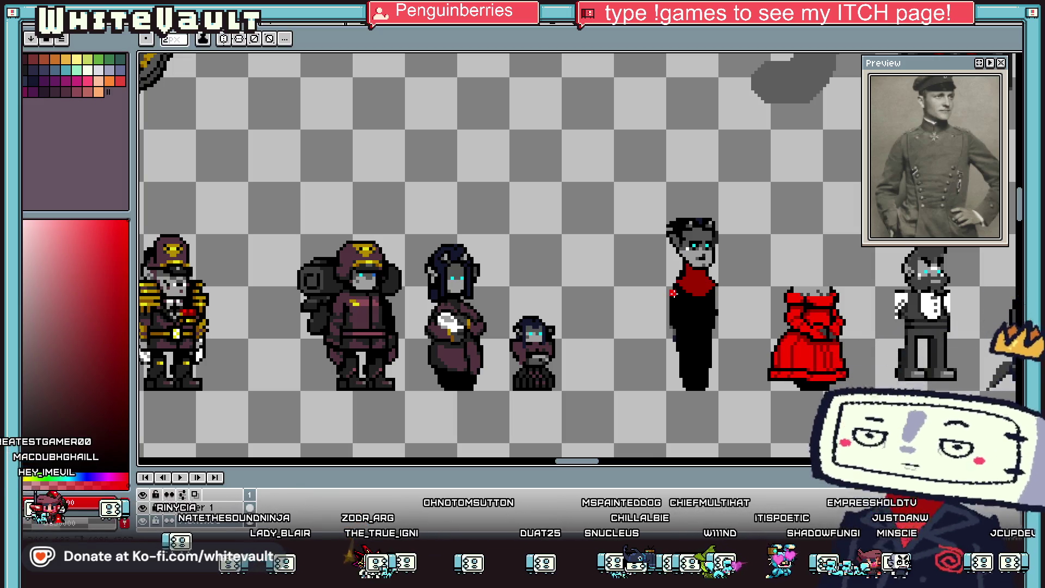
{"action": "key", "text": "ctrl+z"}
{"action": "key", "text": "v"}
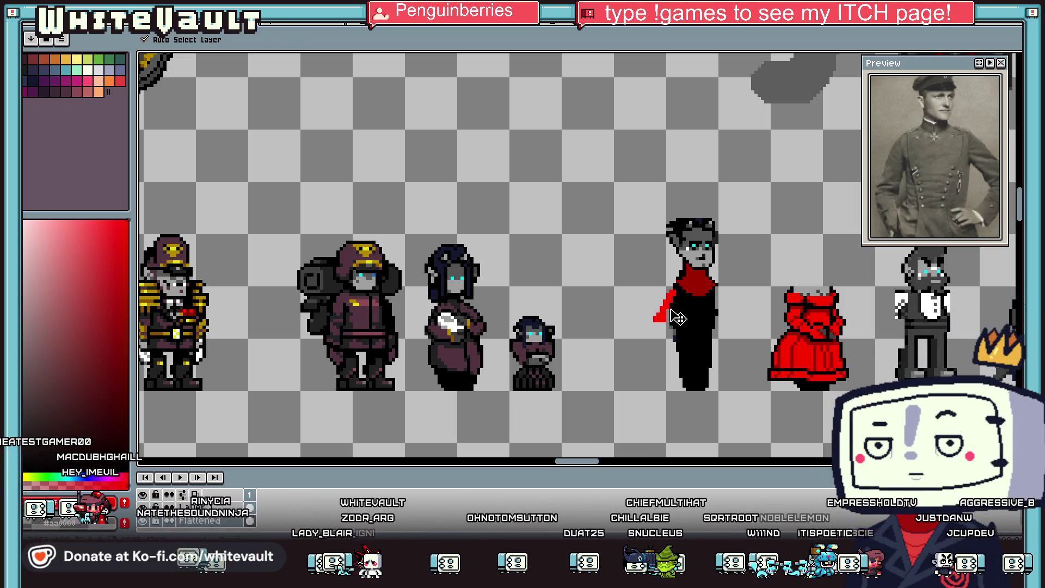
{"action": "key", "text": "b"}
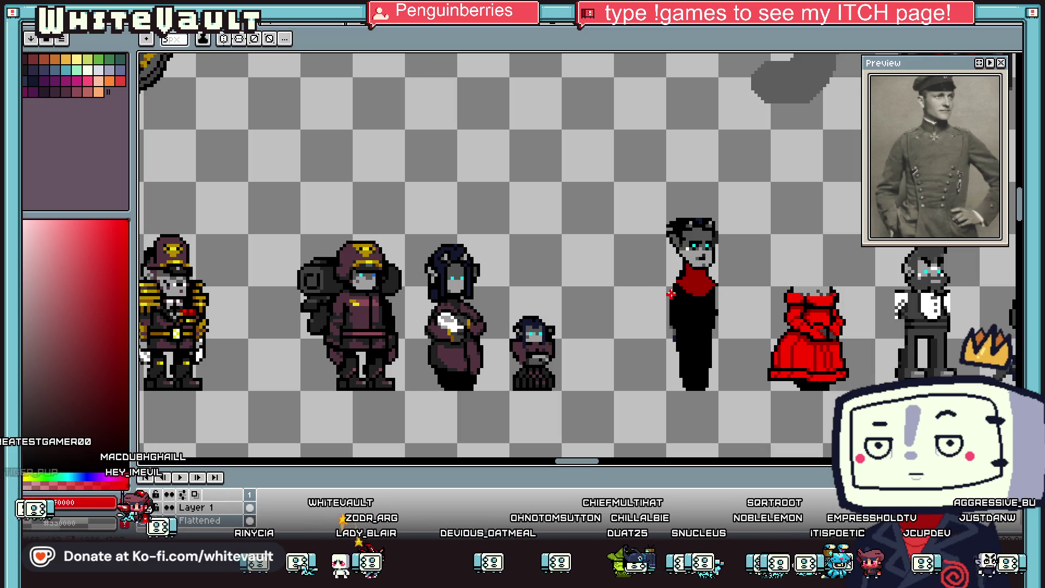
{"action": "left_click_drag", "start_coordinate": [668, 294], "coordinate": [662, 319]}
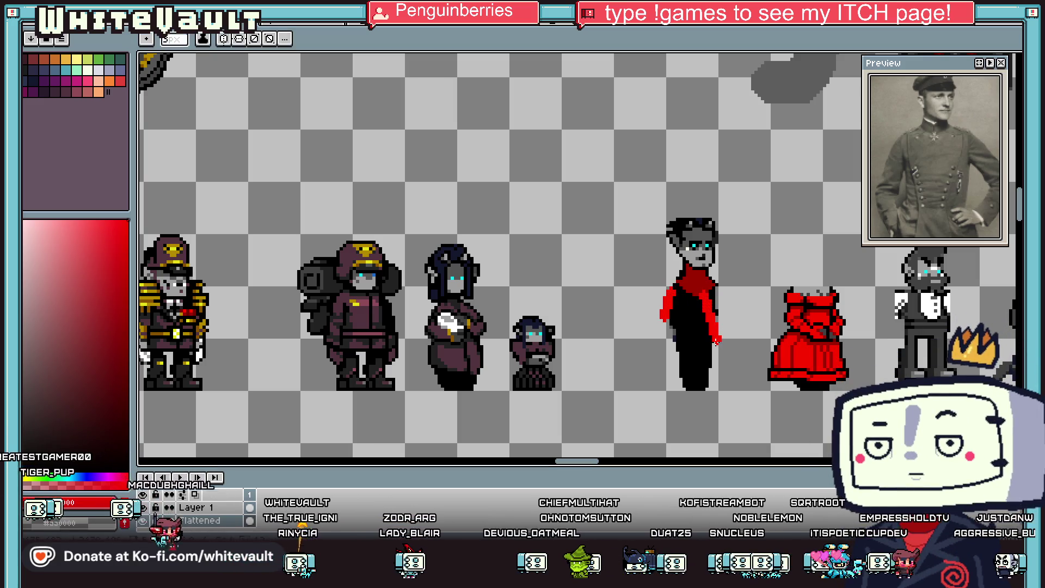
Step: Draw a diagonal red cape edge across the body and bucket-fill the cape red
{"action": "scroll", "coordinate": [718, 292], "scroll_direction": "up", "scroll_amount": 2}
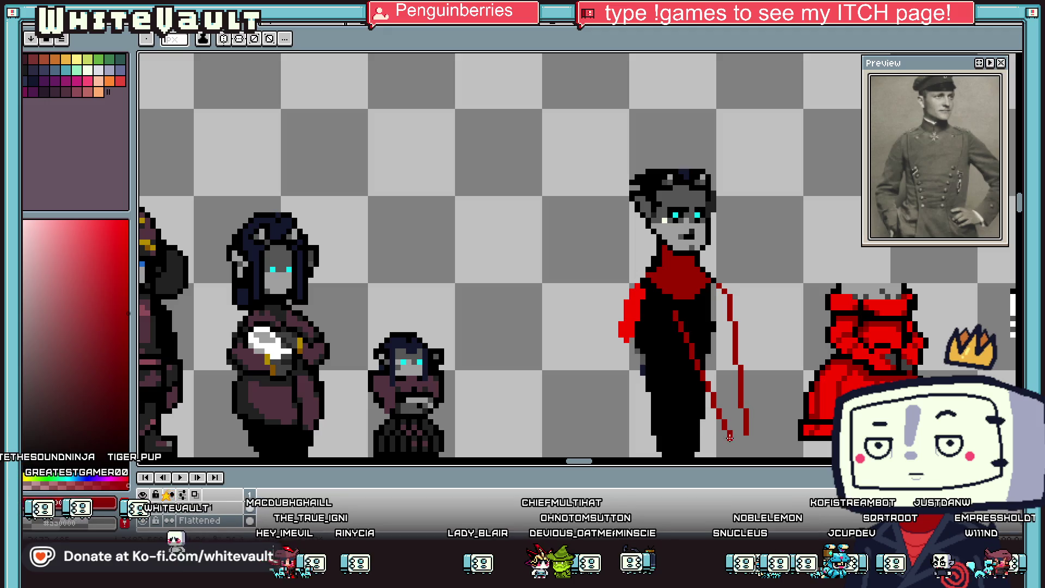
{"action": "scroll", "coordinate": [729, 435], "scroll_direction": "up", "scroll_amount": 2}
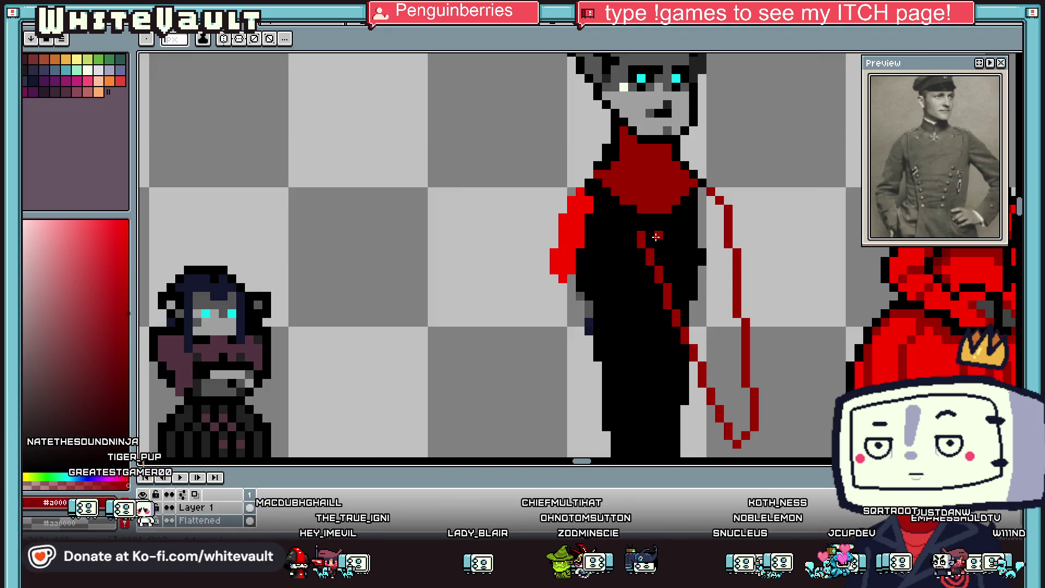
{"action": "left_click_drag", "start_coordinate": [658, 240], "coordinate": [677, 218]}
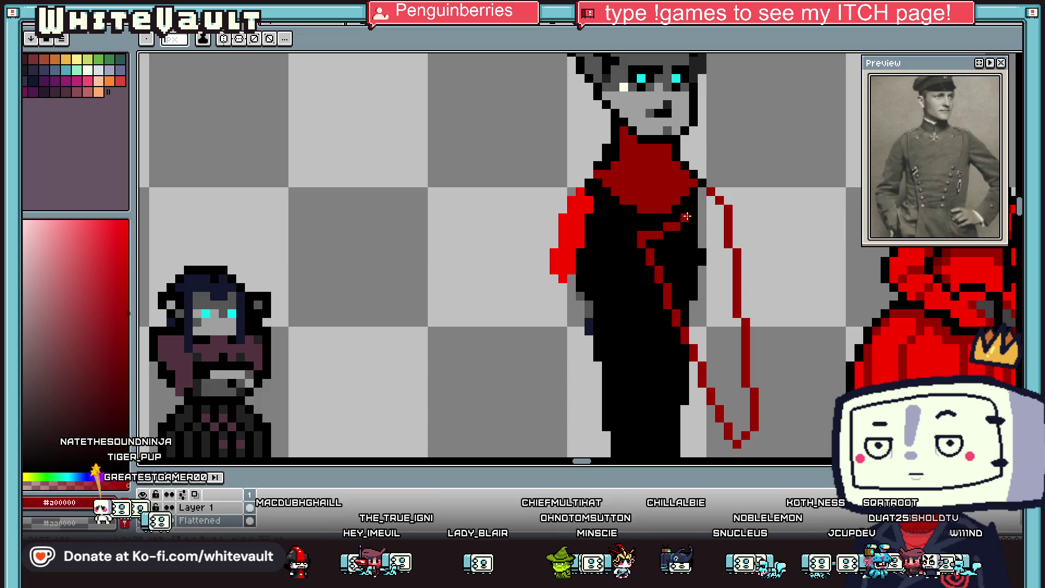
{"action": "key", "text": "g"}
{"action": "left_click", "coordinate": [708, 210]}
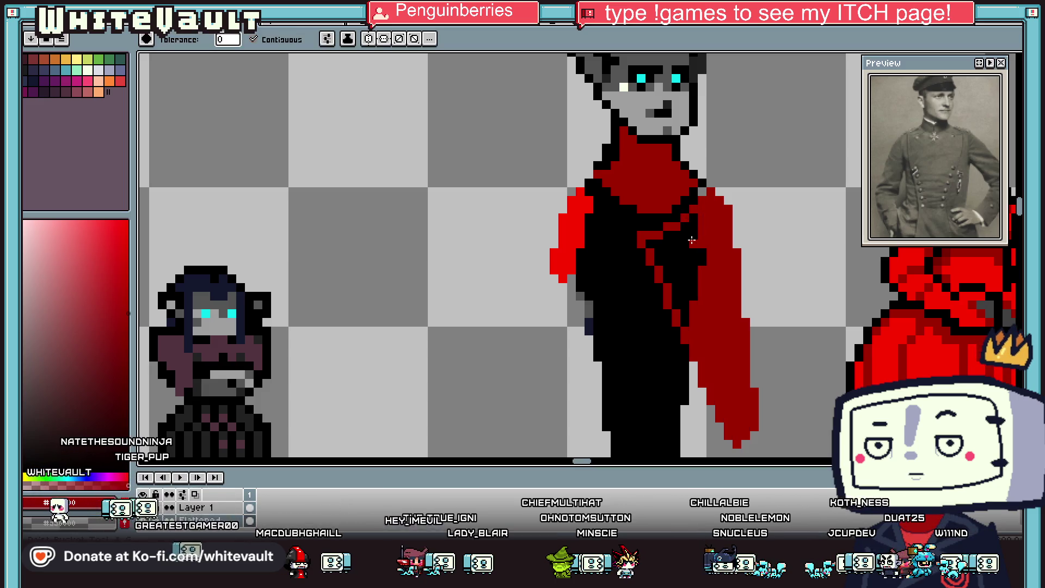
{"action": "scroll", "coordinate": [708, 218], "scroll_direction": "down", "scroll_amount": 3}
{"action": "scroll", "coordinate": [709, 243], "scroll_direction": "down", "scroll_amount": 3}
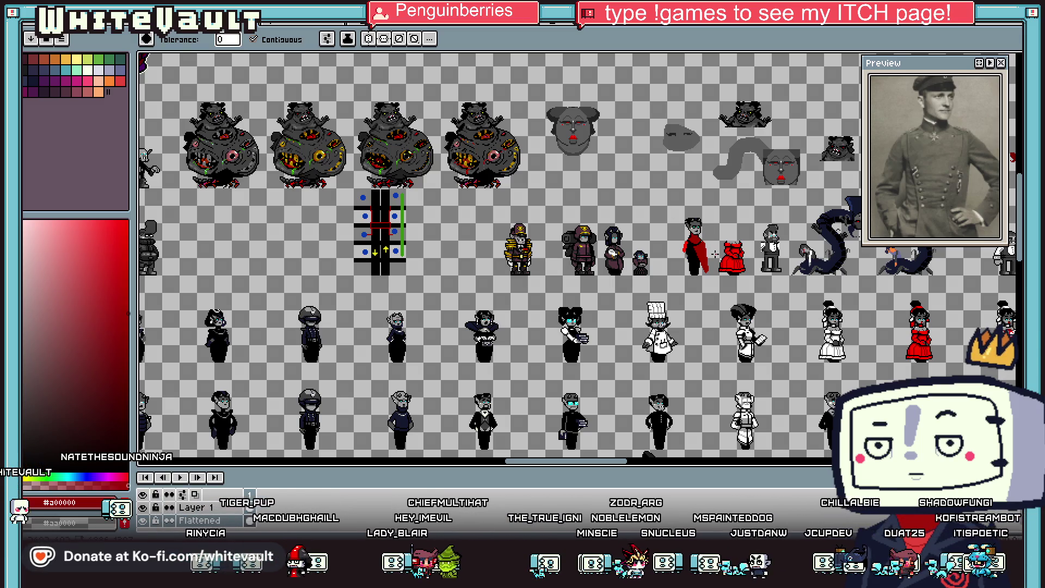
Step: Remove the red cape fill and its outline strokes
{"action": "key", "text": "i"}
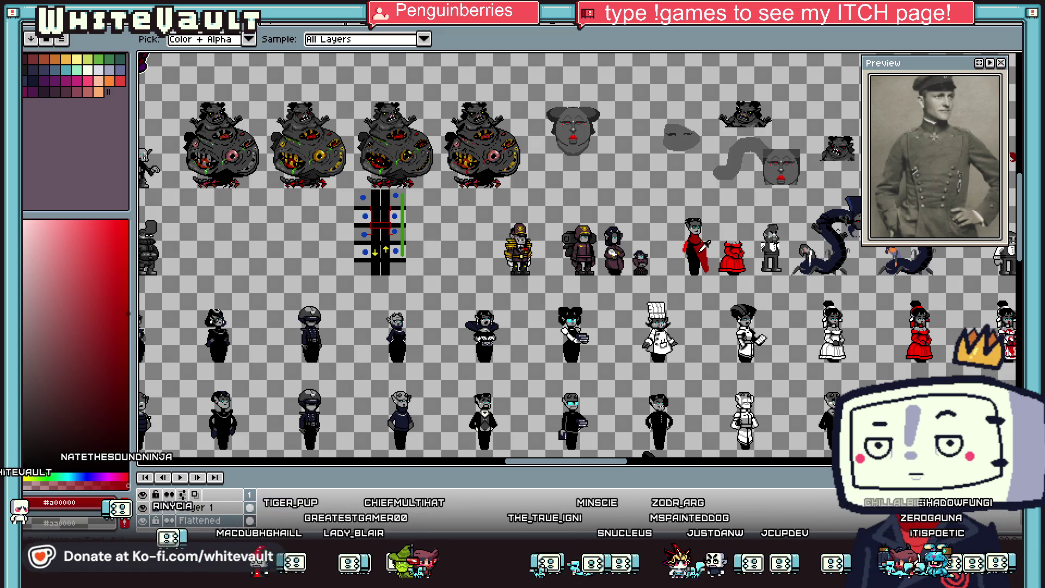
{"action": "scroll", "coordinate": [709, 253], "scroll_direction": "up", "scroll_amount": 4}
{"action": "key", "text": "v"}
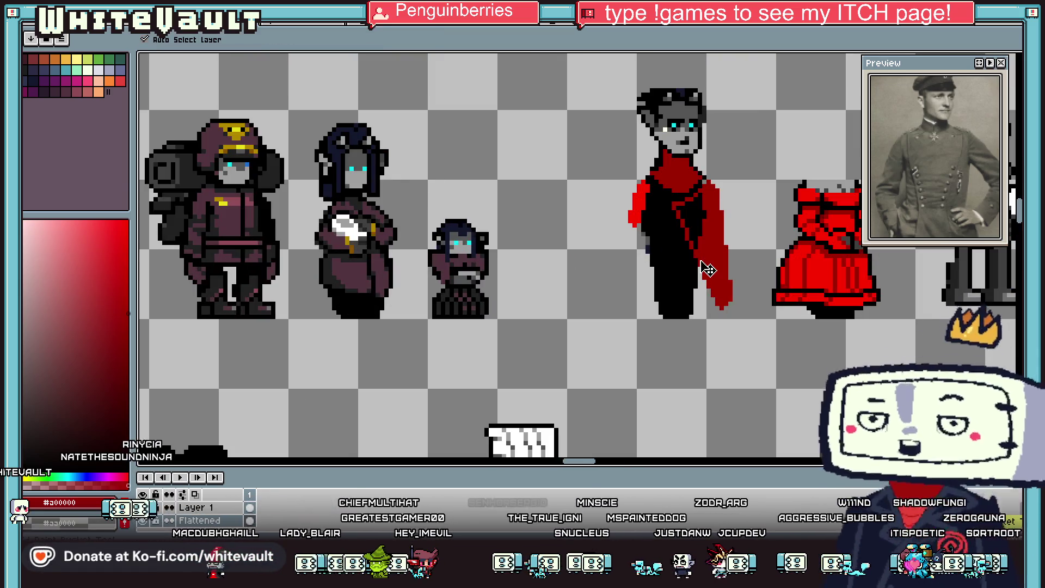
{"action": "key", "text": "ctrl+z"}
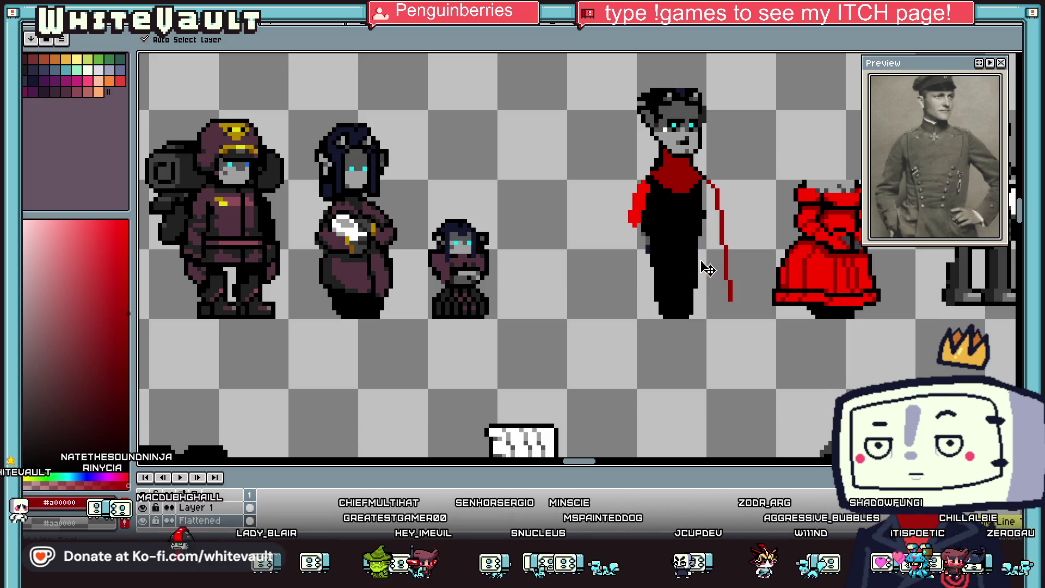
{"action": "key", "text": "i"}
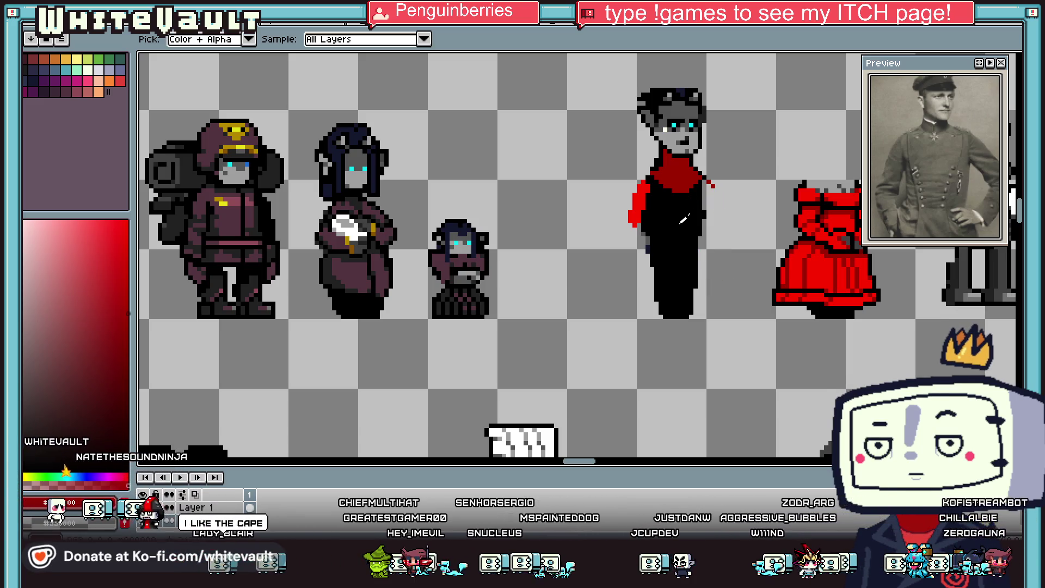
{"action": "scroll", "coordinate": [707, 173], "scroll_direction": "up", "scroll_amount": 2}
{"action": "scroll", "coordinate": [685, 163], "scroll_direction": "up", "scroll_amount": 2}
Step: Sample the red from the figure on the canvas
{"action": "key", "text": "b"}
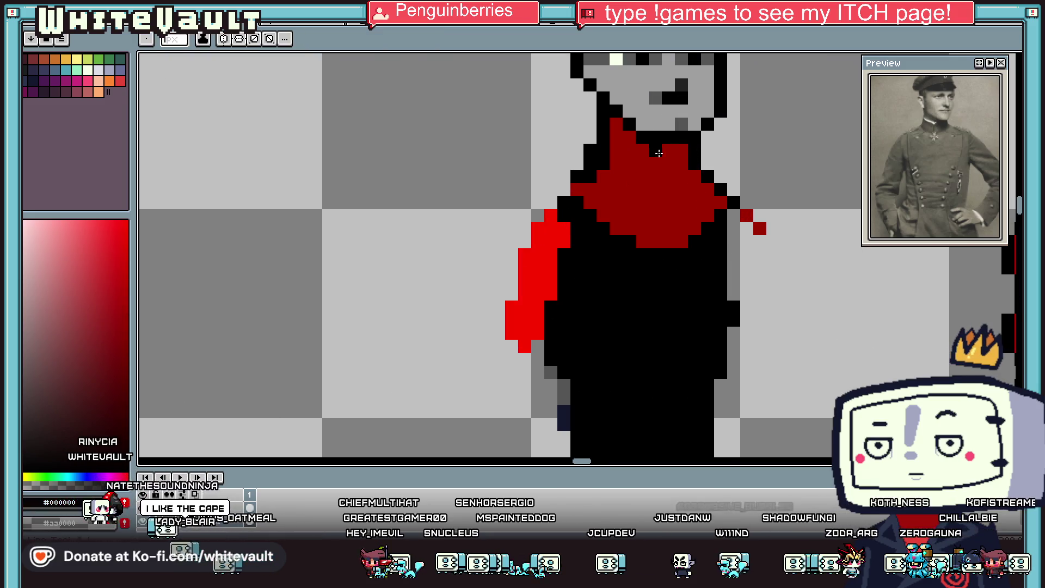
{"action": "scroll", "coordinate": [664, 158], "scroll_direction": "down", "scroll_amount": 3}
{"action": "scroll", "coordinate": [599, 164], "scroll_direction": "up", "scroll_amount": 2}
{"action": "scroll", "coordinate": [560, 141], "scroll_direction": "up", "scroll_amount": 1}
{"action": "scroll", "coordinate": [554, 131], "scroll_direction": "down", "scroll_amount": 1}
{"action": "key", "text": "i"}
{"action": "left_click", "coordinate": [124, 327]}
{"action": "key", "text": "b"}
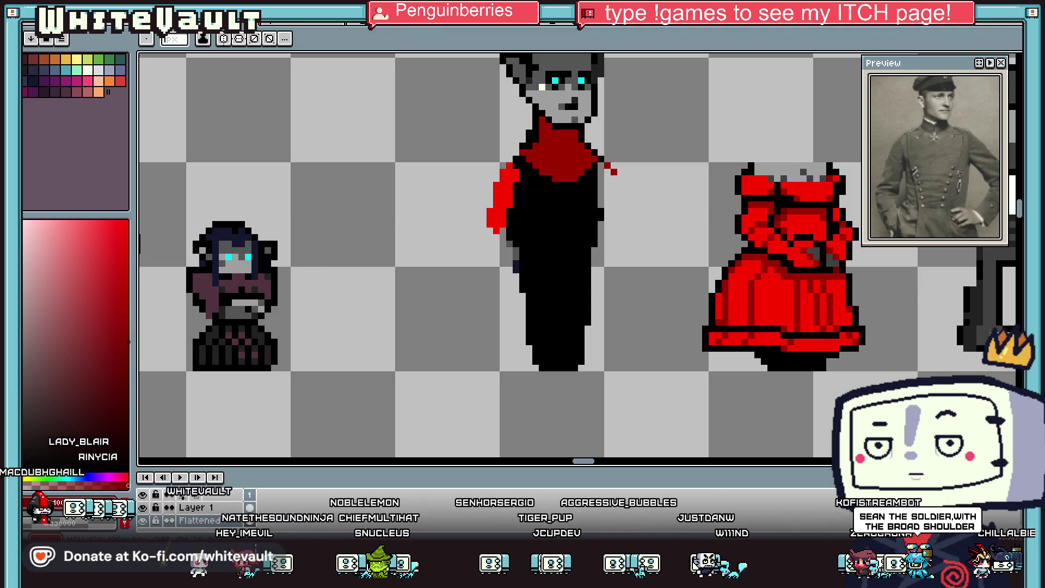
{"action": "key", "text": "i"}
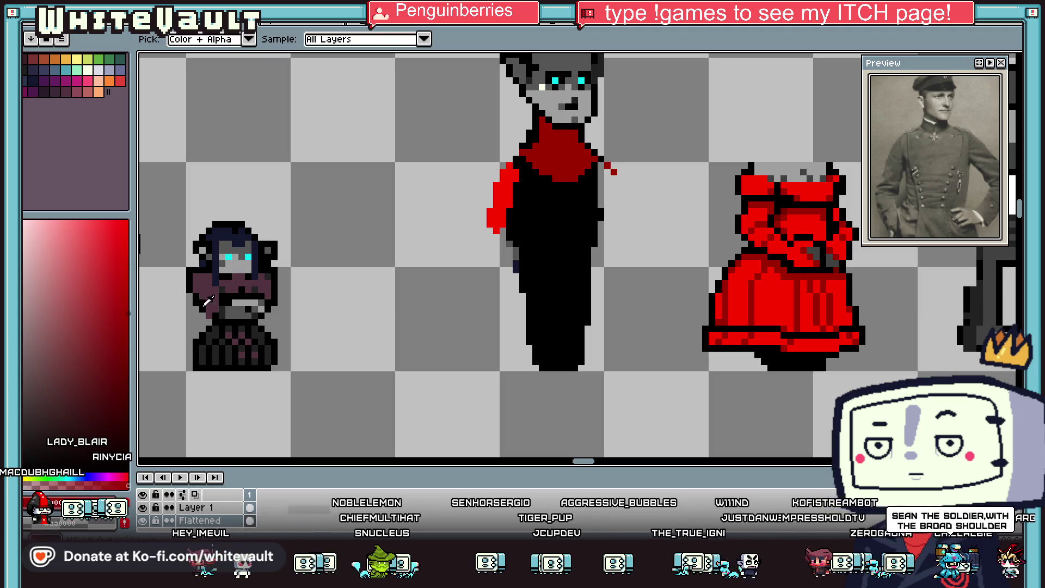
{"action": "key", "text": "b"}
{"action": "scroll", "coordinate": [563, 138], "scroll_direction": "up", "scroll_amount": 3}
{"action": "scroll", "coordinate": [564, 138], "scroll_direction": "up", "scroll_amount": 2}
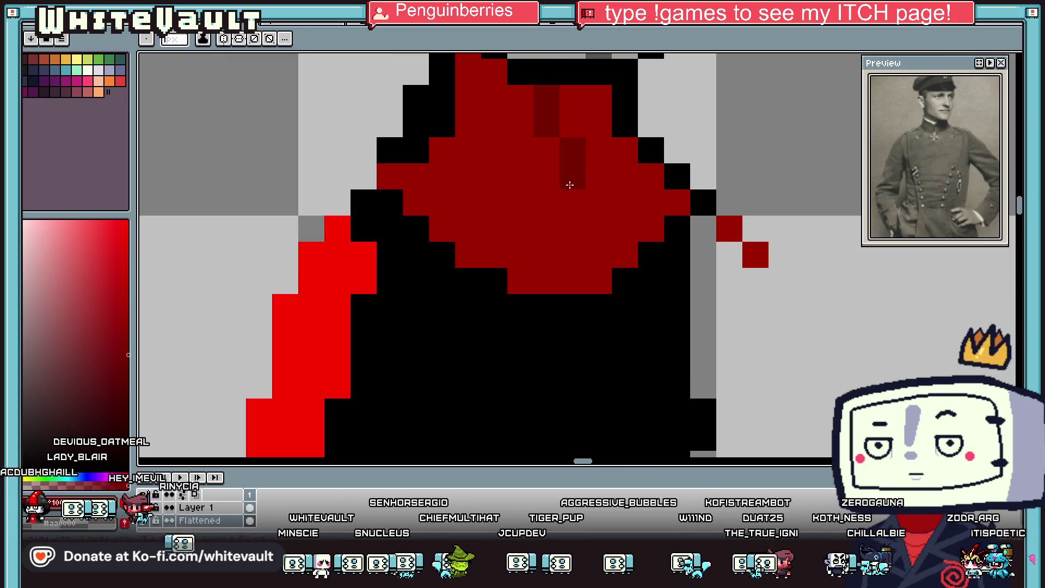
Step: Choose a darker red and add a dark-red shading pixel to the collar
{"action": "left_click", "coordinate": [577, 150], "text": "alt"}
{"action": "left_click", "coordinate": [475, 67]}
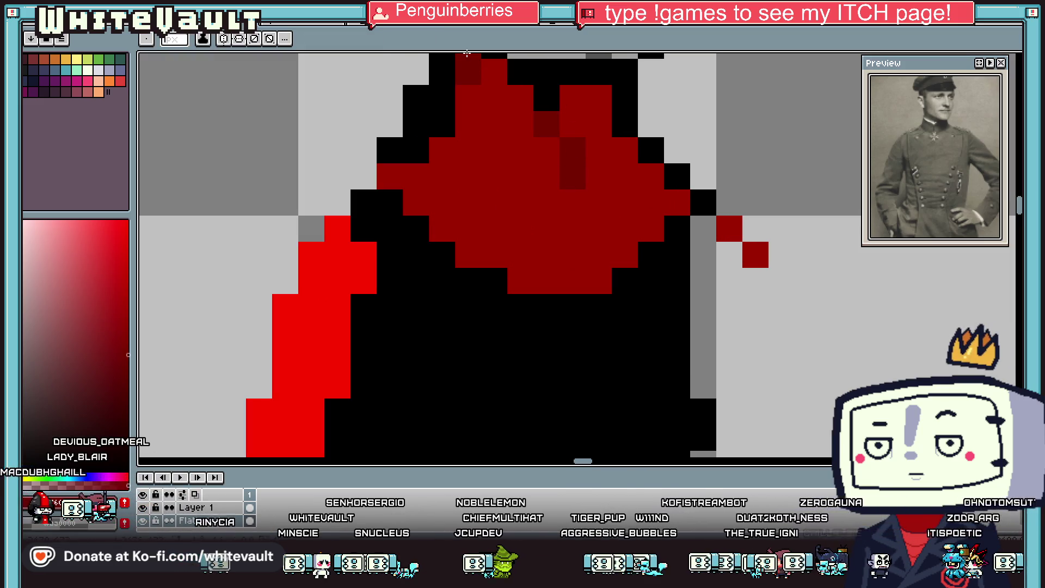
{"action": "scroll", "coordinate": [579, 153], "scroll_direction": "down", "scroll_amount": 3}
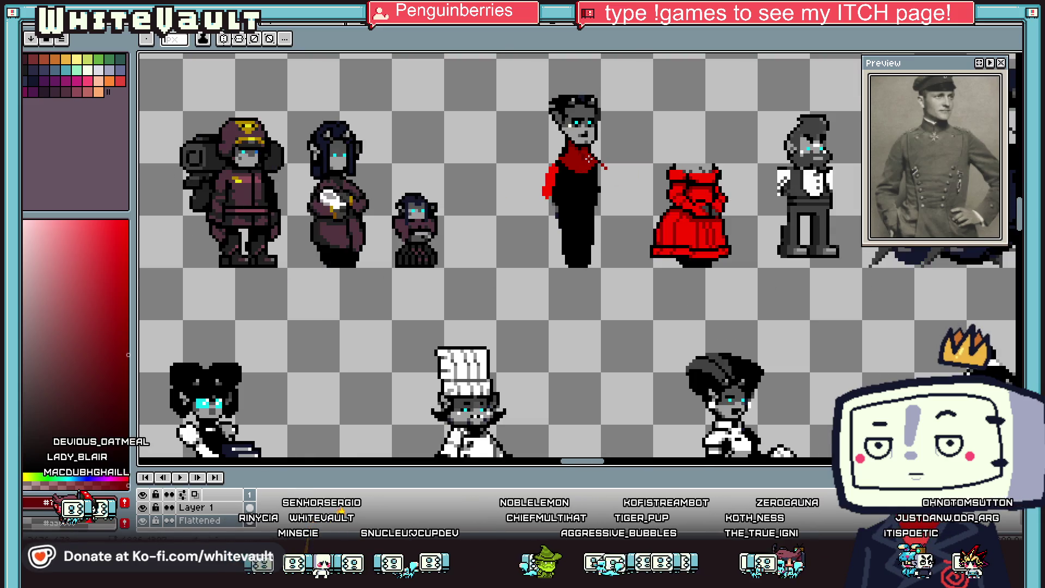
{"action": "scroll", "coordinate": [579, 158], "scroll_direction": "up", "scroll_amount": 2}
{"action": "scroll", "coordinate": [578, 164], "scroll_direction": "up", "scroll_amount": 1}
{"action": "scroll", "coordinate": [578, 203], "scroll_direction": "down", "scroll_amount": 1}
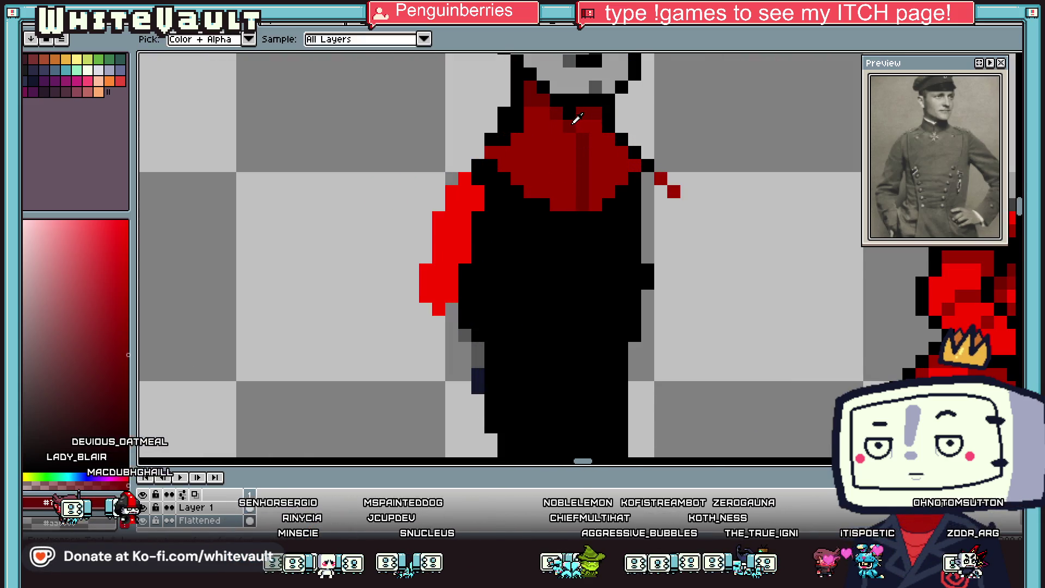
{"action": "scroll", "coordinate": [578, 203], "scroll_direction": "down", "scroll_amount": 2}
{"action": "scroll", "coordinate": [578, 203], "scroll_direction": "down", "scroll_amount": 1}
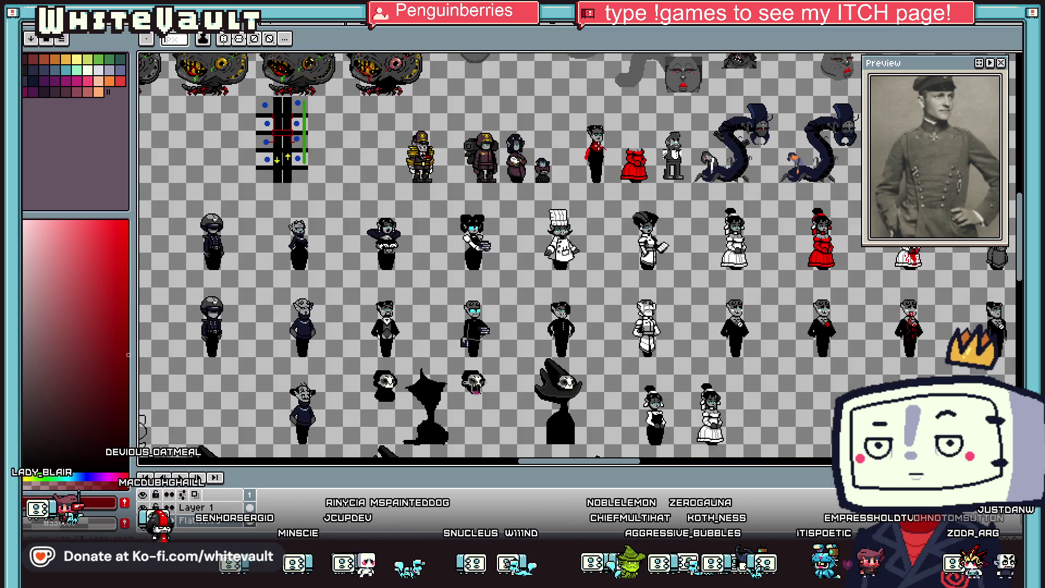
Step: Draw the cape's edge from the shoulder down the officer's right side
{"action": "scroll", "coordinate": [591, 125], "scroll_direction": "up", "scroll_amount": 1}
{"action": "scroll", "coordinate": [595, 115], "scroll_direction": "up", "scroll_amount": 1}
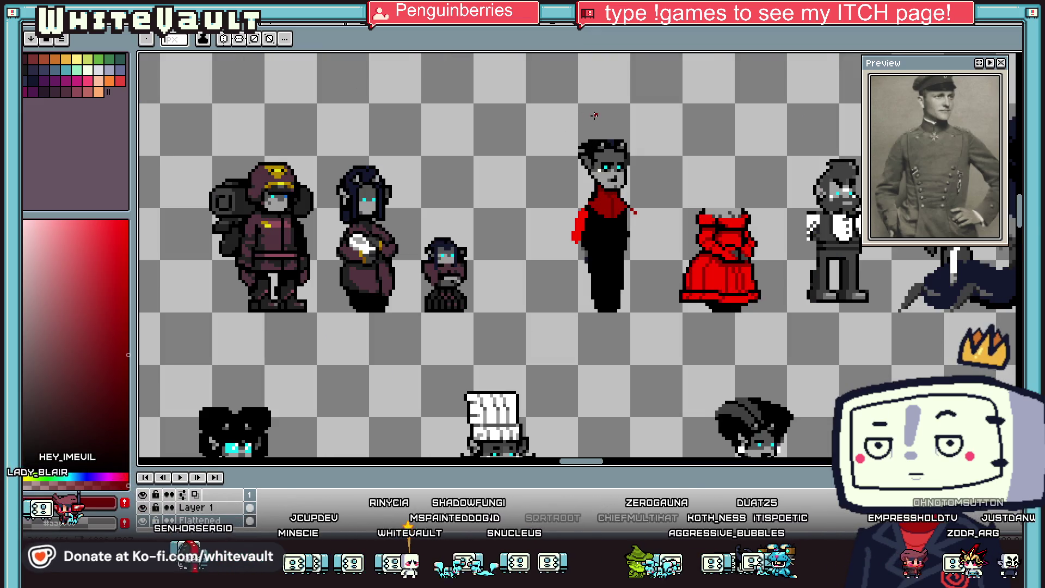
{"action": "key", "text": "i"}
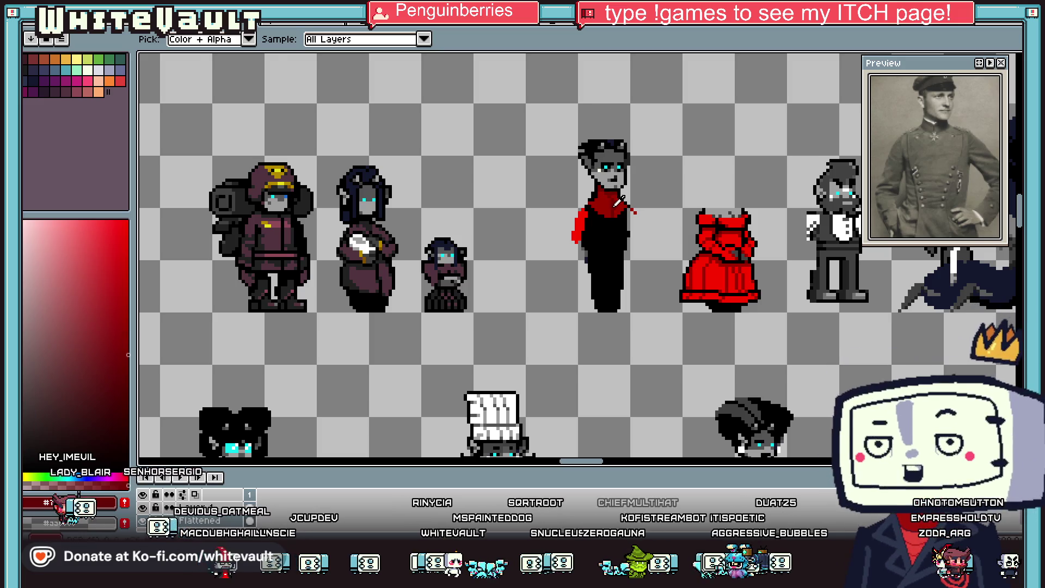
{"action": "scroll", "coordinate": [633, 210], "scroll_direction": "up", "scroll_amount": 2}
{"action": "mouse_move", "coordinate": [648, 199]}
{"action": "left_mouse_down"}
{"action": "mouse_move", "coordinate": [674, 225]}
{"action": "mouse_move", "coordinate": [675, 333]}
{"action": "left_mouse_up"}
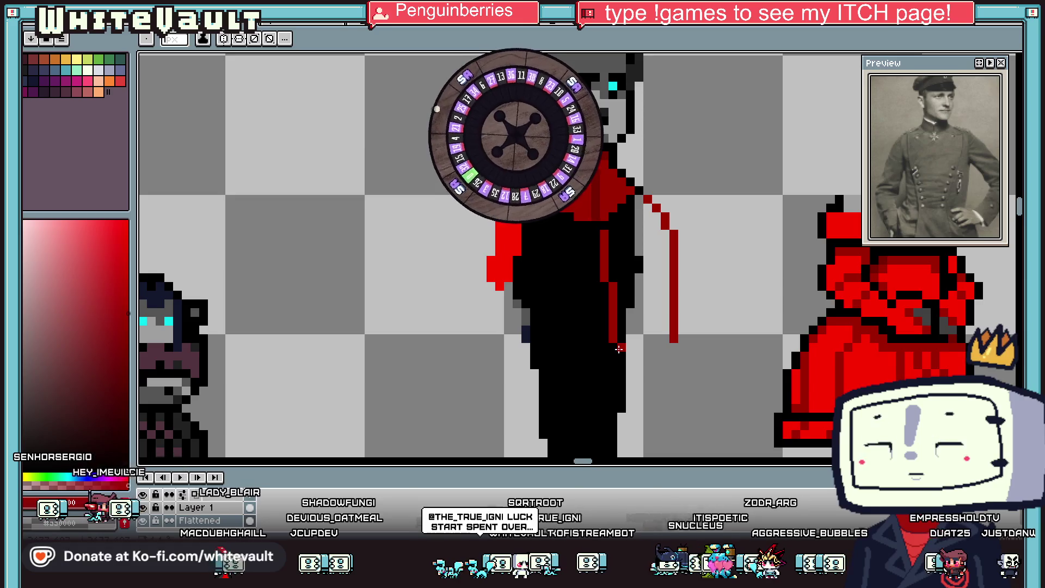
{"action": "scroll", "coordinate": [620, 349], "scroll_direction": "up", "scroll_amount": 2}
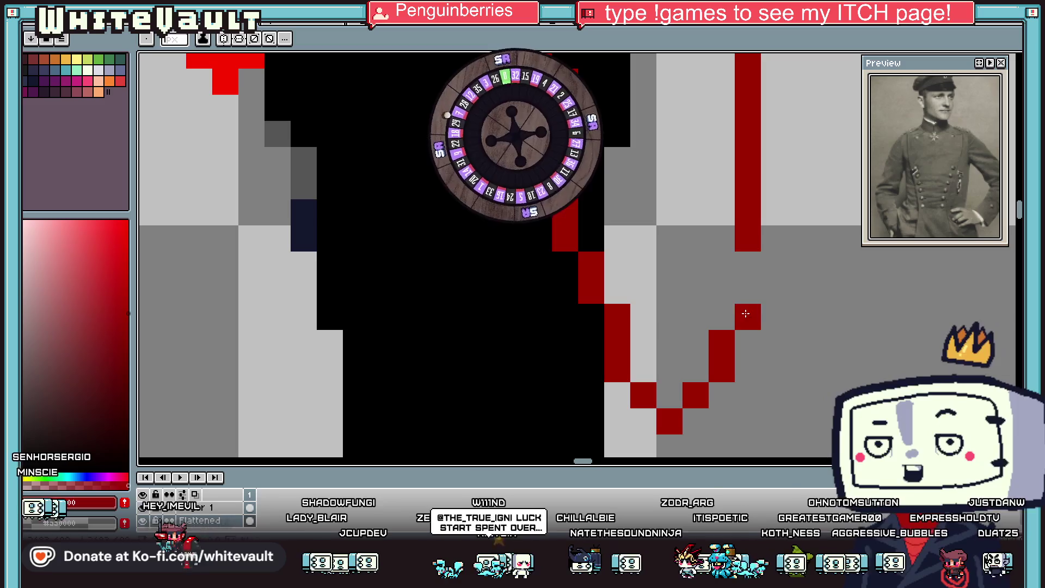
{"action": "scroll", "coordinate": [762, 223], "scroll_direction": "down", "scroll_amount": 4}
{"action": "scroll", "coordinate": [760, 226], "scroll_direction": "up", "scroll_amount": 3}
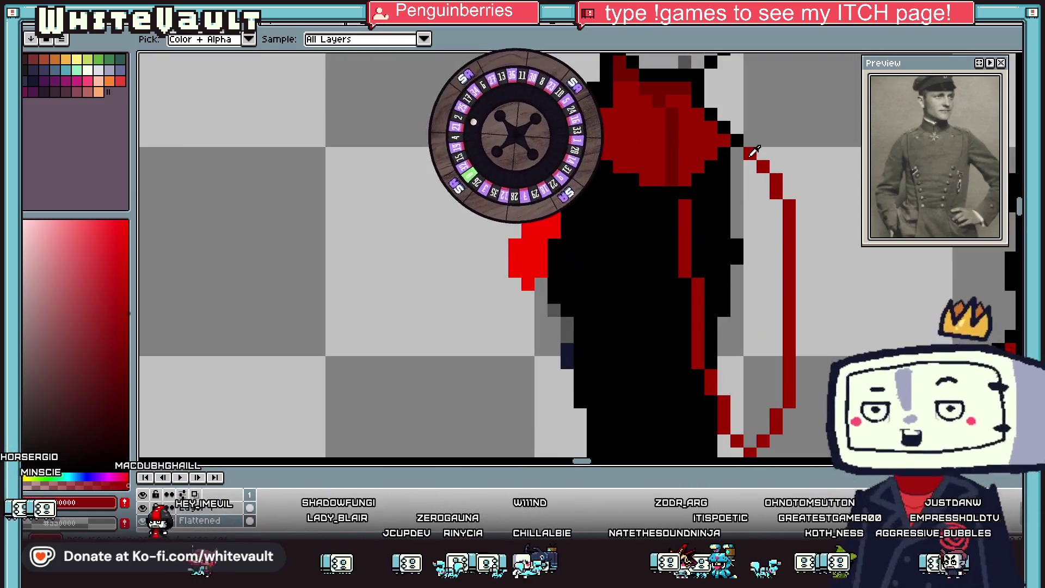
Step: Bucket-fill the cape outline with dark red
{"action": "key", "text": "g"}
{"action": "left_click", "coordinate": [746, 213]}
{"action": "scroll", "coordinate": [748, 215], "scroll_direction": "down", "scroll_amount": 2}
{"action": "scroll", "coordinate": [749, 217], "scroll_direction": "down", "scroll_amount": 1}
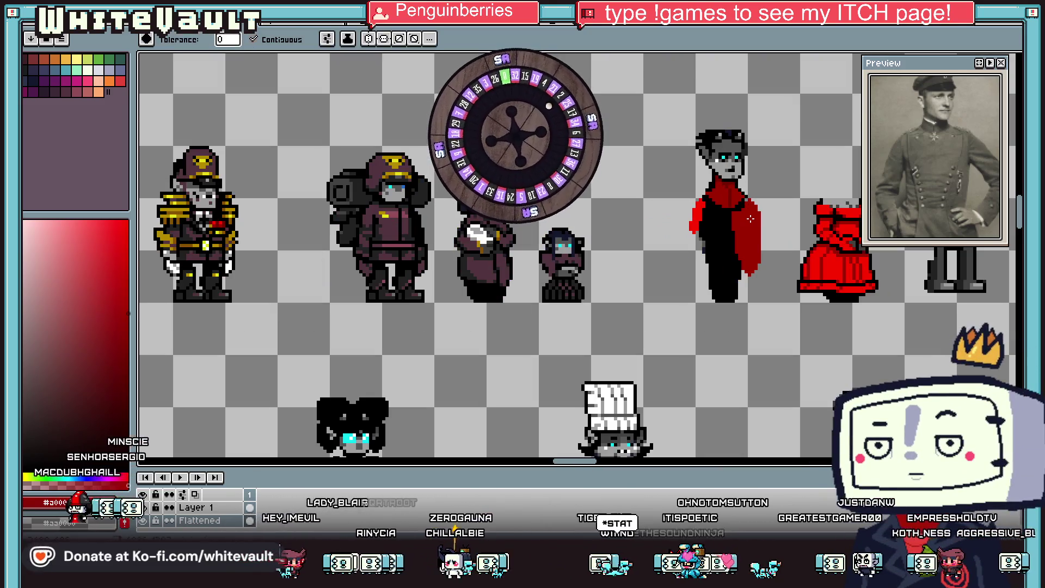
{"action": "key", "text": "i"}
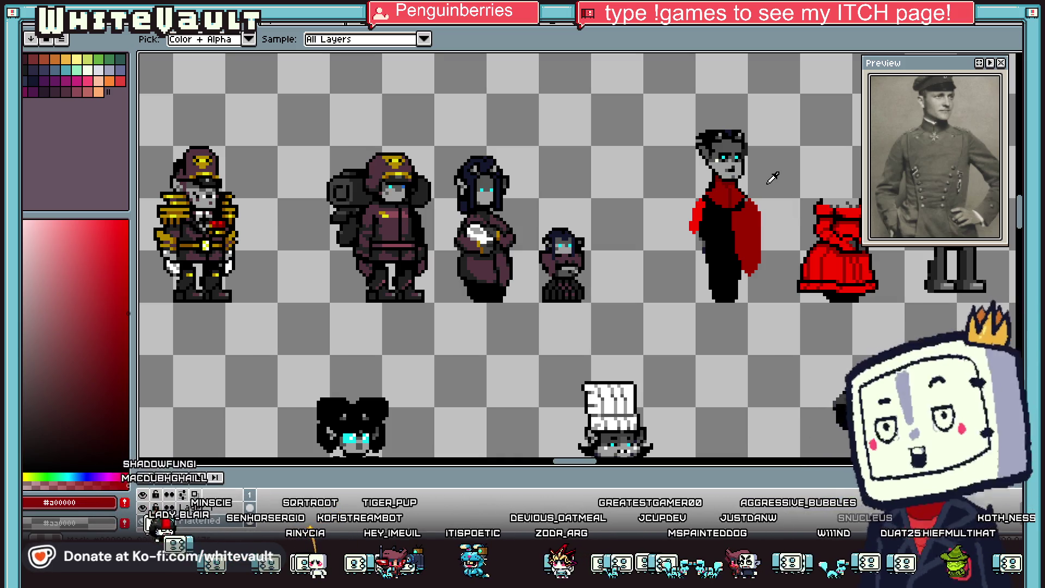
Step: Fill the cape area with white, then refill it with red
{"action": "key", "text": "m"}
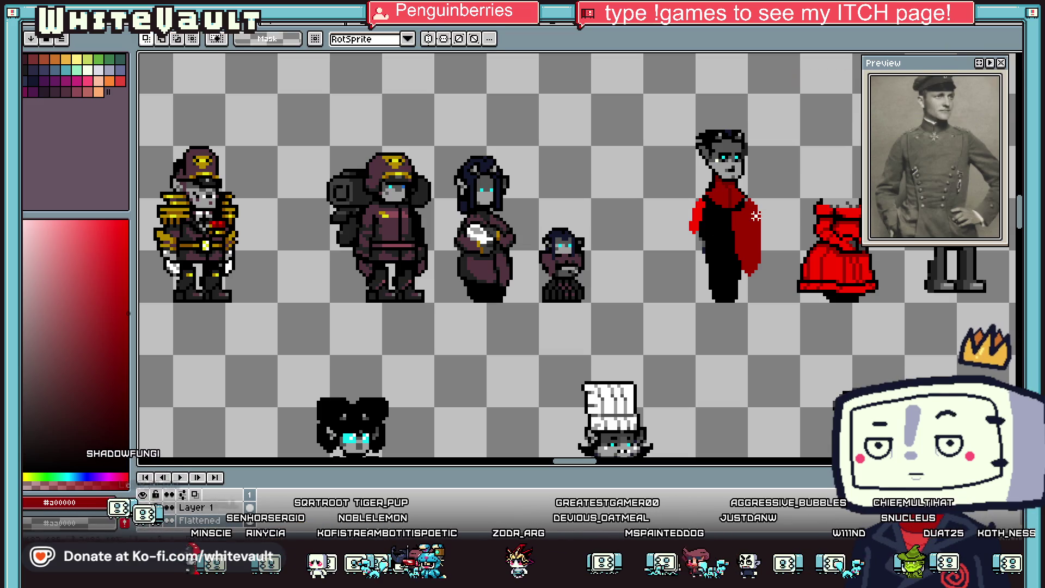
{"action": "key", "text": "g"}
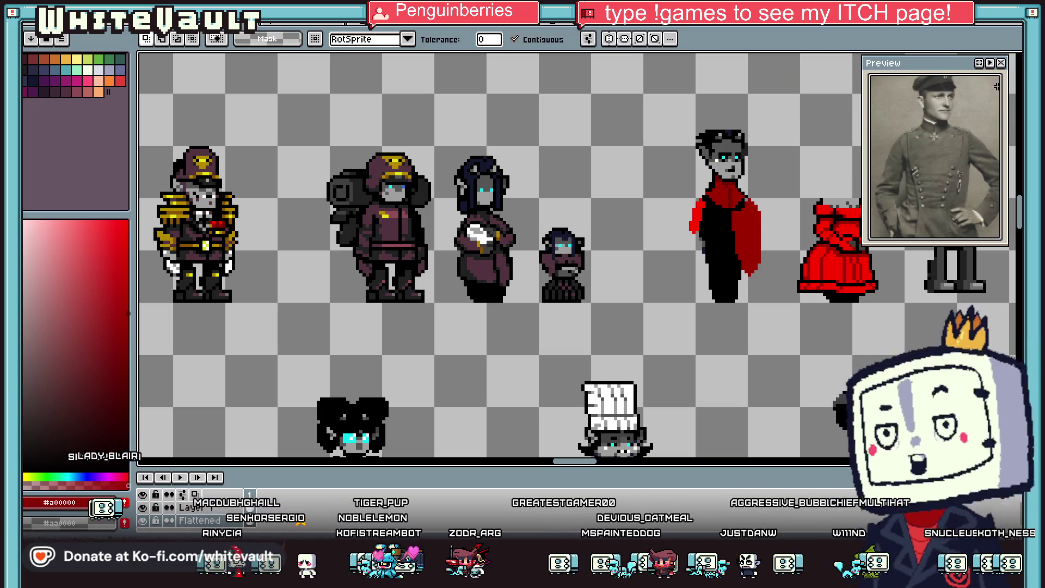
{"action": "left_click", "coordinate": [755, 239]}
{"action": "left_click", "coordinate": [755, 239]}
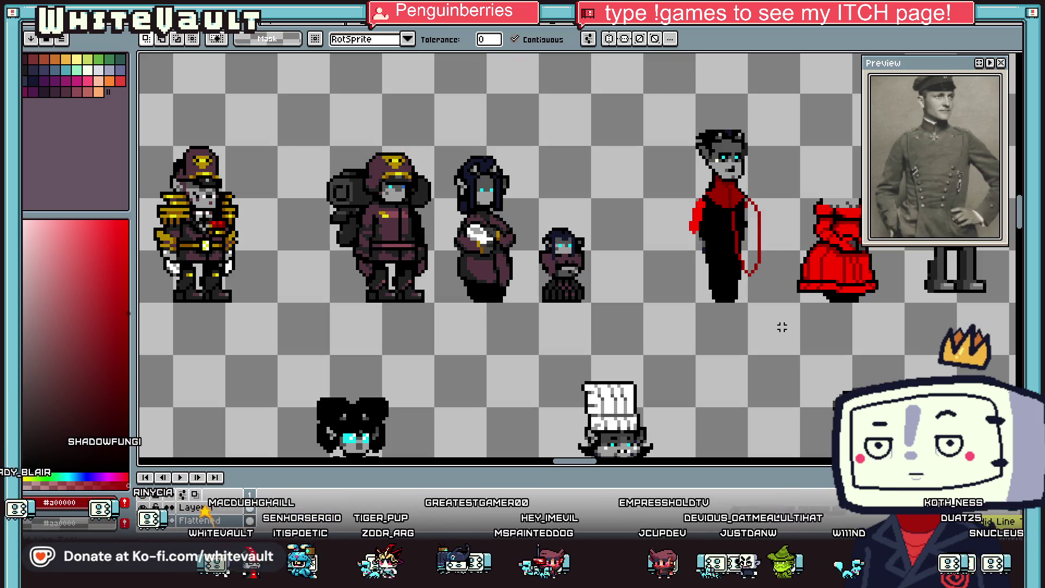
Step: Cut and paste the cape, flip it horizontally, and commit it on the officer's other shoulder
{"action": "key", "text": "ctrl+z"}
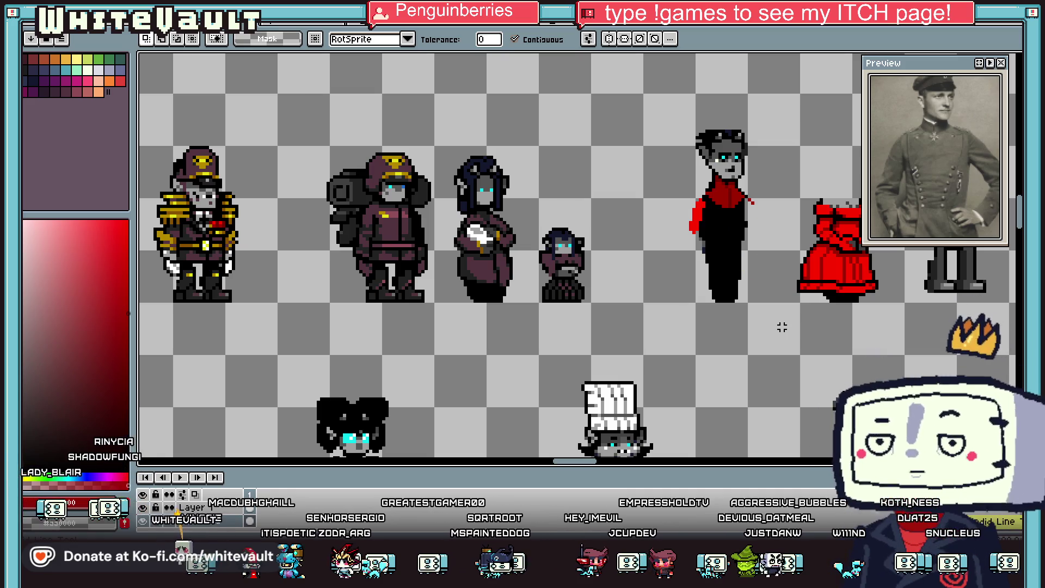
{"action": "key", "text": "ctrl+v"}
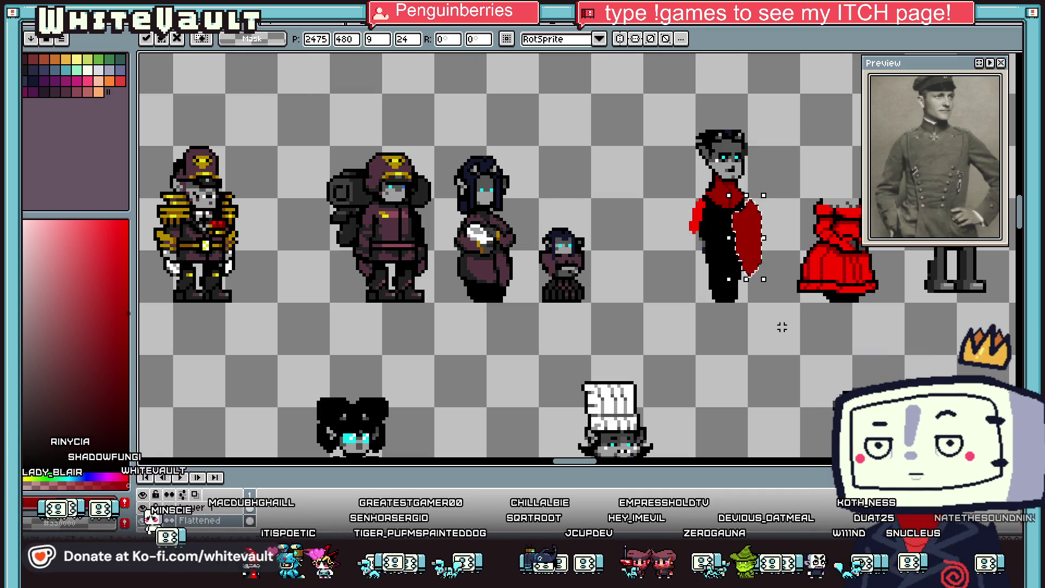
{"action": "key", "text": "shift+h"}
{"action": "left_click_drag", "start_coordinate": [753, 244], "coordinate": [710, 243]}
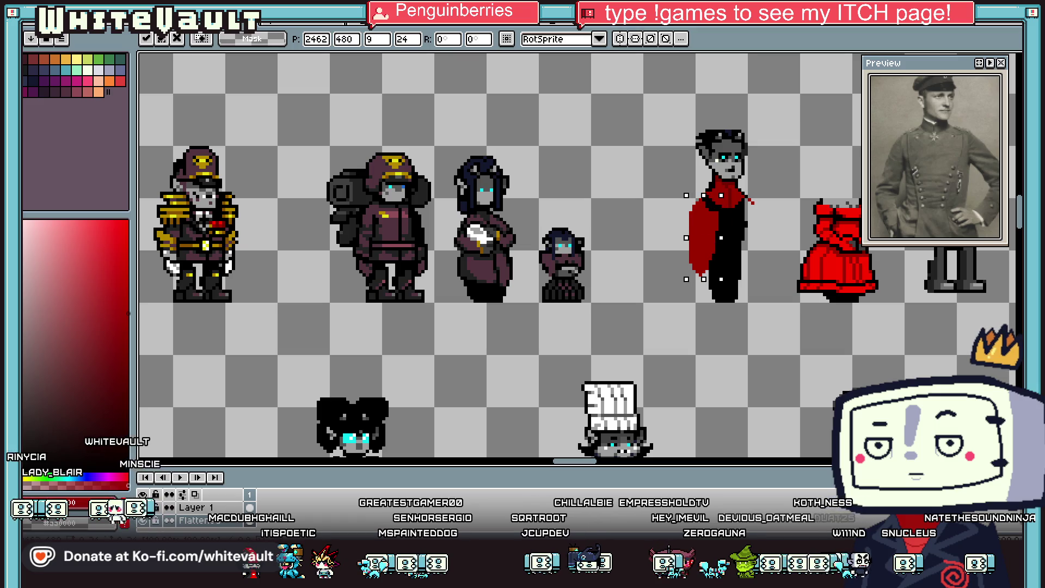
{"action": "scroll", "coordinate": [748, 201], "scroll_direction": "down", "scroll_amount": 1}
{"action": "key", "text": "Return"}
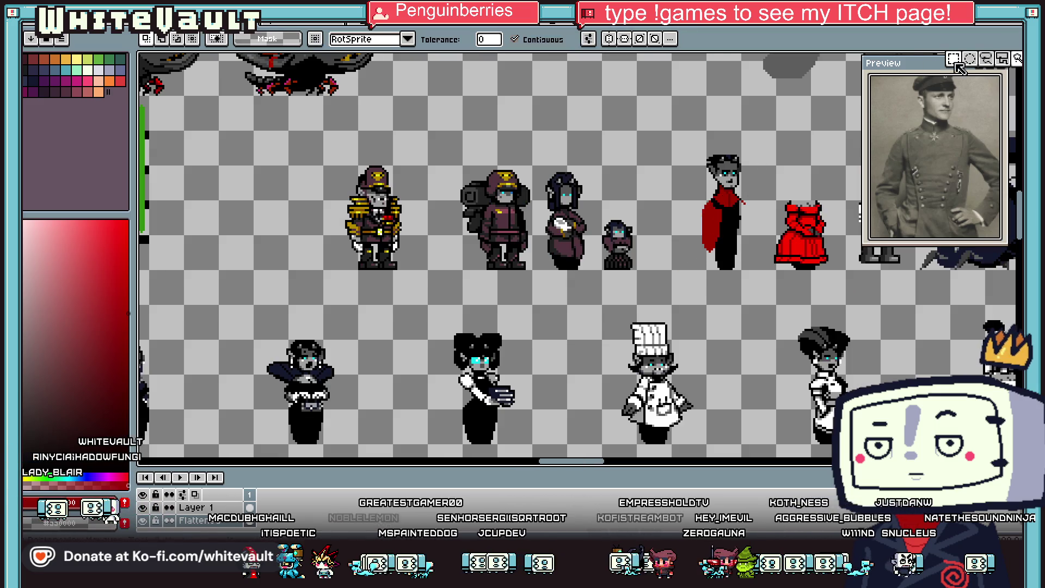
Step: Draw a rectangular selection around the caped officer
{"action": "left_click", "coordinate": [986, 66]}
{"action": "left_click_drag", "start_coordinate": [744, 294], "coordinate": [747, 293]}
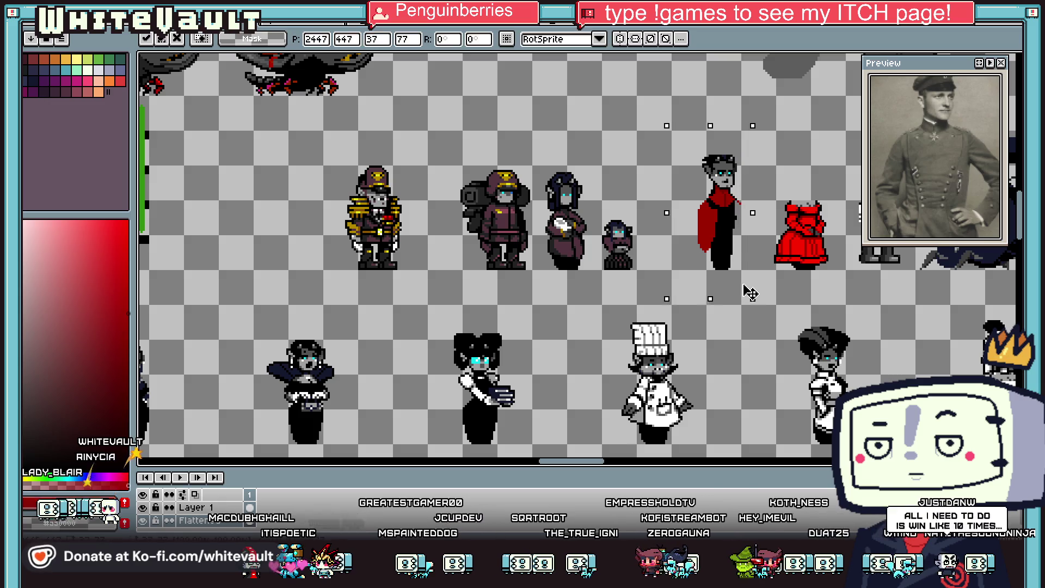
{"action": "scroll", "coordinate": [698, 197], "scroll_direction": "up", "scroll_amount": 2}
{"action": "key", "text": "i"}
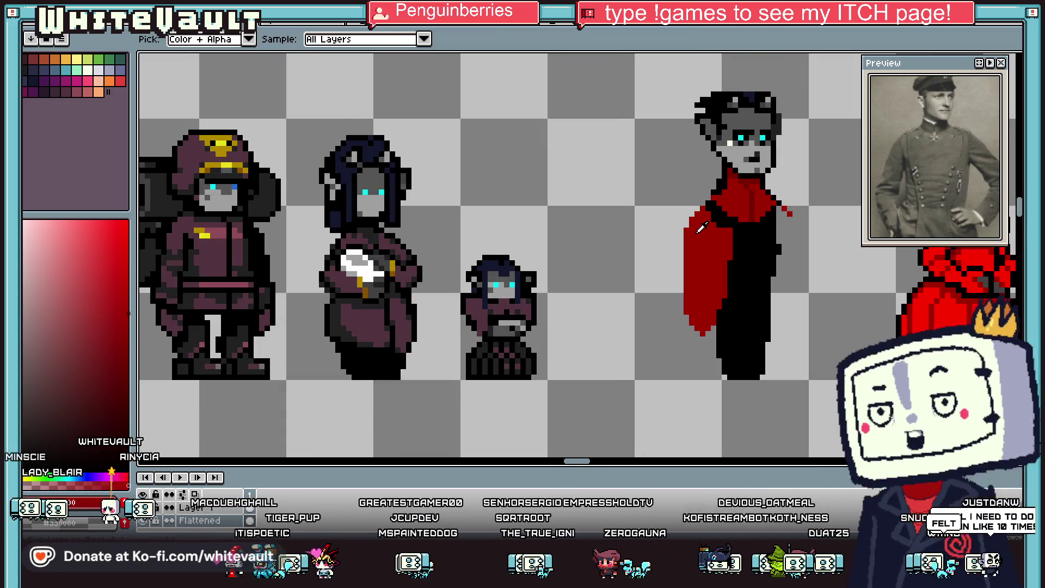
{"action": "key", "text": "b"}
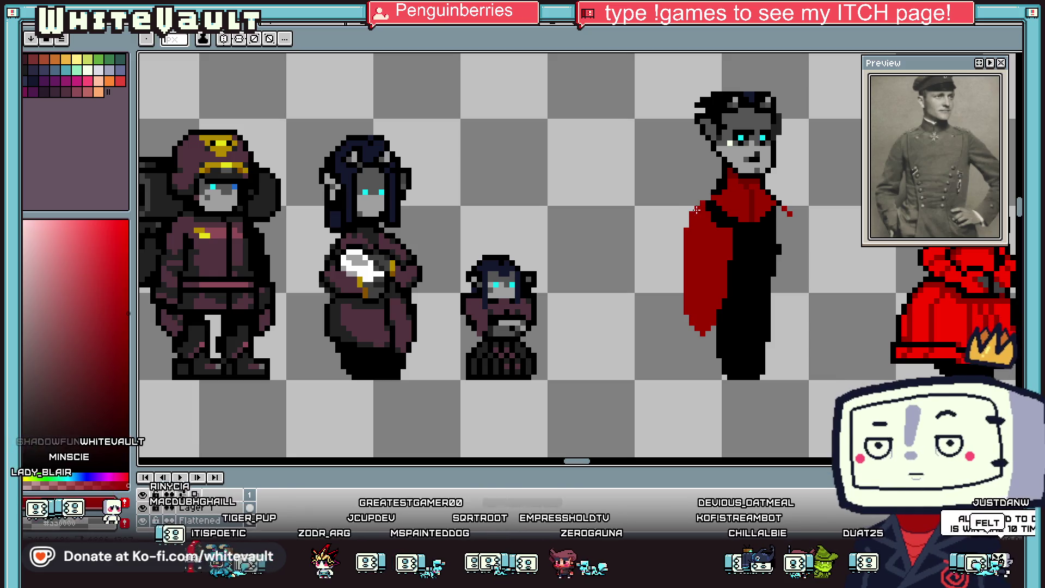